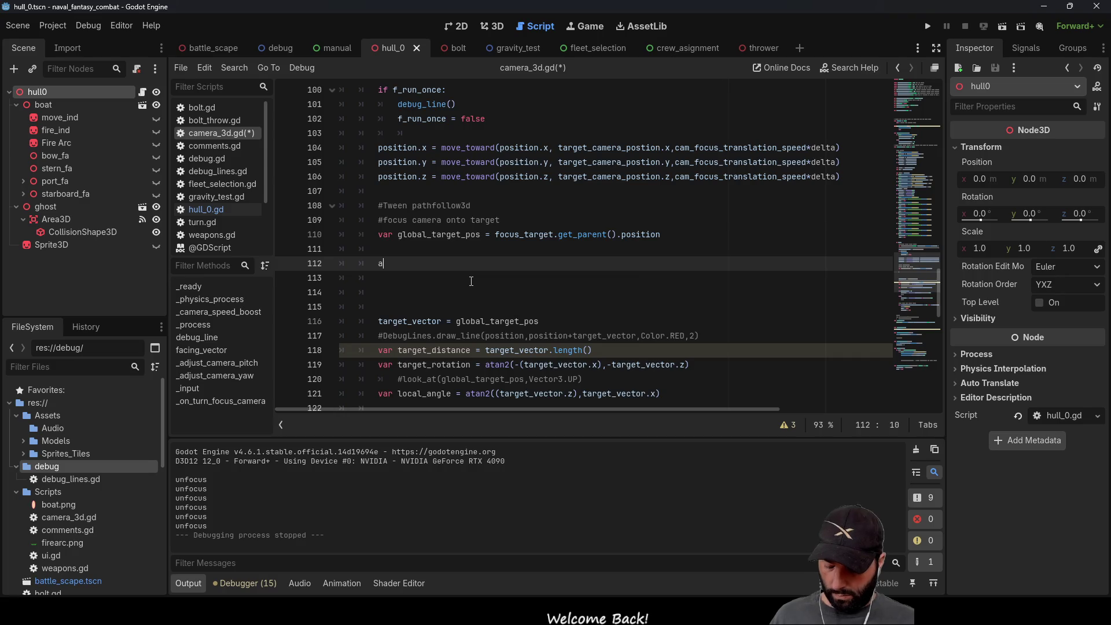
# Step: Insert angle_difference() on line 112, then delete it back to the letter a
pyautogui.press('Down')
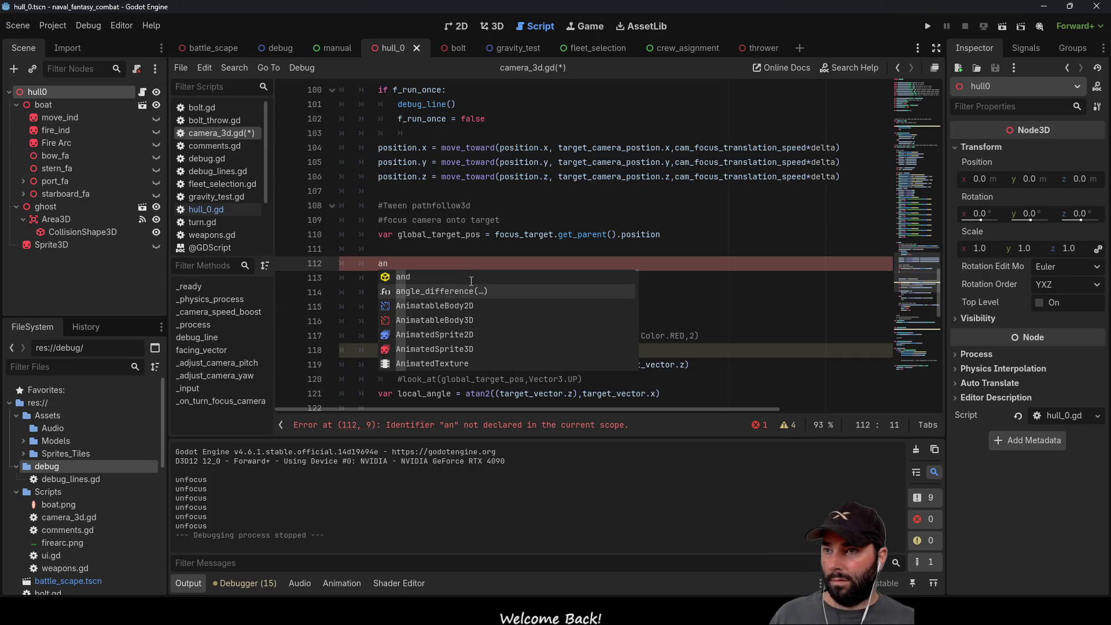
pyautogui.press('Return')
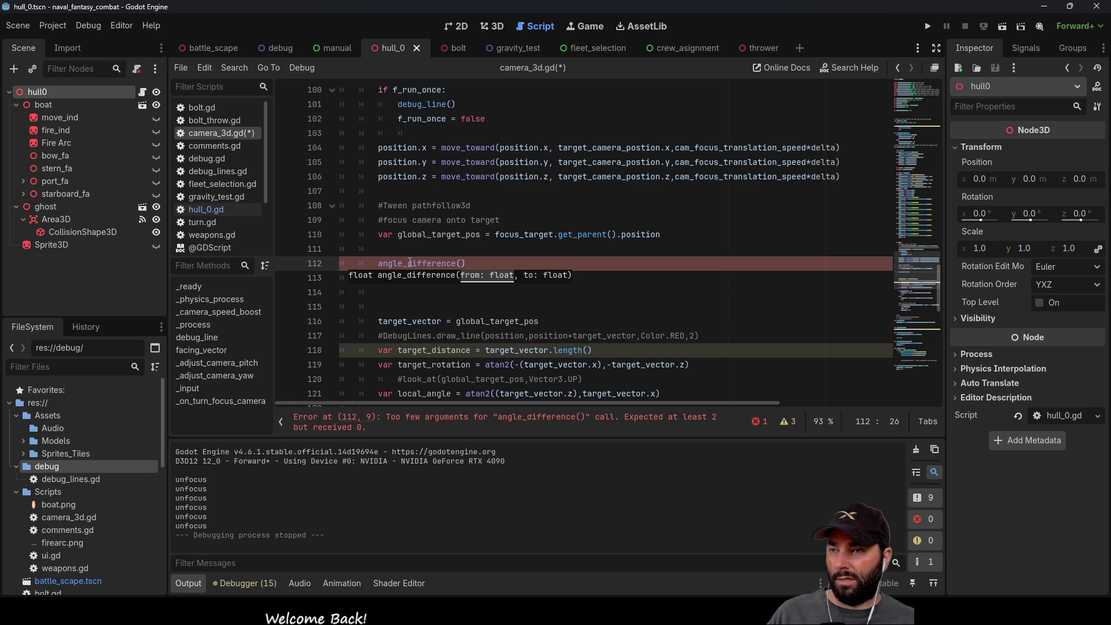
pyautogui.press('BackSpace')
pyautogui.press('BackSpace')
pyautogui.press('BackSpace')
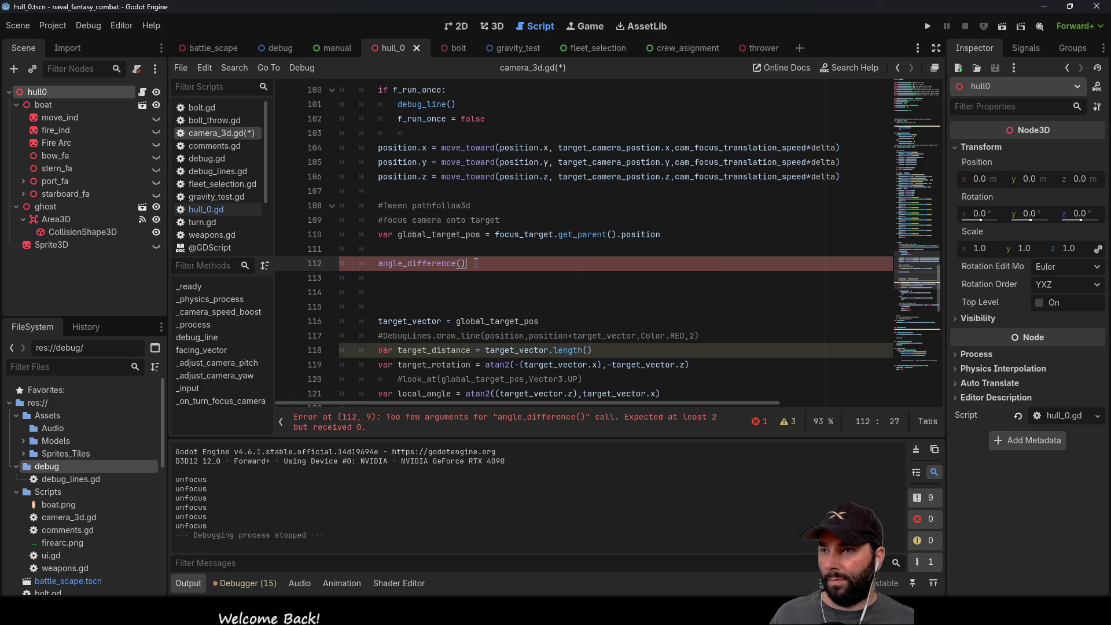
pyautogui.press('BackSpace')
pyautogui.press('BackSpace')
pyautogui.press('BackSpace')
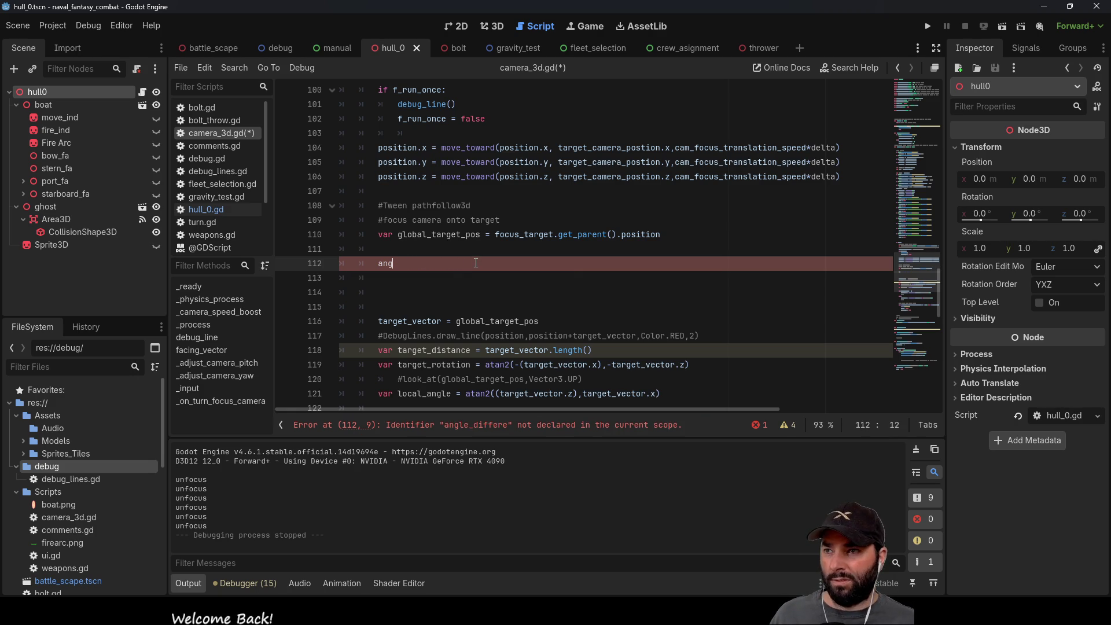
# Step: Complete 'ang' to local_angle on line 112, then trim it back to local_
pyautogui.write('ng')
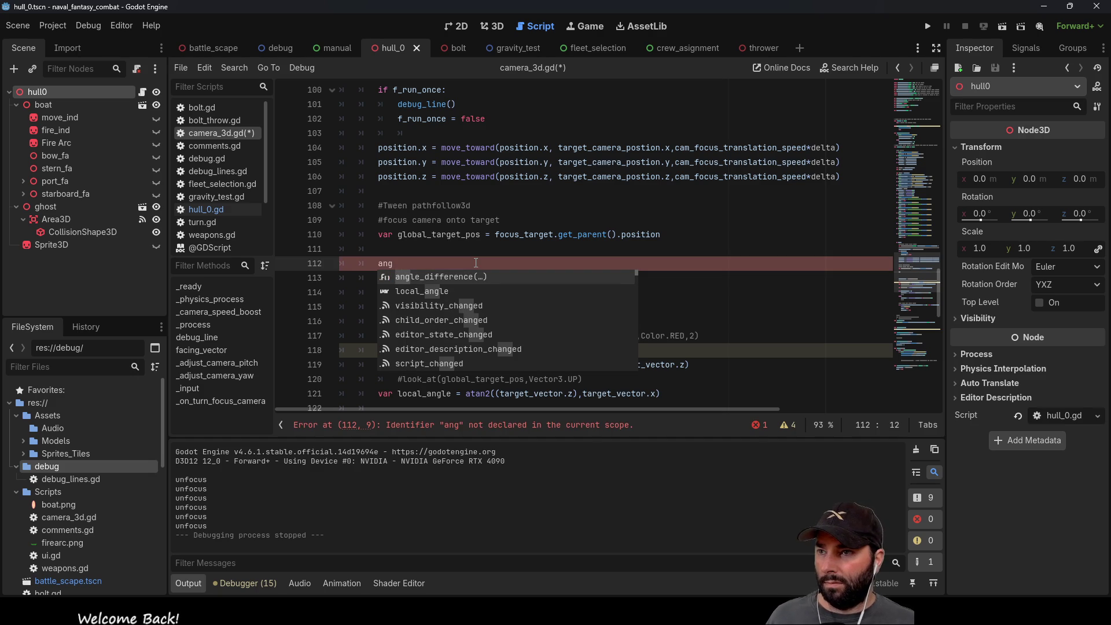
pyautogui.press('Down')
pyautogui.press('Up')
pyautogui.press('Down')
pyautogui.press('Down')
pyautogui.press('Up')
pyautogui.press('Return')
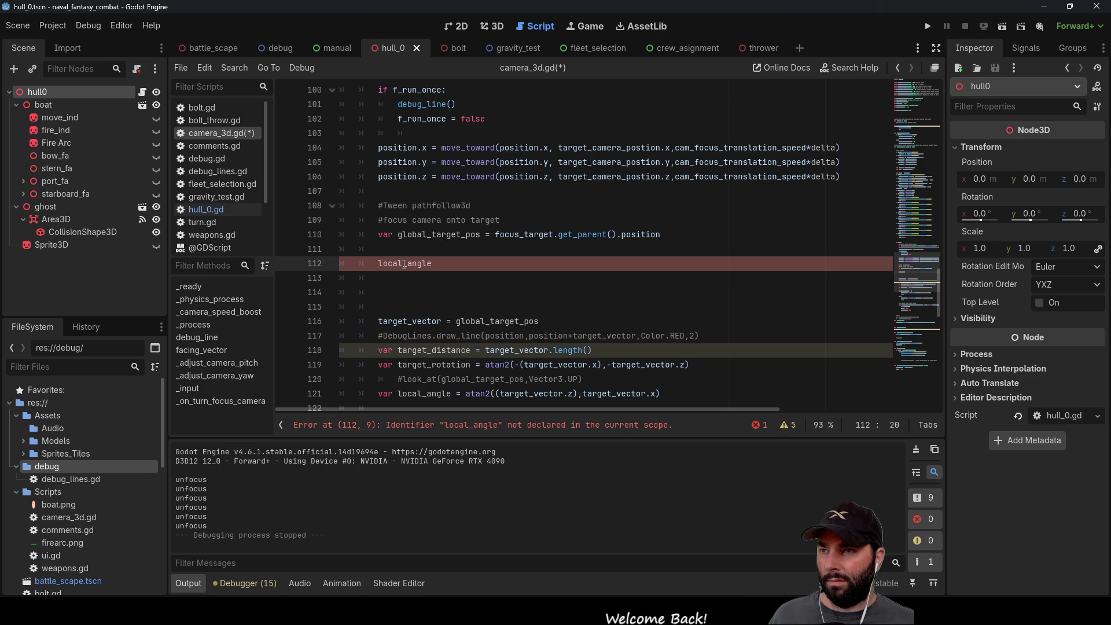
pyautogui.press('BackSpace')
pyautogui.press('BackSpace')
pyautogui.press('BackSpace')
pyautogui.press('BackSpace')
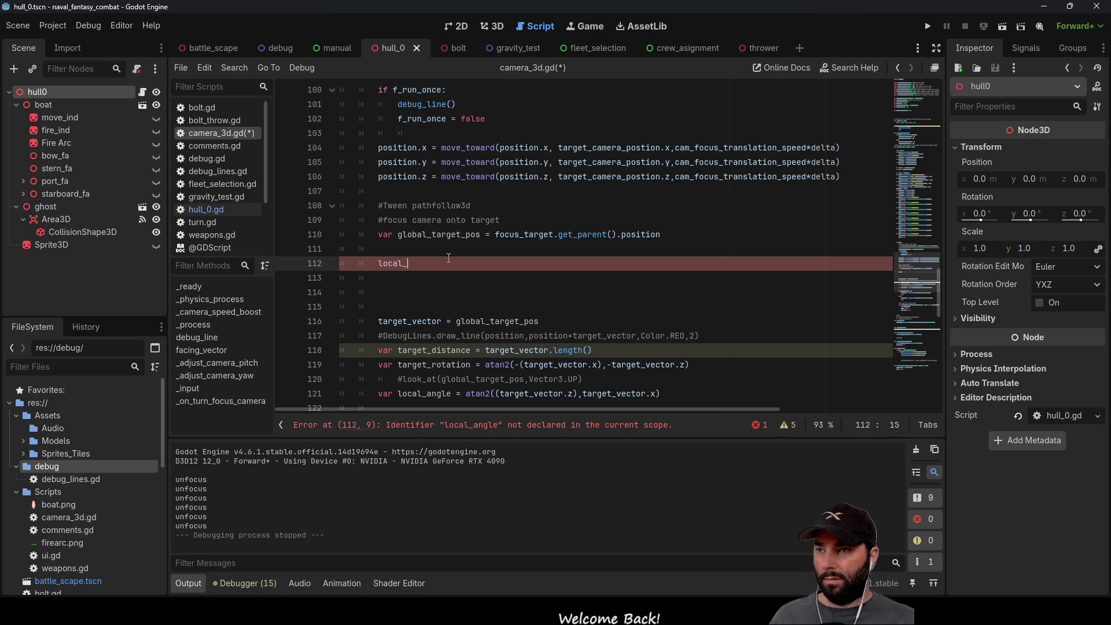
# Step: Browse the completions offered for 'ang' on line 112, then dismiss them and clear the line
pyautogui.write('ang')
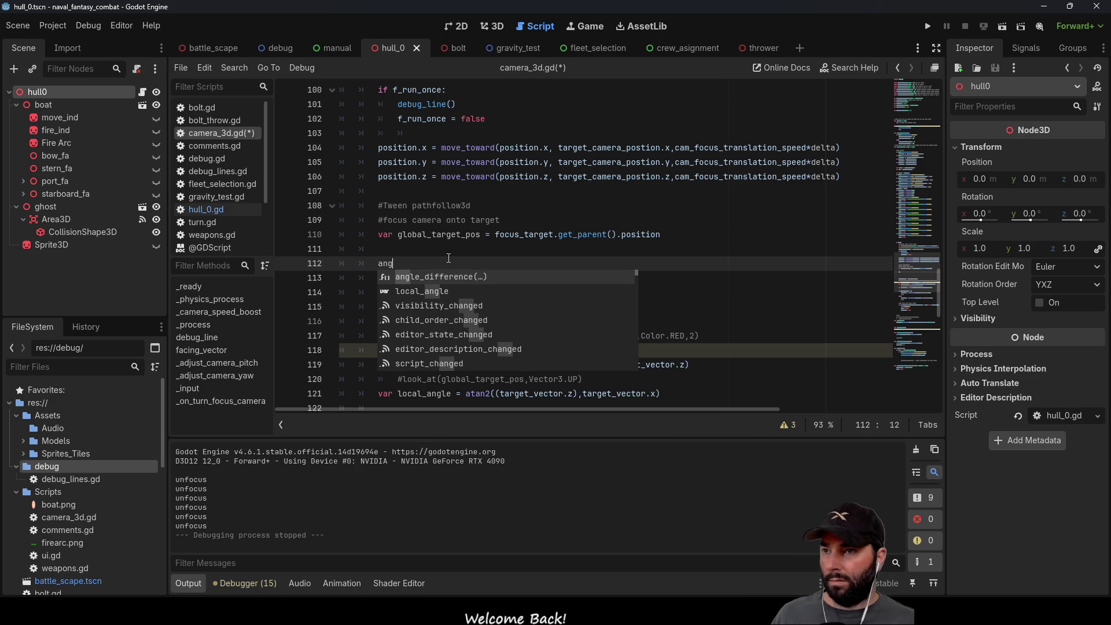
pyautogui.scroll(-7, 437, 295)
pyautogui.scroll(-5, 439, 297)
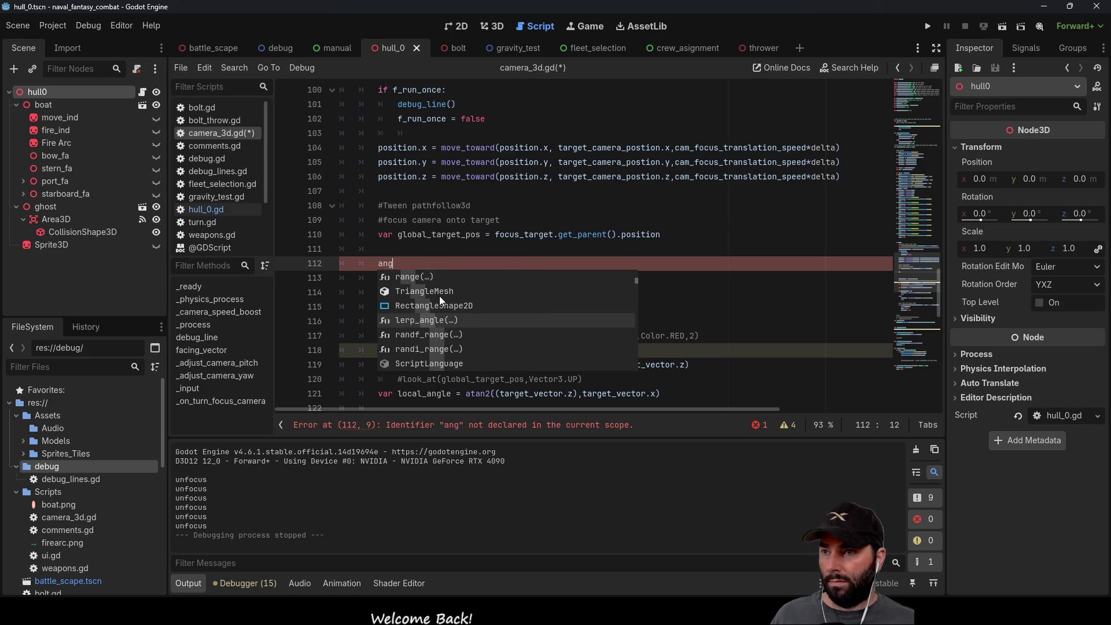
pyautogui.scroll(-5, 439, 296)
pyautogui.scroll(-8, 439, 296)
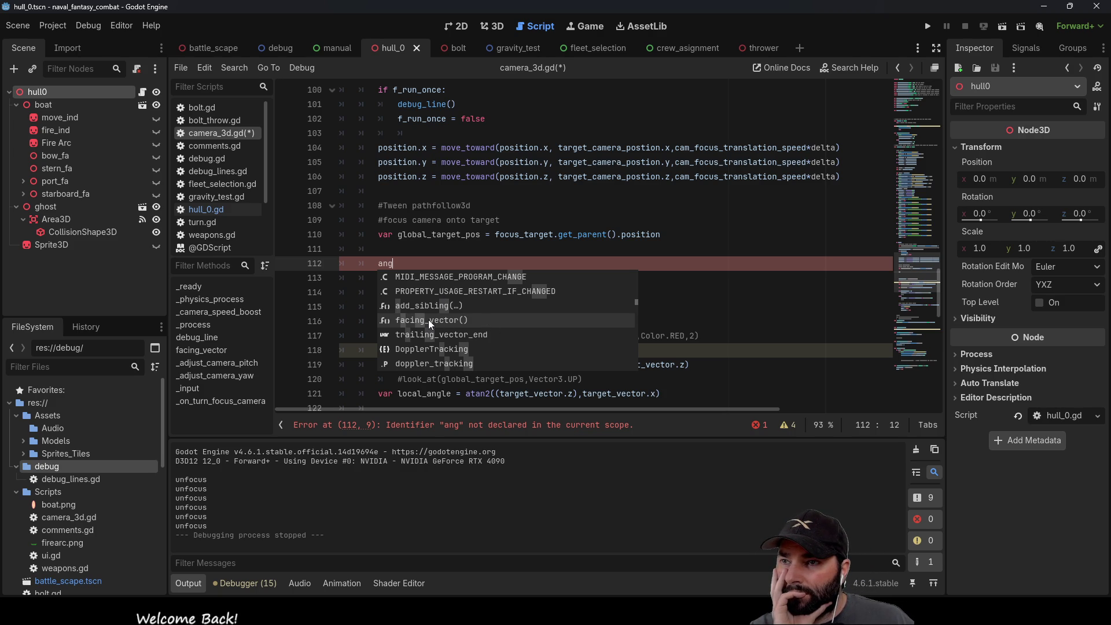
pyautogui.scroll(-1, 429, 320)
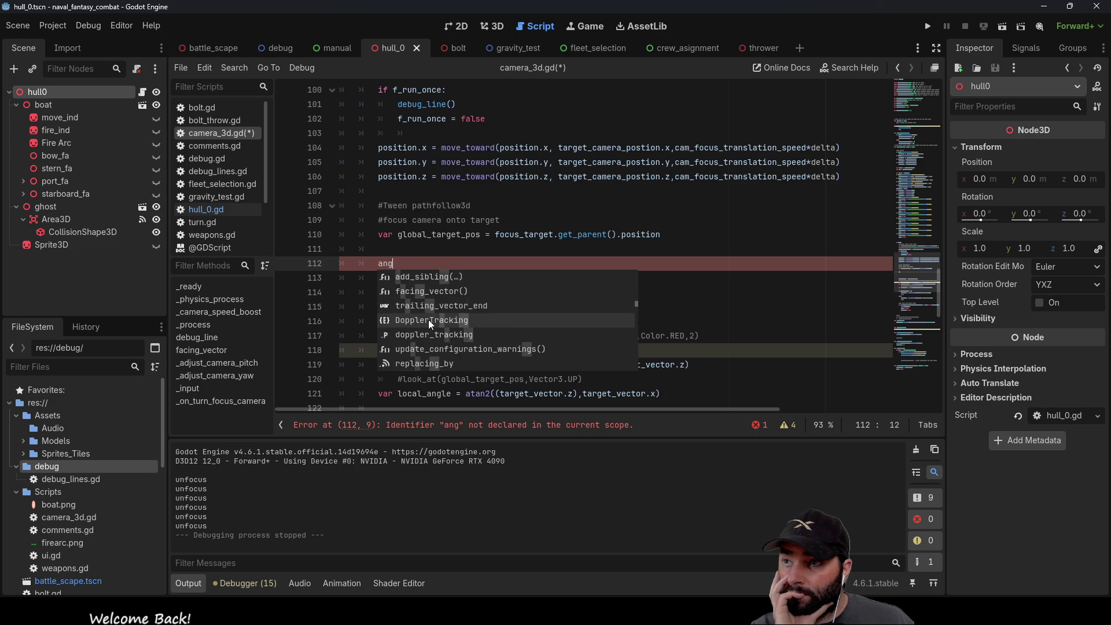
pyautogui.scroll(-4, 489, 324)
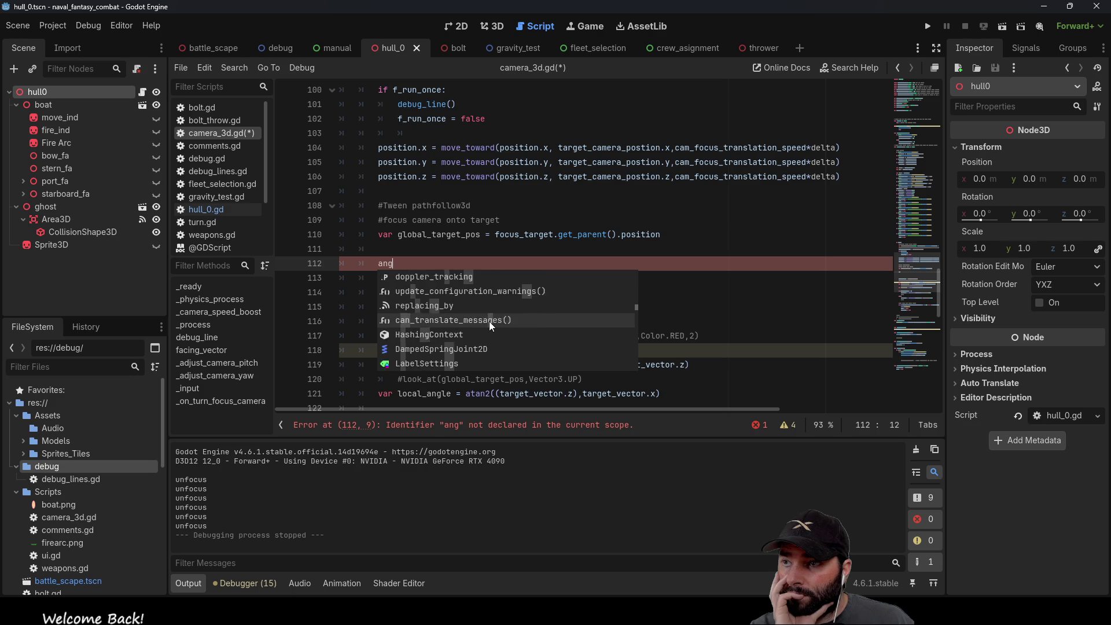
pyautogui.scroll(-4, 488, 321)
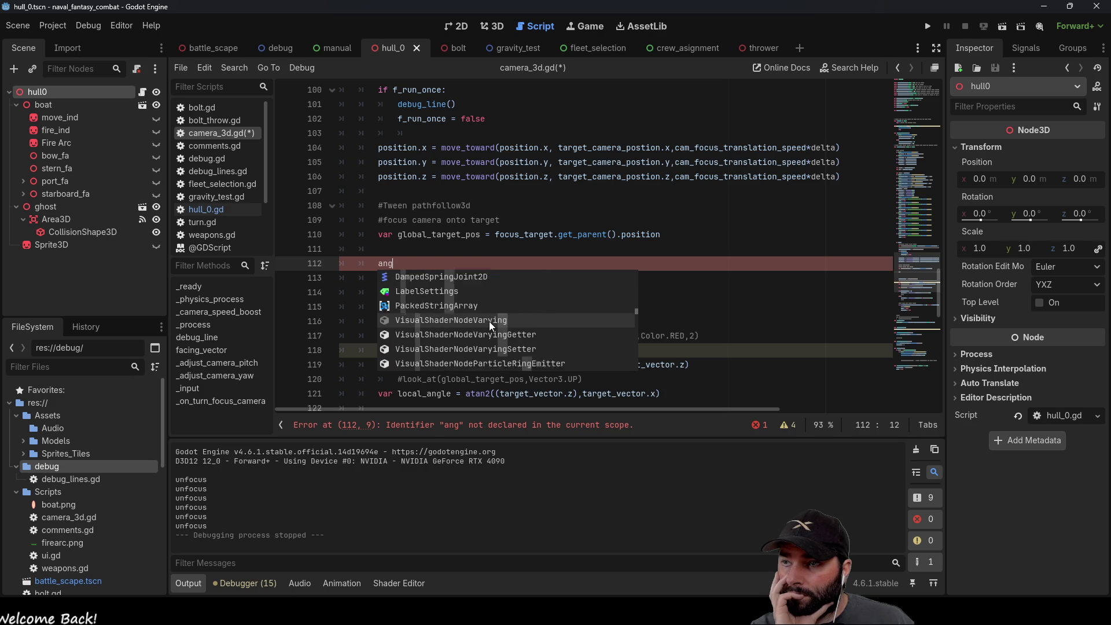
pyautogui.scroll(-6, 488, 321)
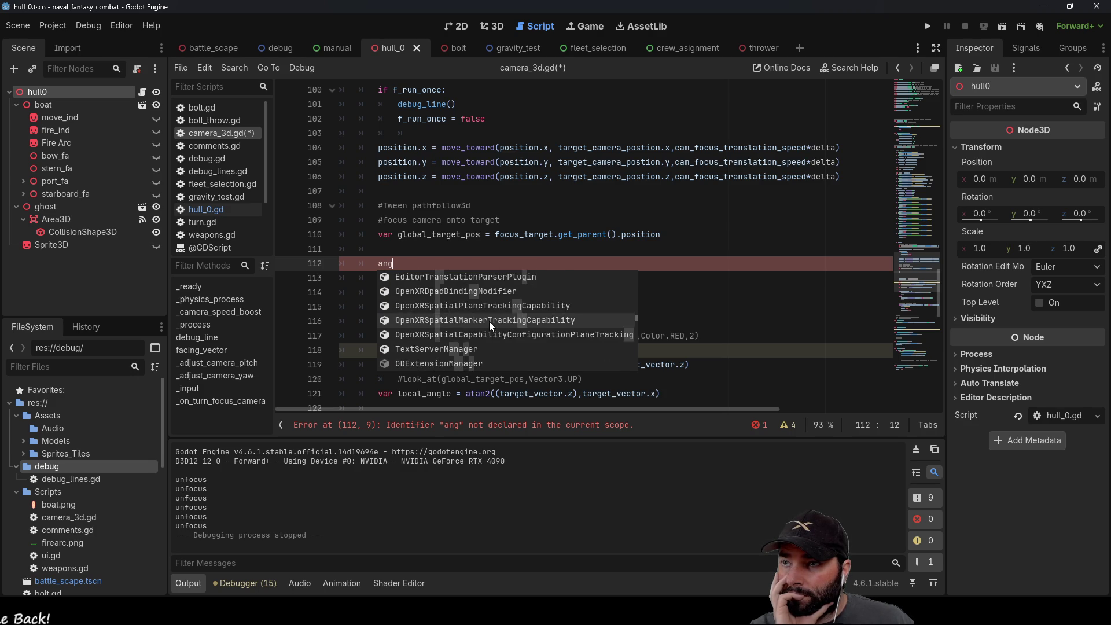
pyautogui.scroll(-5, 489, 322)
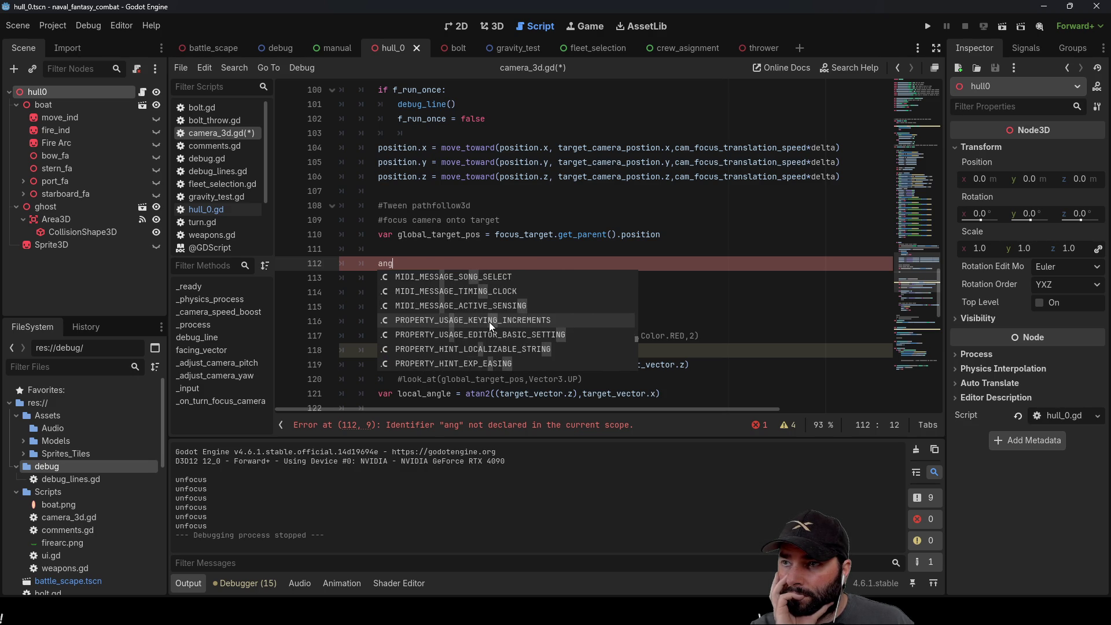
pyautogui.scroll(-3, 488, 322)
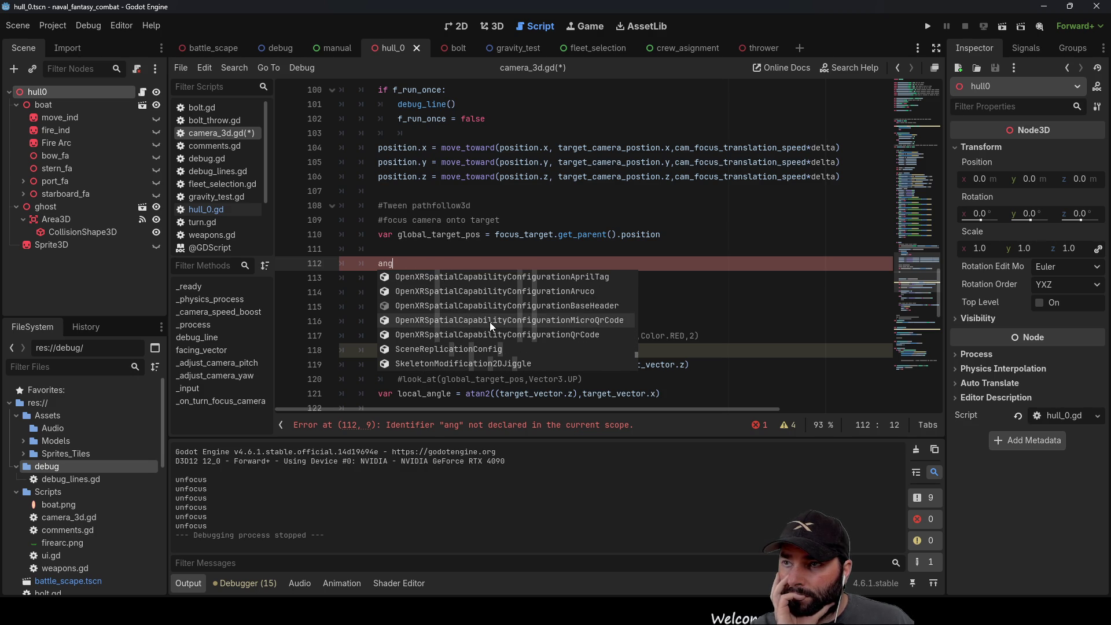
pyautogui.press('Escape')
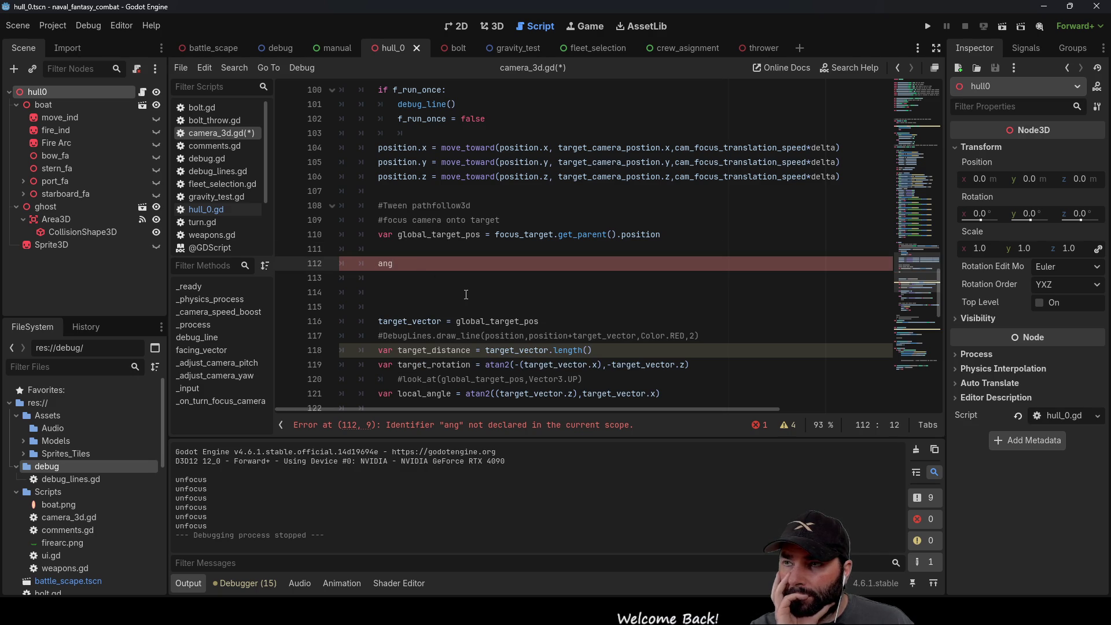
pyautogui.press('BackSpace')
pyautogui.press('BackSpace')
pyautogui.press('BackSpace')
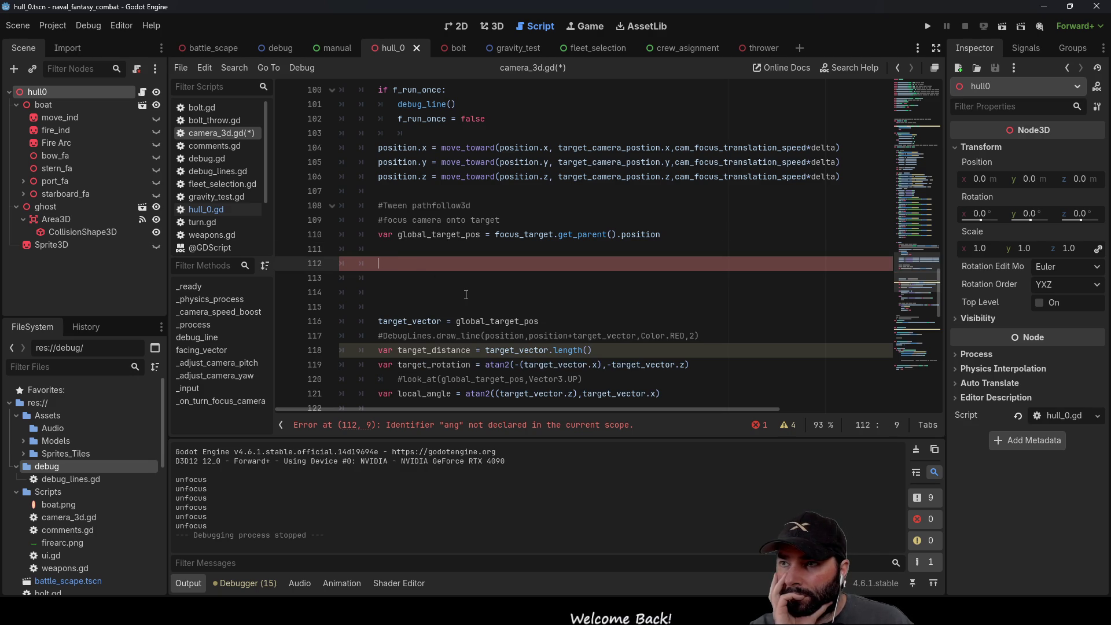
# Step: Insert an empty rotate_toward() call on line 112 from the 'roate' completion list
pyautogui.write('roate')
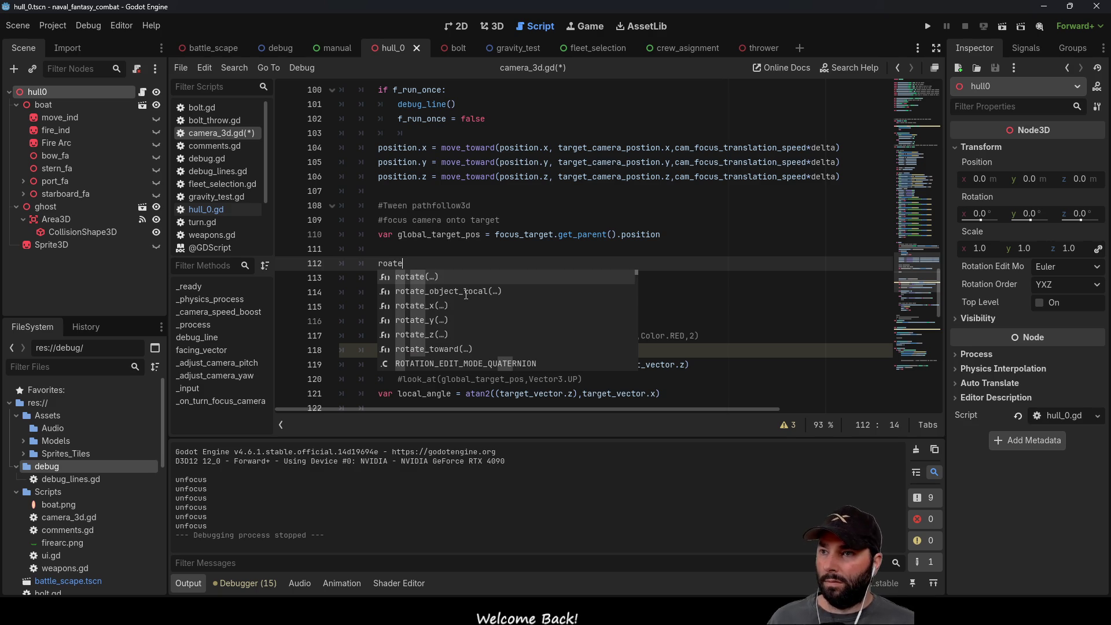
pyautogui.click(447, 349)
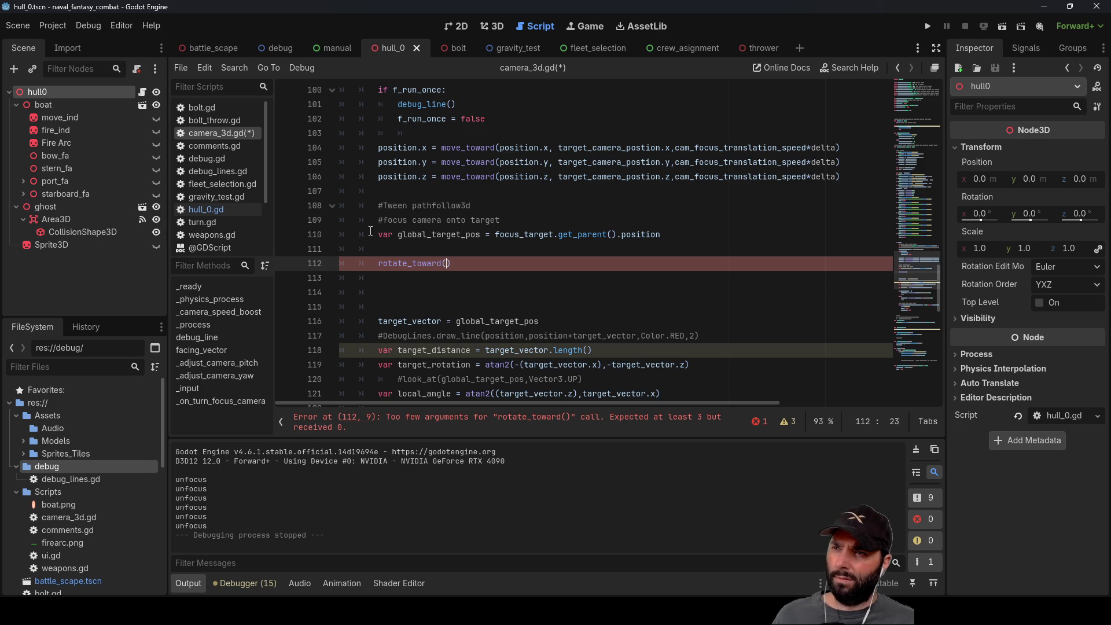
pyautogui.click(398, 249)
pyautogui.write('ang')
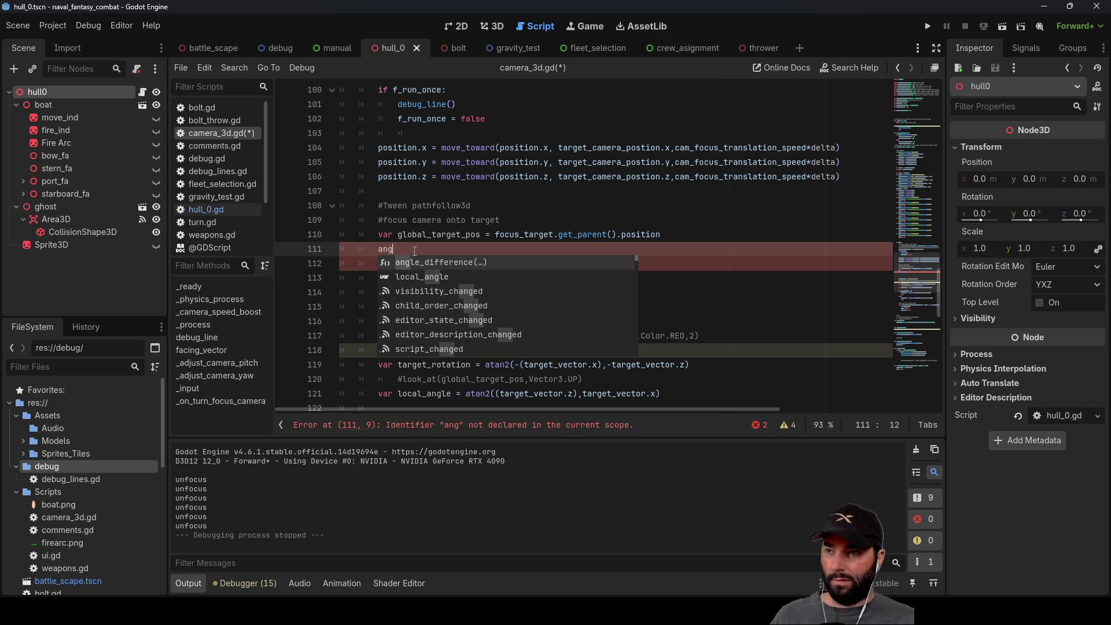
pyautogui.doubleClick(435, 276)
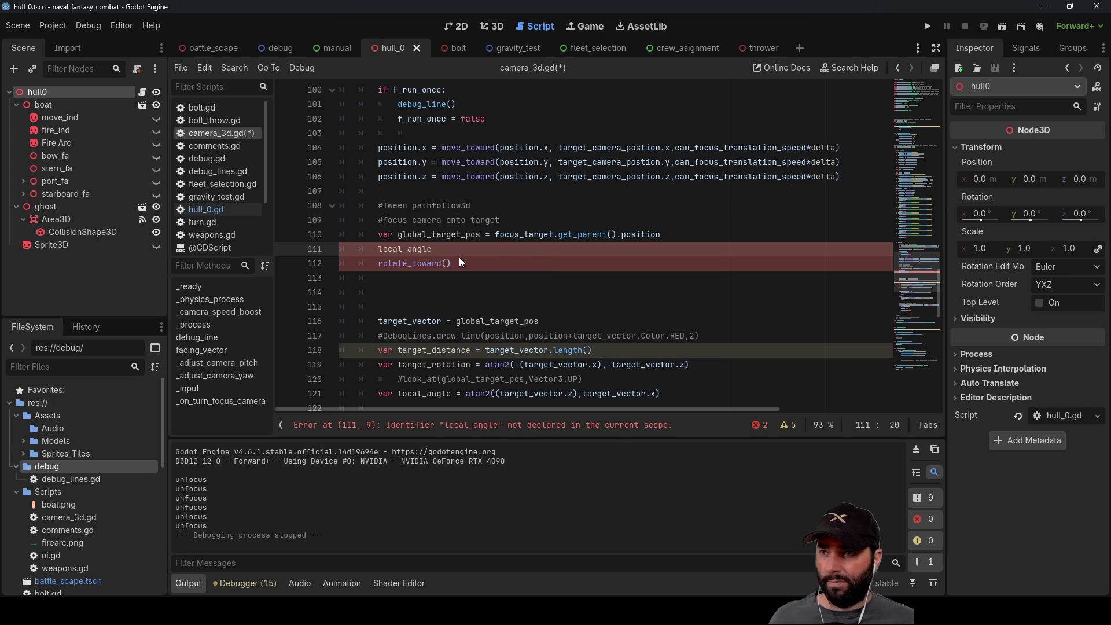
pyautogui.moveTo(450, 249); pyautogui.dragTo(380, 249)
pyautogui.press('BackSpace')
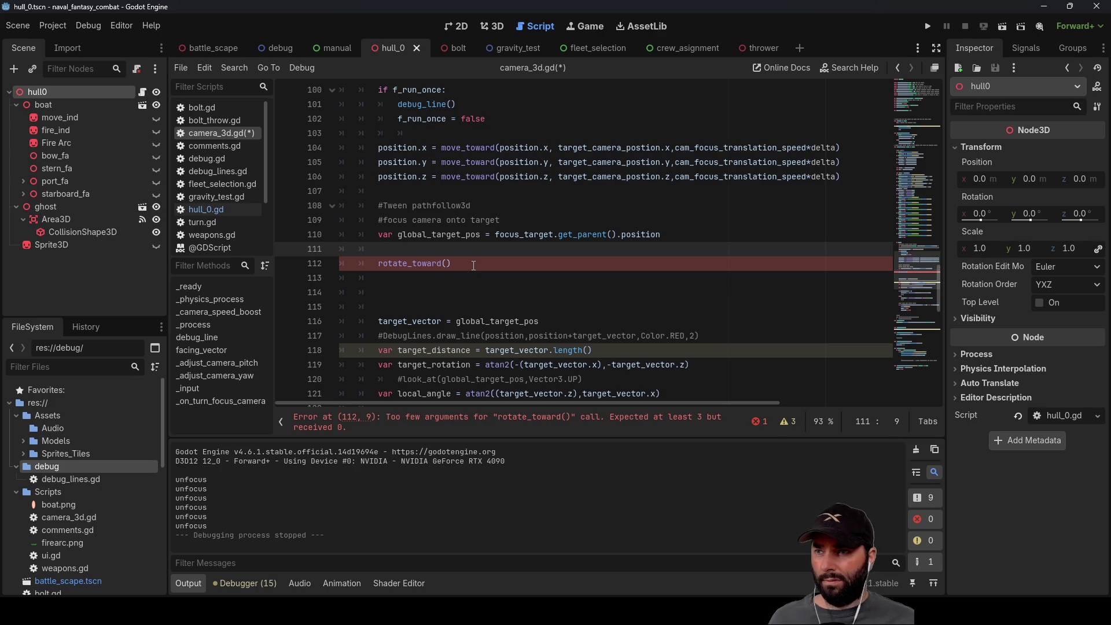
pyautogui.scroll(-3, 439, 264)
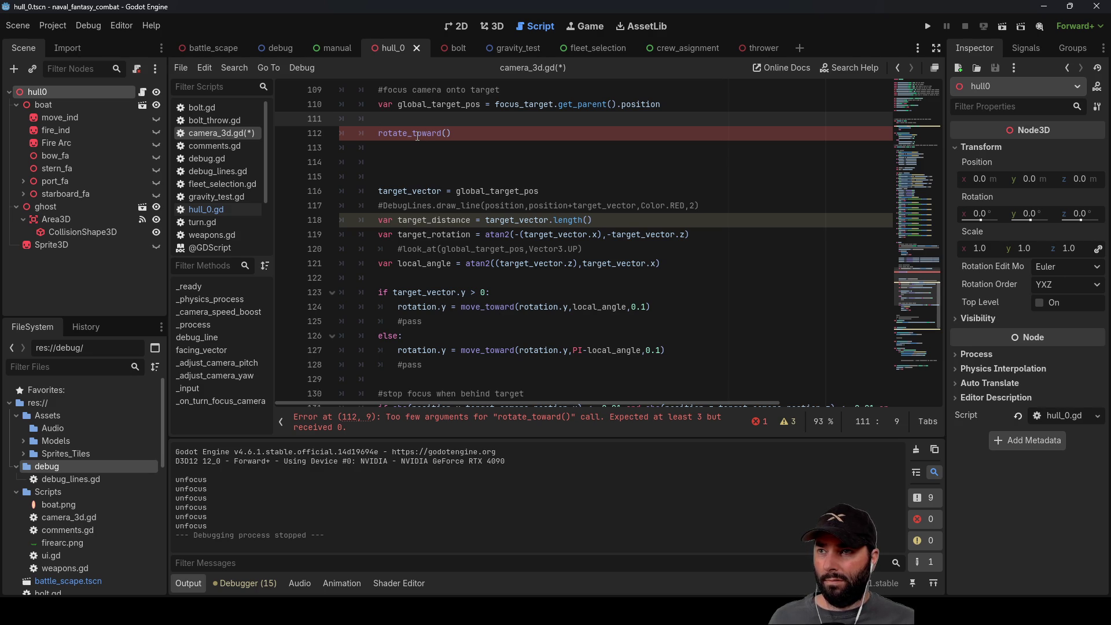
# Step: Select rotation.y on line 124 and return to the rotate_toward() call on line 112
pyautogui.moveTo(447, 307); pyautogui.dragTo(400, 309)
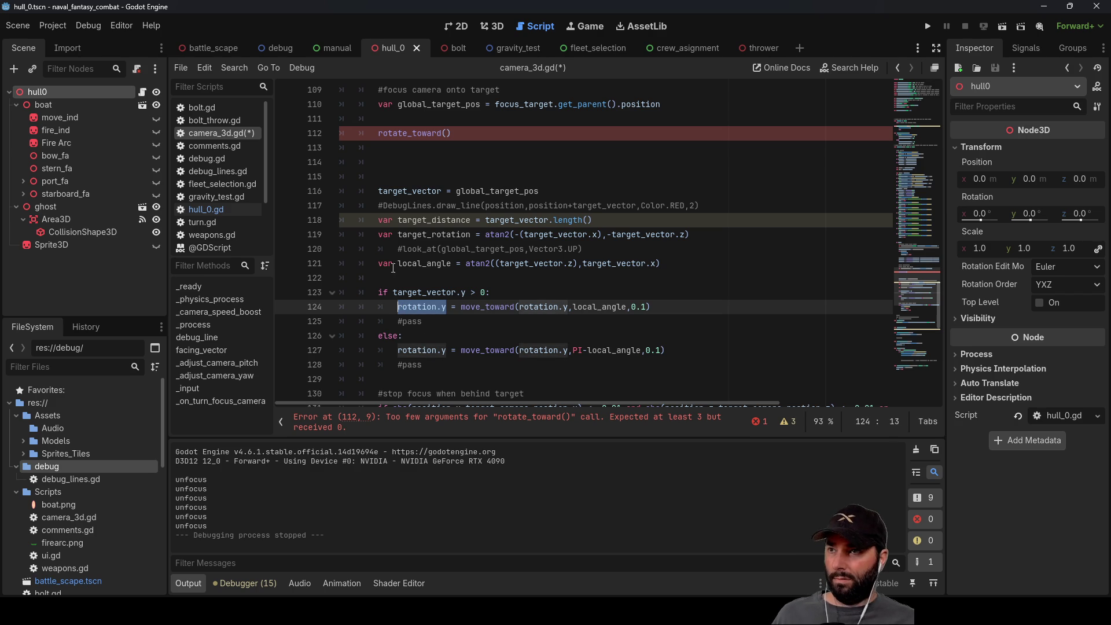
pyautogui.click(379, 133)
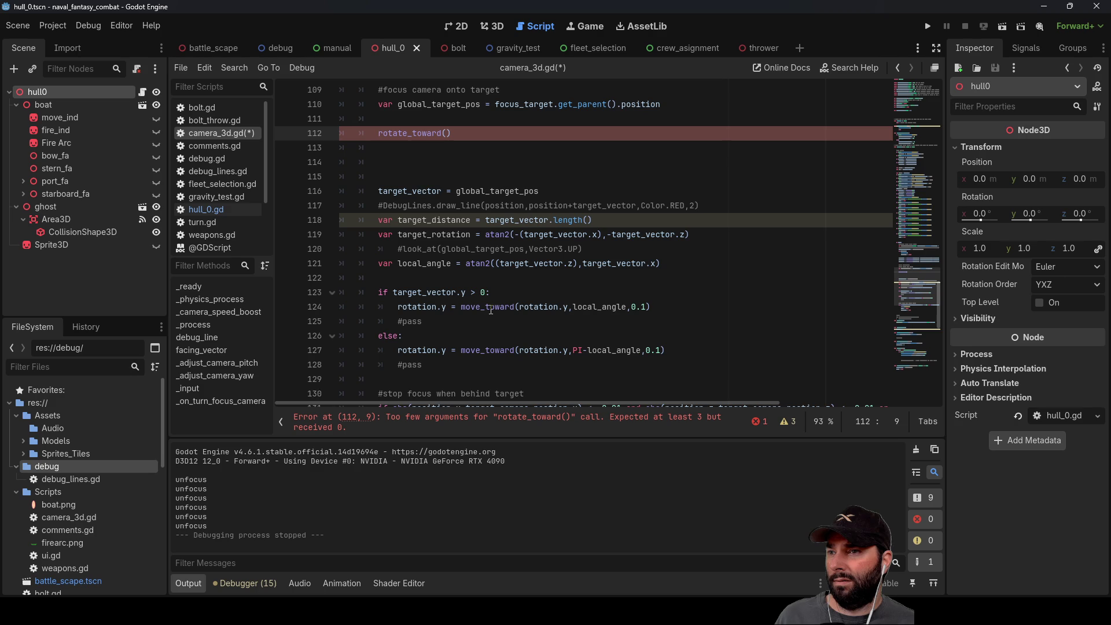
pyautogui.scroll(2, 463, 232)
pyautogui.scroll(-1, 454, 201)
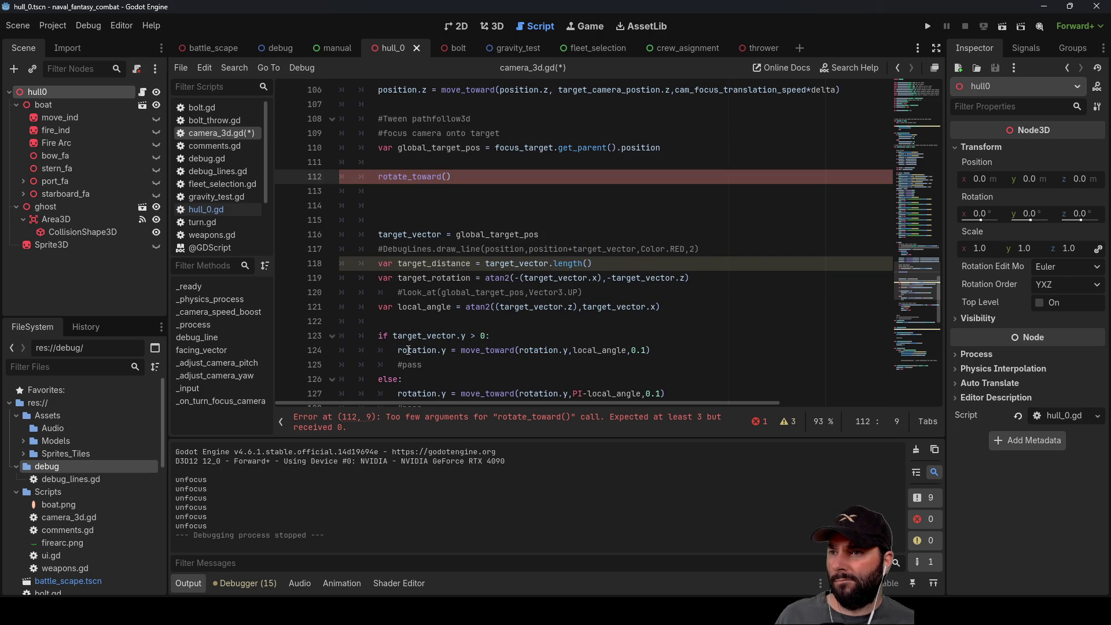
# Step: Leave line 112 as rotation.y = rotate_toward() and switch to the Paint.NET sketch
pyautogui.moveTo(399, 351); pyautogui.dragTo(441, 355)
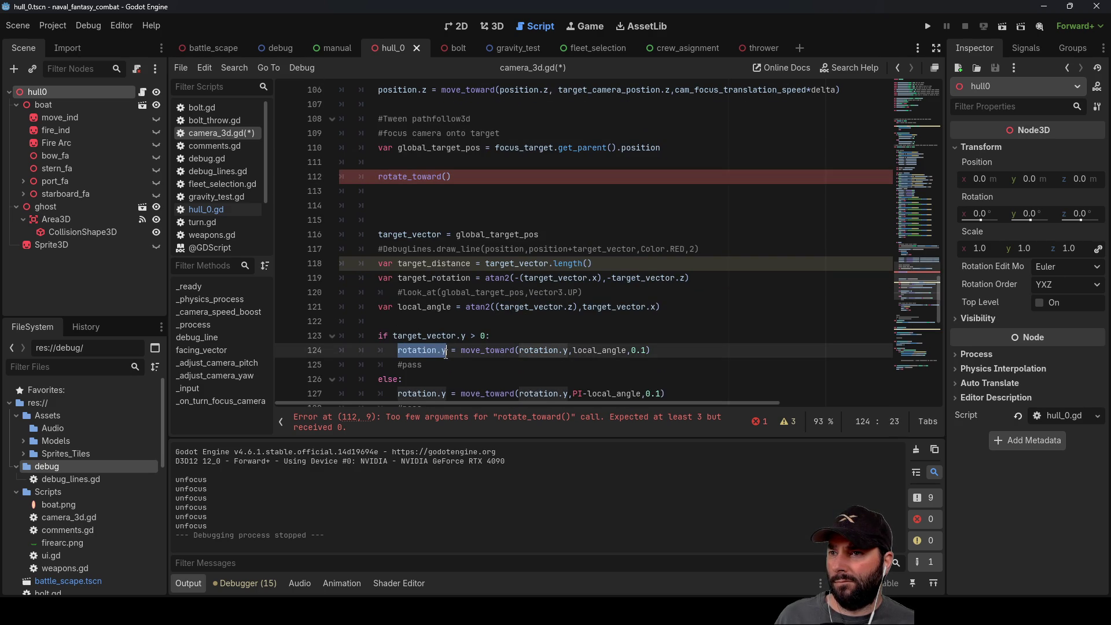
pyautogui.click(371, 176)
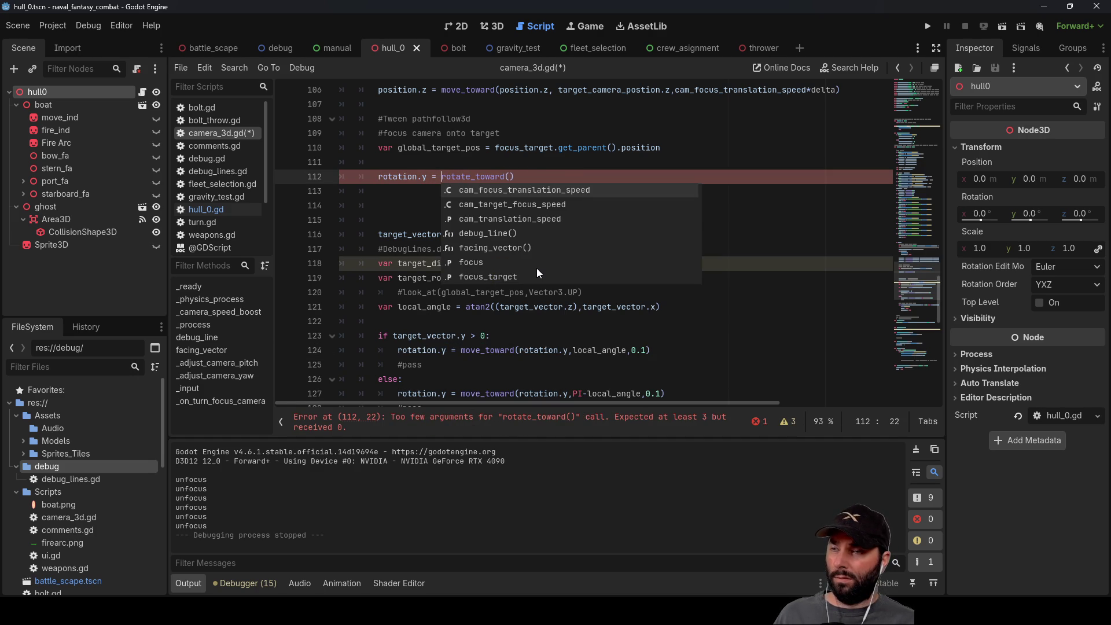
pyautogui.click(421, 200)
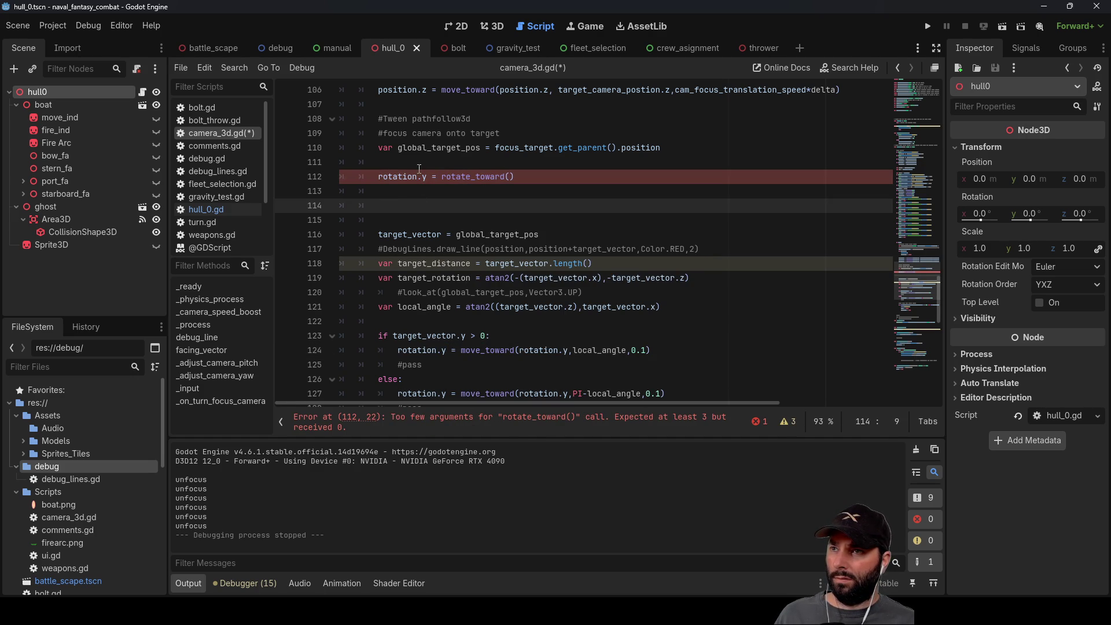
pyautogui.click(386, 164)
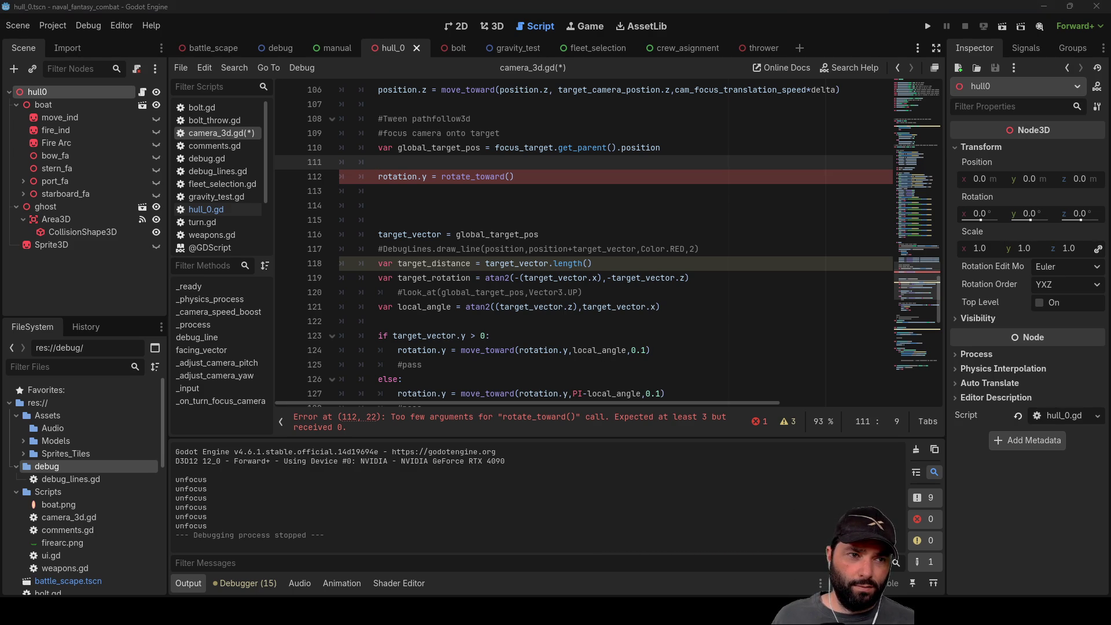
pyautogui.hotkey('alt', 'Tab')
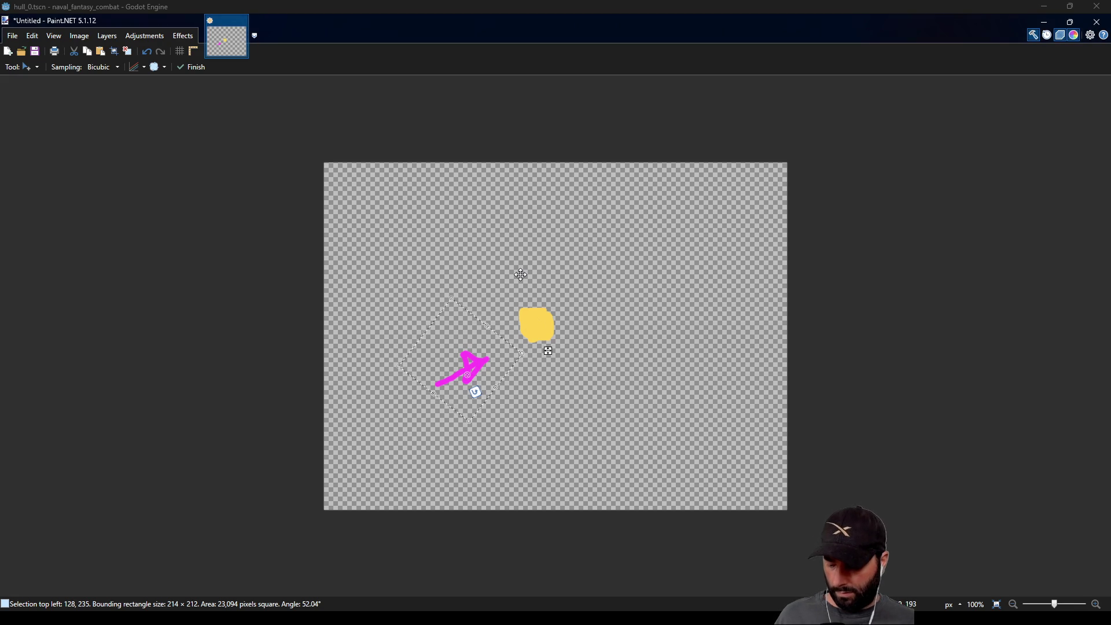
# Step: Select the entire canvas and erase the old magenta arrow sketch
pyautogui.moveTo(548, 351); pyautogui.dragTo(564, 327)
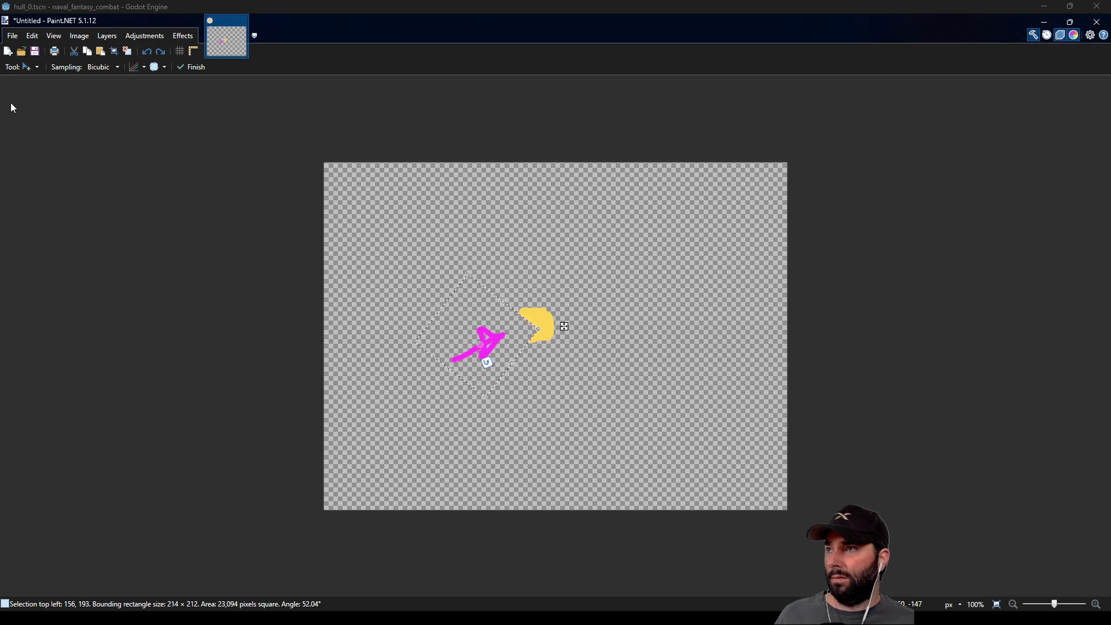
pyautogui.press('s')
pyautogui.moveTo(297, 147)
pyautogui.mouseDown()
pyautogui.moveTo(436, 293)
pyautogui.moveTo(813, 540)
pyautogui.mouseUp()
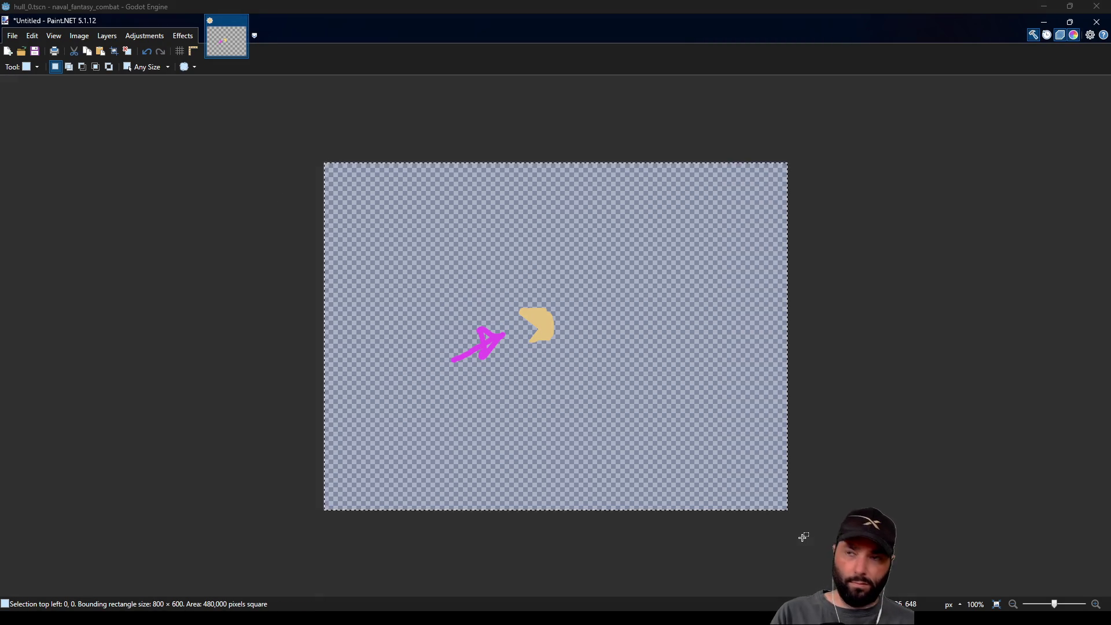
pyautogui.press('Delete')
# Step: Draw a blue facing arrow, an orange arrow to a red target cross, and the angle arc
pyautogui.press('p')
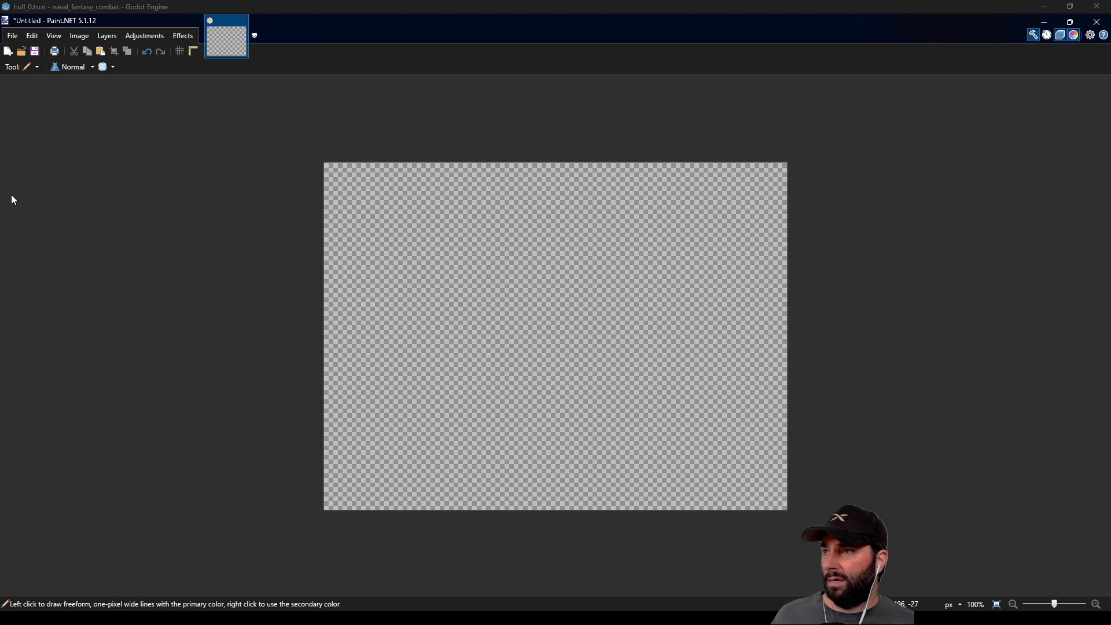
pyautogui.press('b')
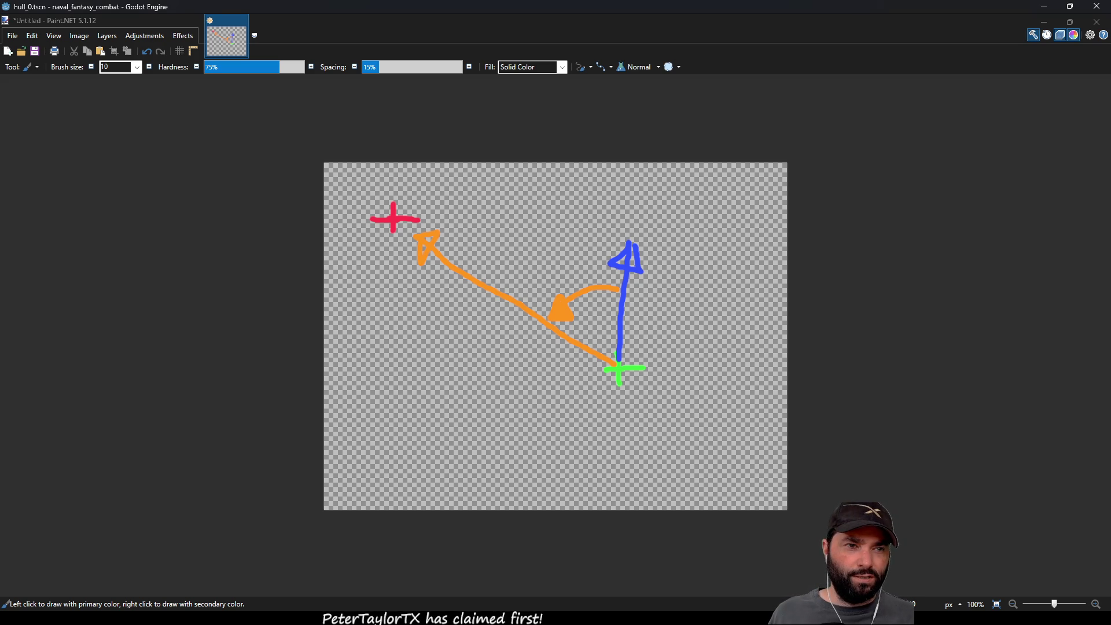
pyautogui.hotkey('alt', 'Tab')
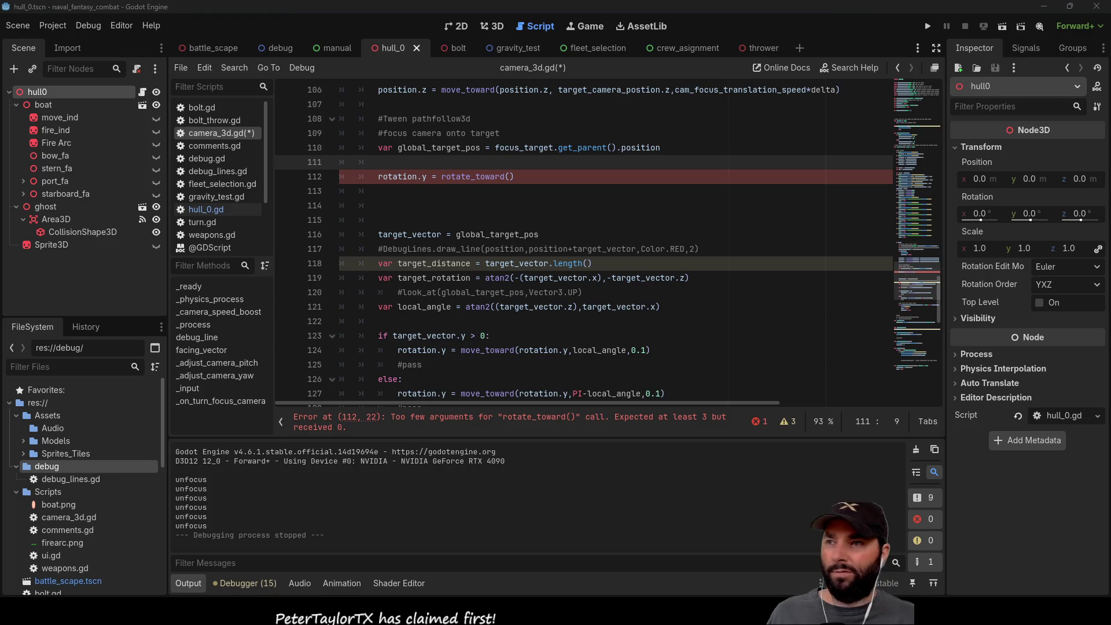
# Step: Add blank lines at line 111 above the rotate_toward() call
pyautogui.click(440, 205)
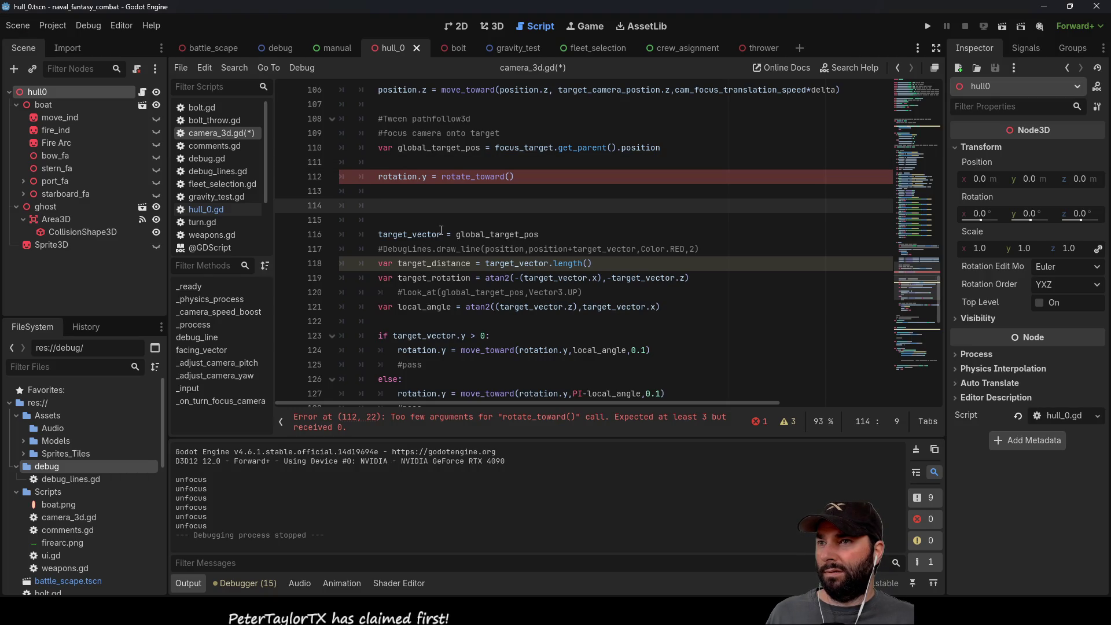
pyautogui.click(391, 160)
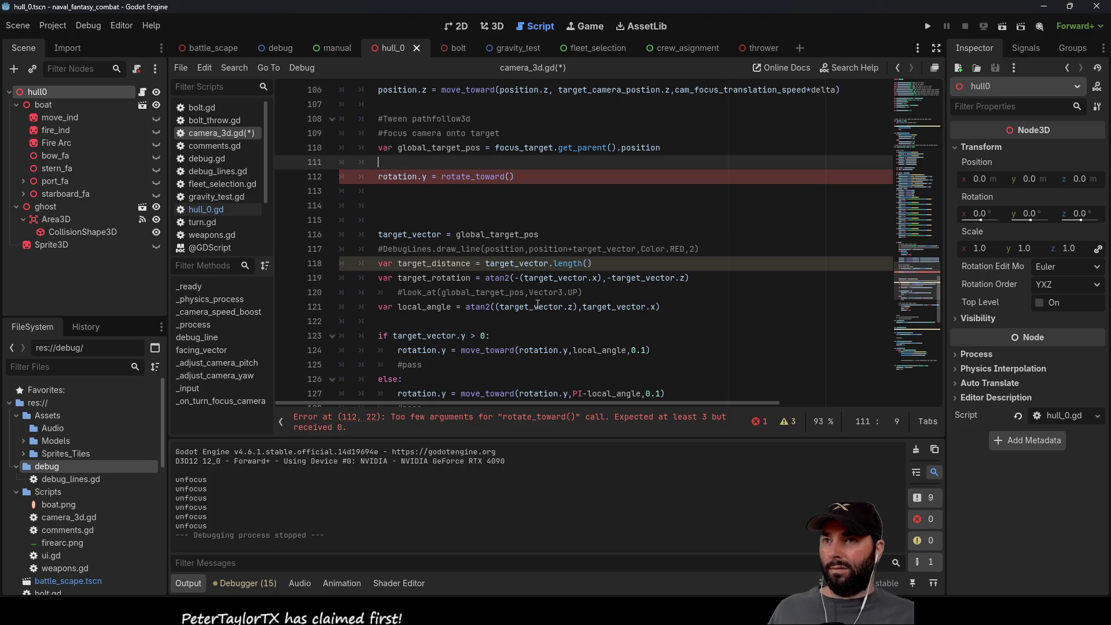
pyautogui.press('Return')
pyautogui.press('Return')
pyautogui.press('Up')
pyautogui.press('Up')
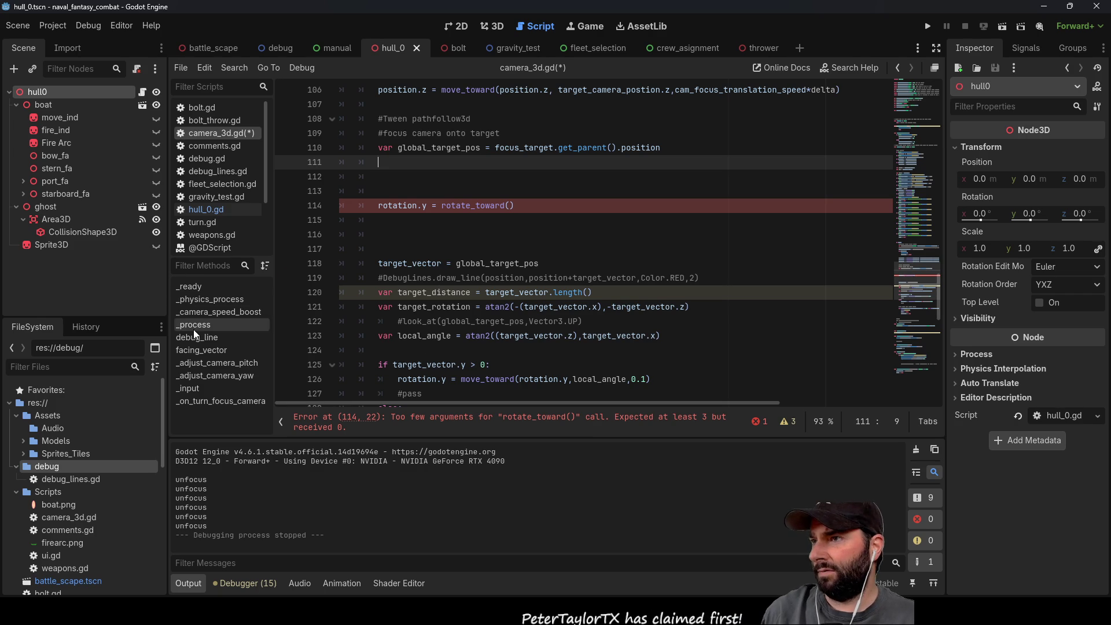
# Step: Jump to the facing_vector function via Filter Methods, select its name, and return into its body
pyautogui.click(202, 350)
pyautogui.click(449, 234)
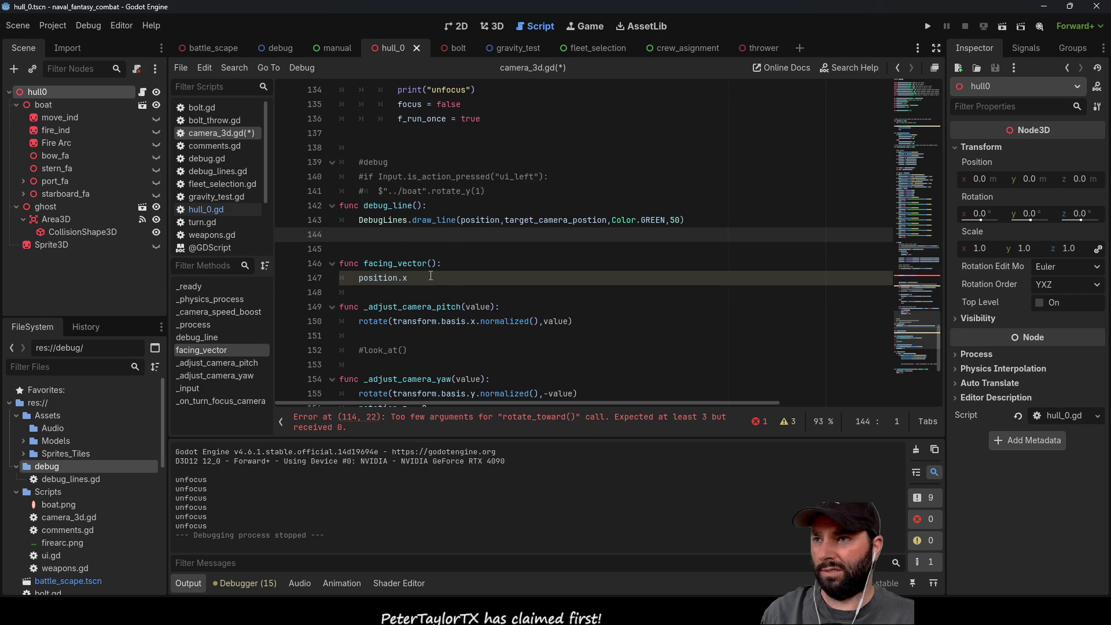
pyautogui.click(418, 272)
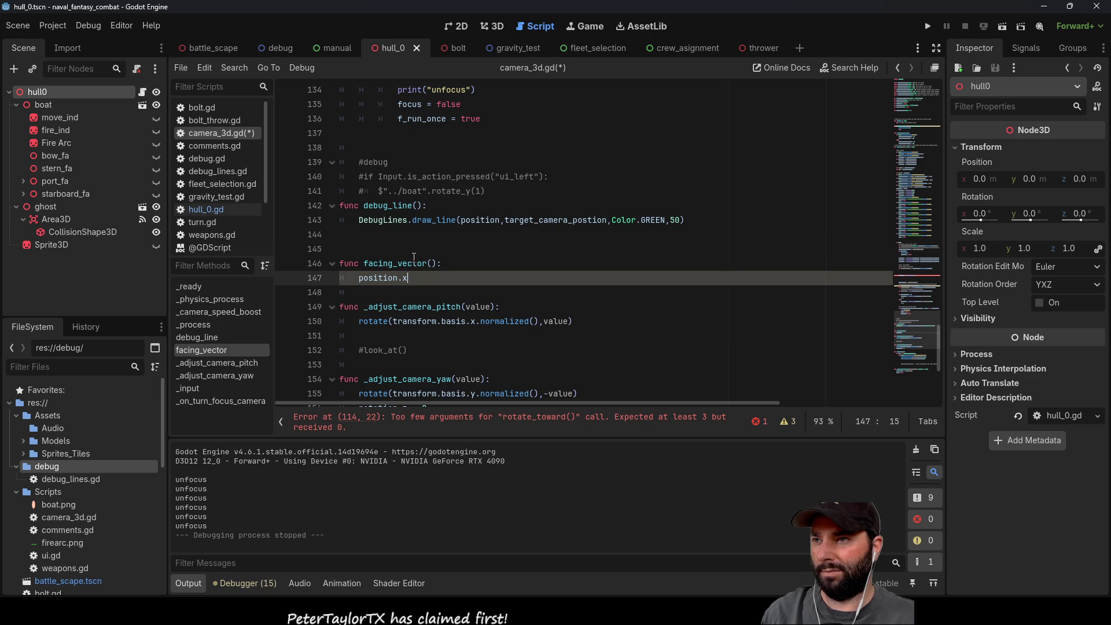
pyautogui.doubleClick(412, 264)
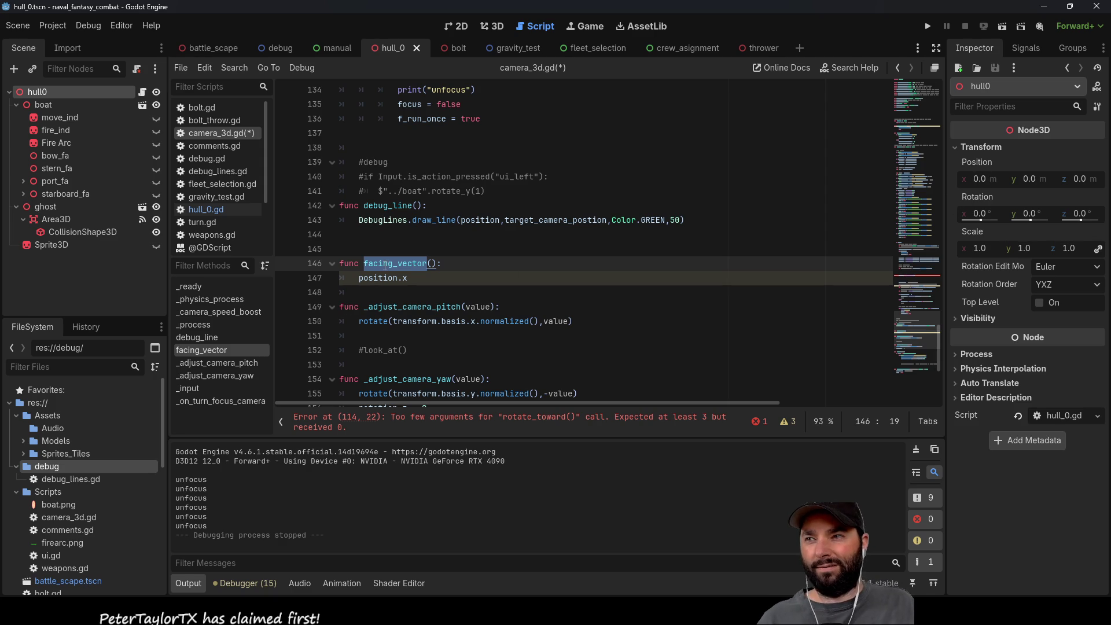
pyautogui.scroll(-5, 406, 260)
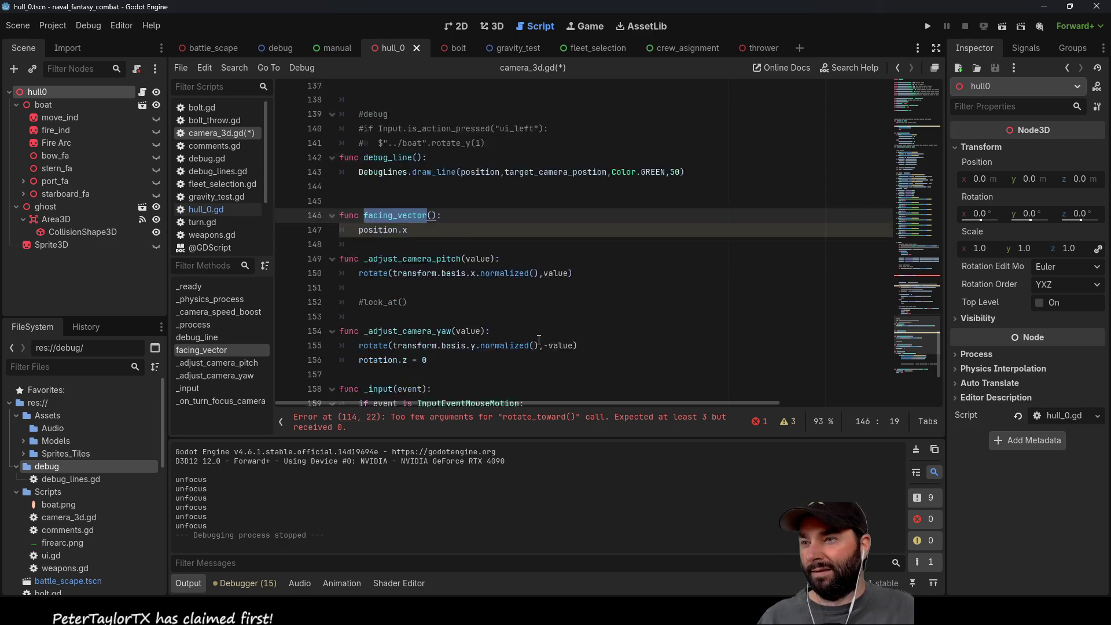
pyautogui.scroll(10, 549, 326)
pyautogui.scroll(20, 549, 326)
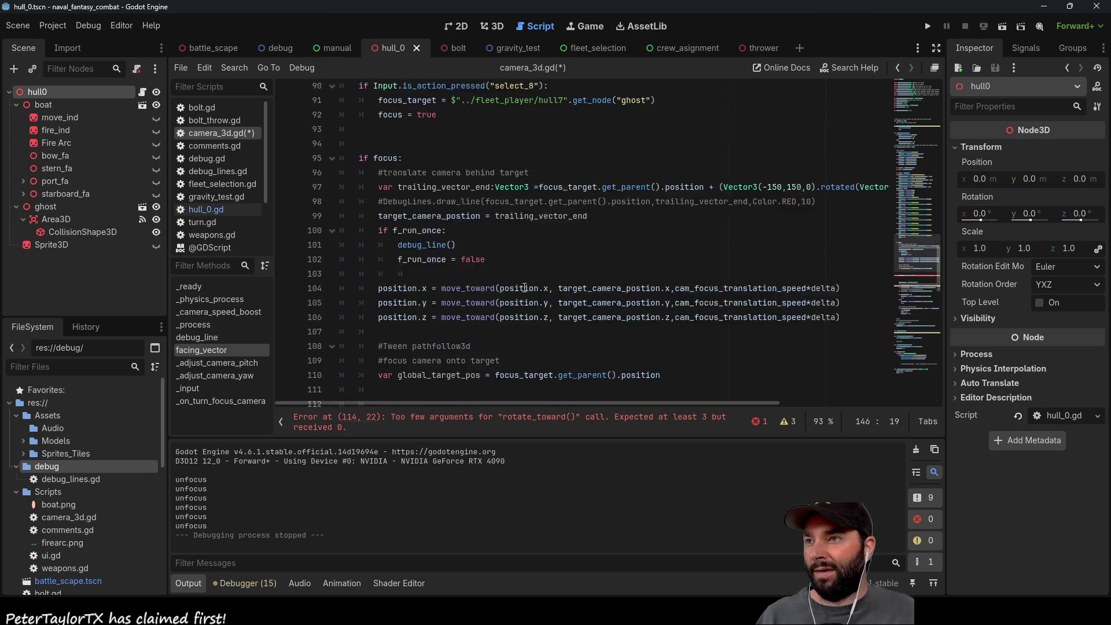
pyautogui.scroll(-20, 522, 287)
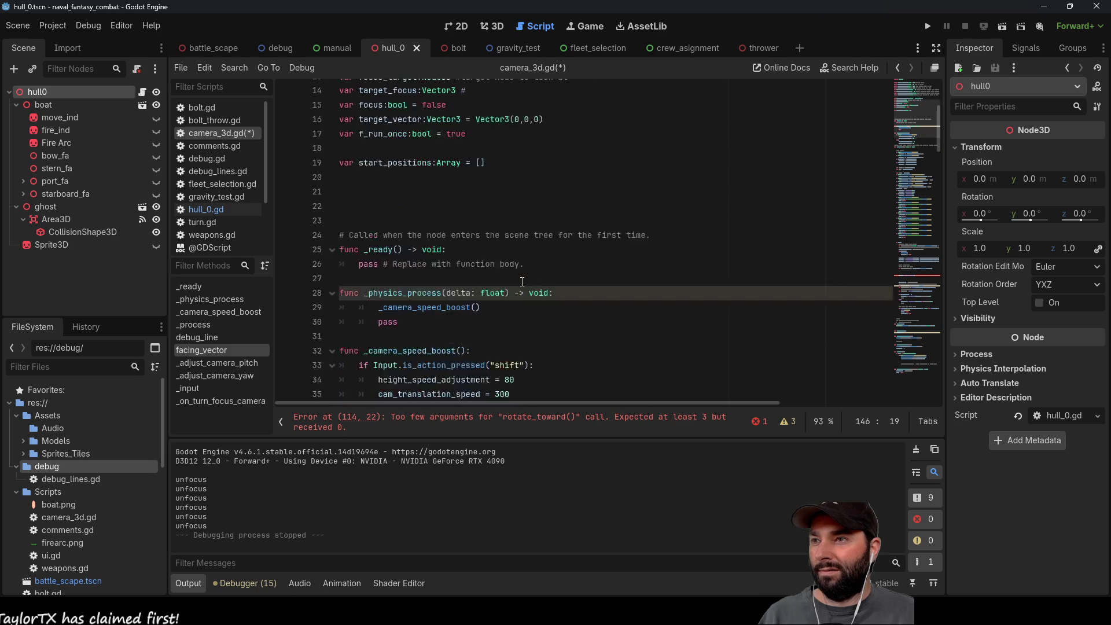
pyautogui.scroll(-15, 509, 272)
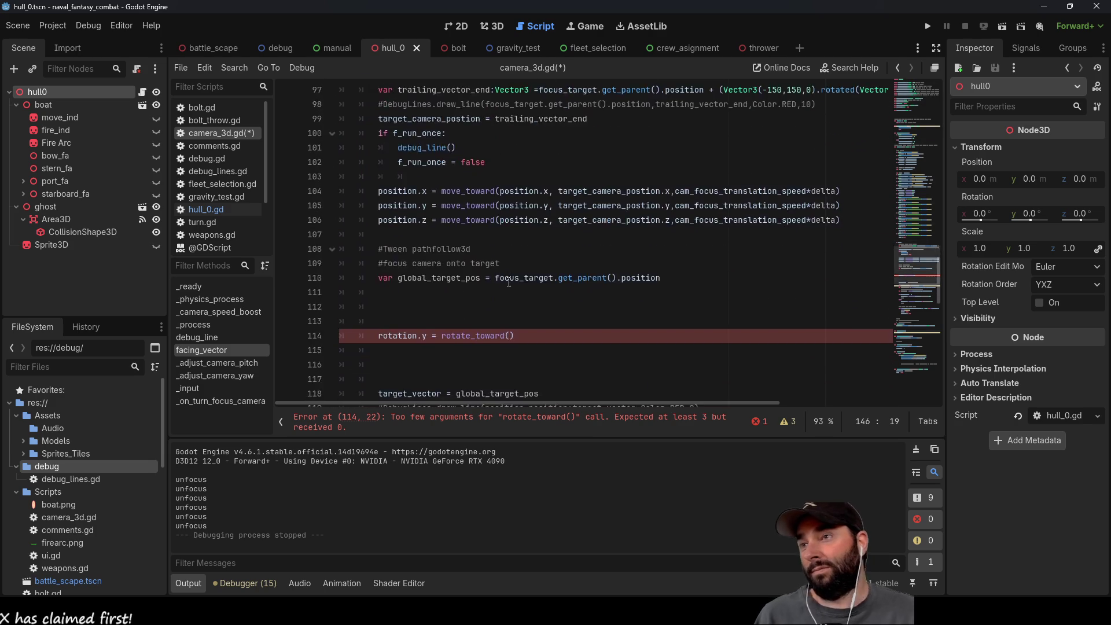
pyautogui.scroll(3, 478, 229)
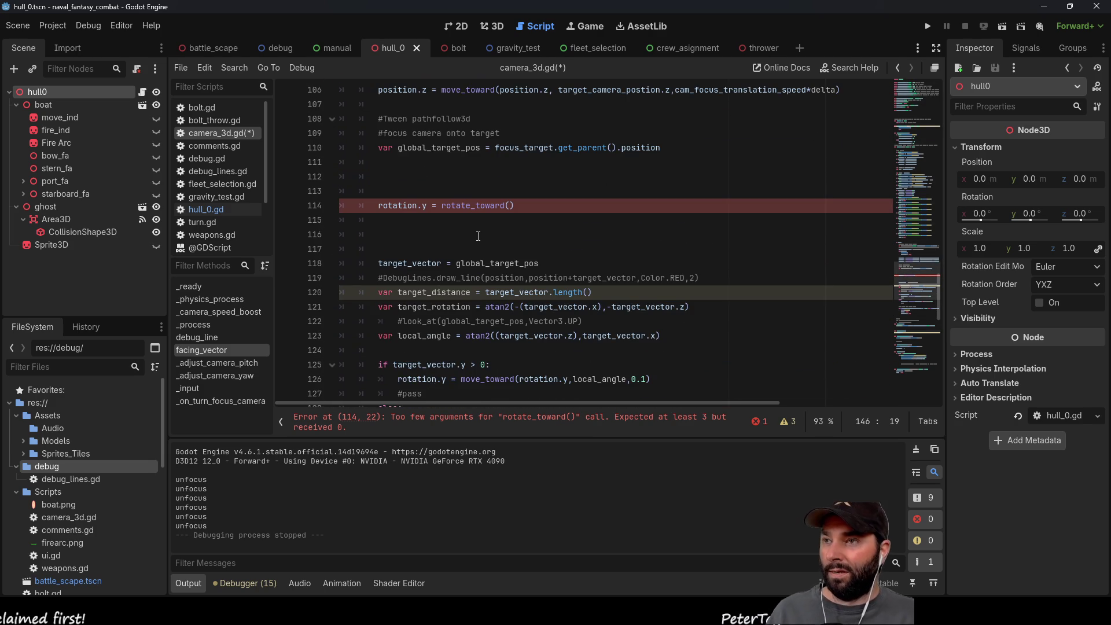
pyautogui.scroll(4, 478, 236)
pyautogui.scroll(-11, 482, 239)
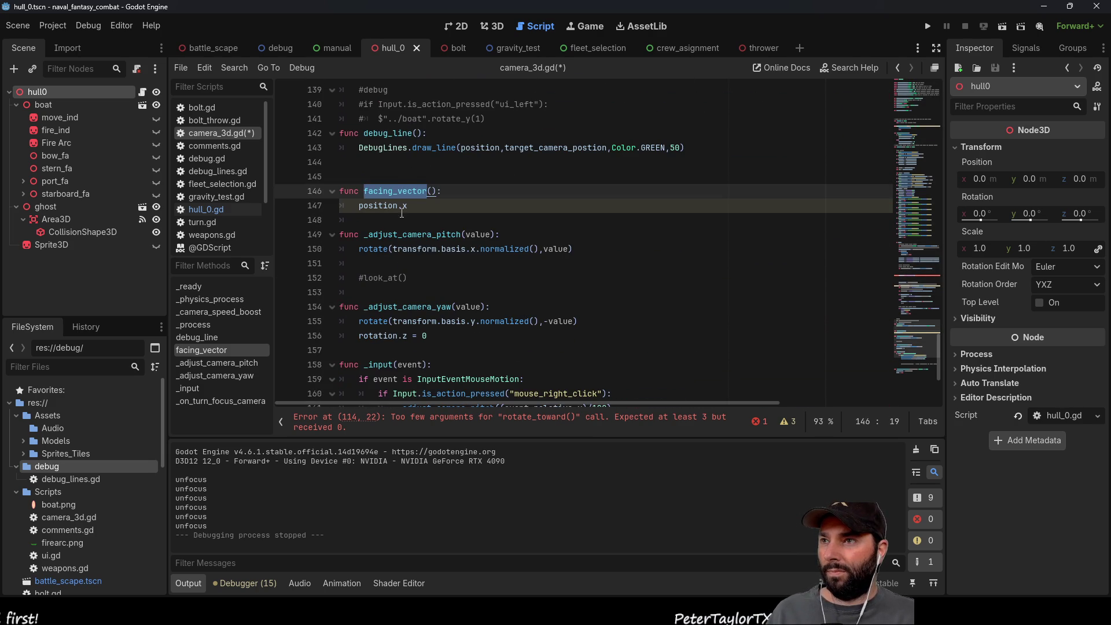
pyautogui.click(403, 211)
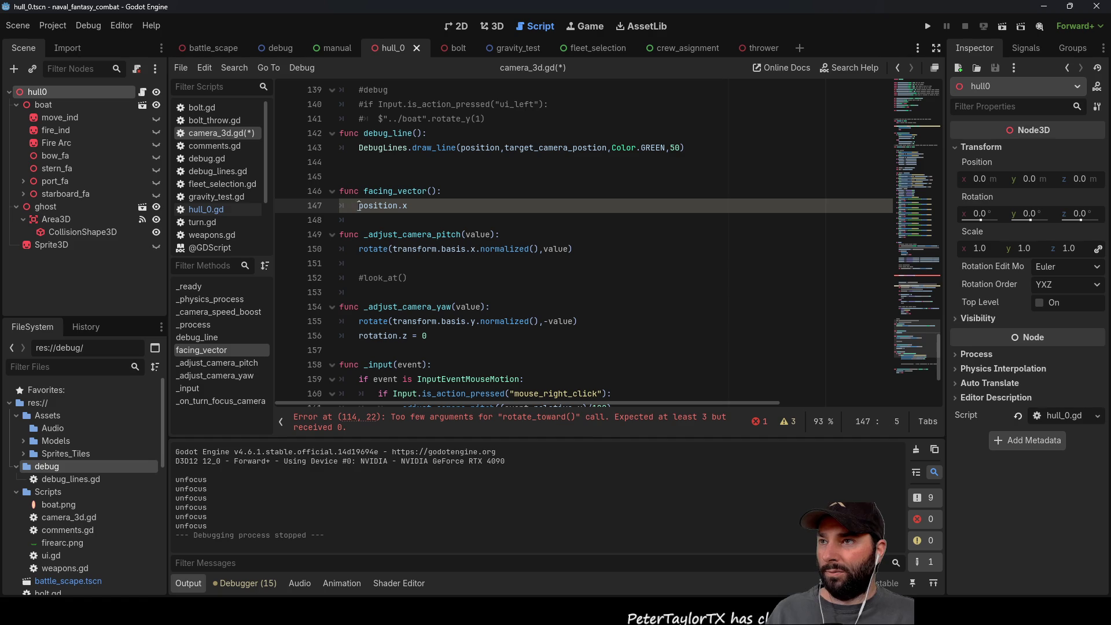
# Step: Start facing_vector with a new line reading var local_fwd:Vector3 = (
pyautogui.press('Return')
pyautogui.press('Up')
pyautogui.write('var ')
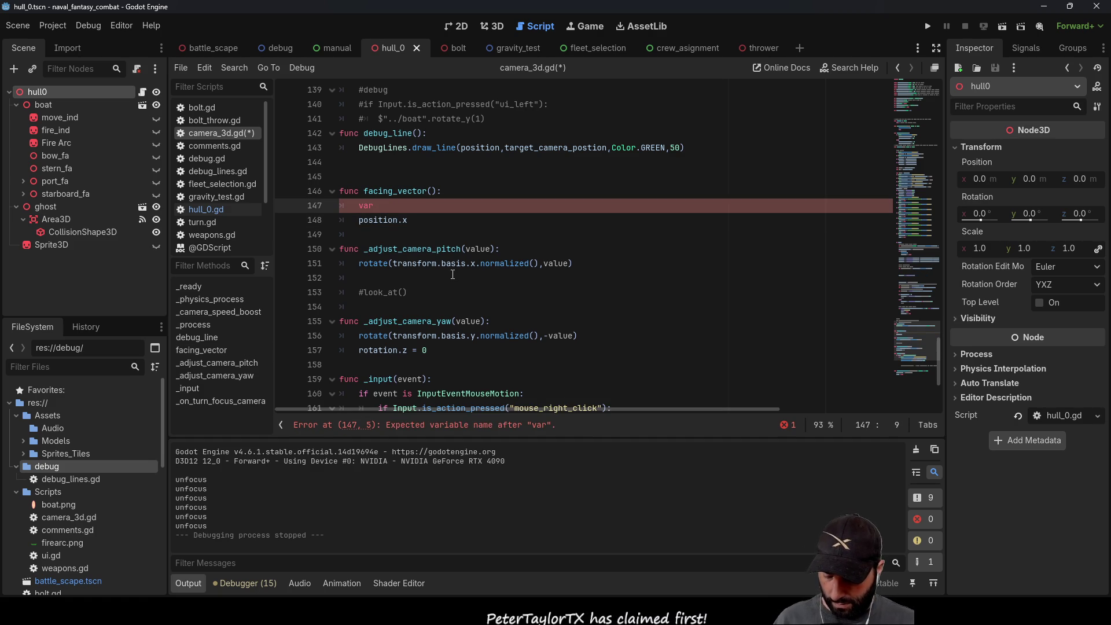
pyautogui.write('vec')
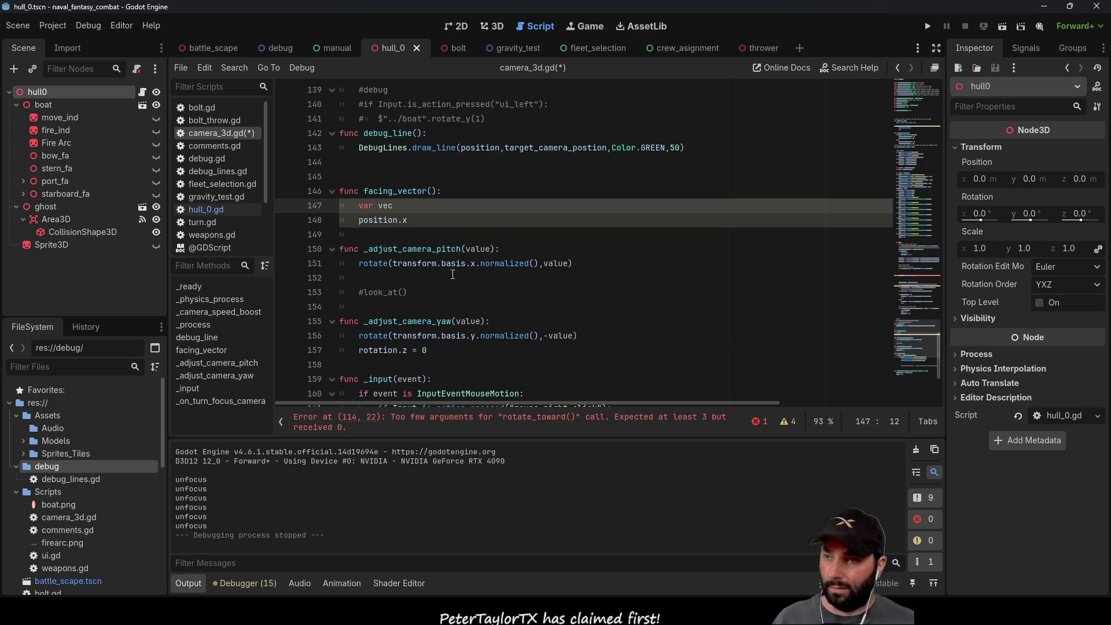
pyautogui.write('tor')
pyautogui.press('BackSpace')
pyautogui.press('BackSpace')
pyautogui.press('BackSpace')
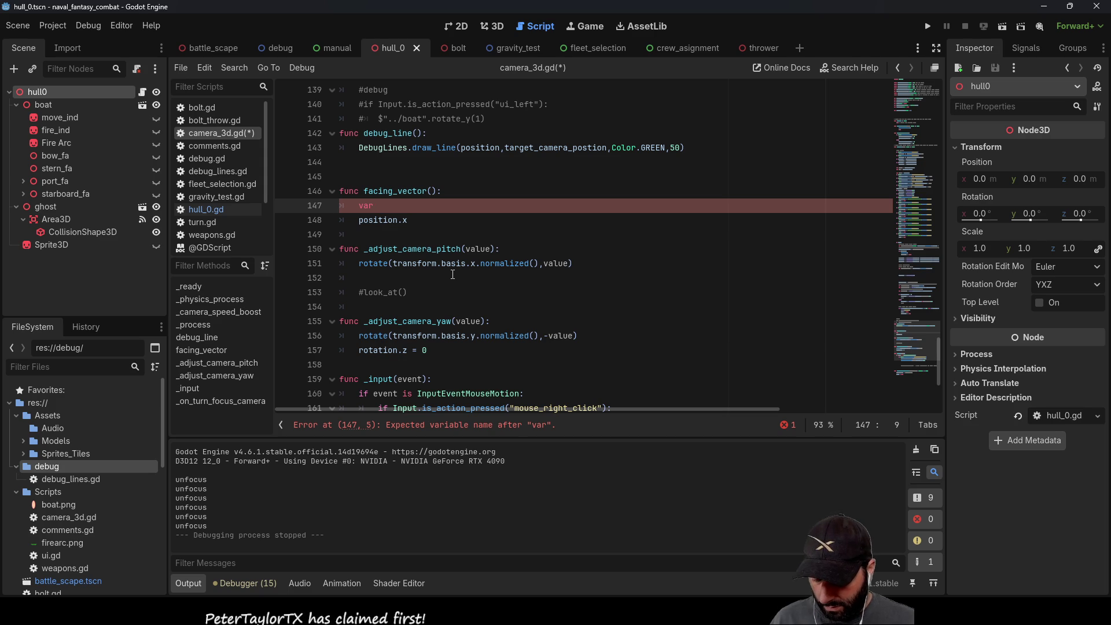
pyautogui.write('local')
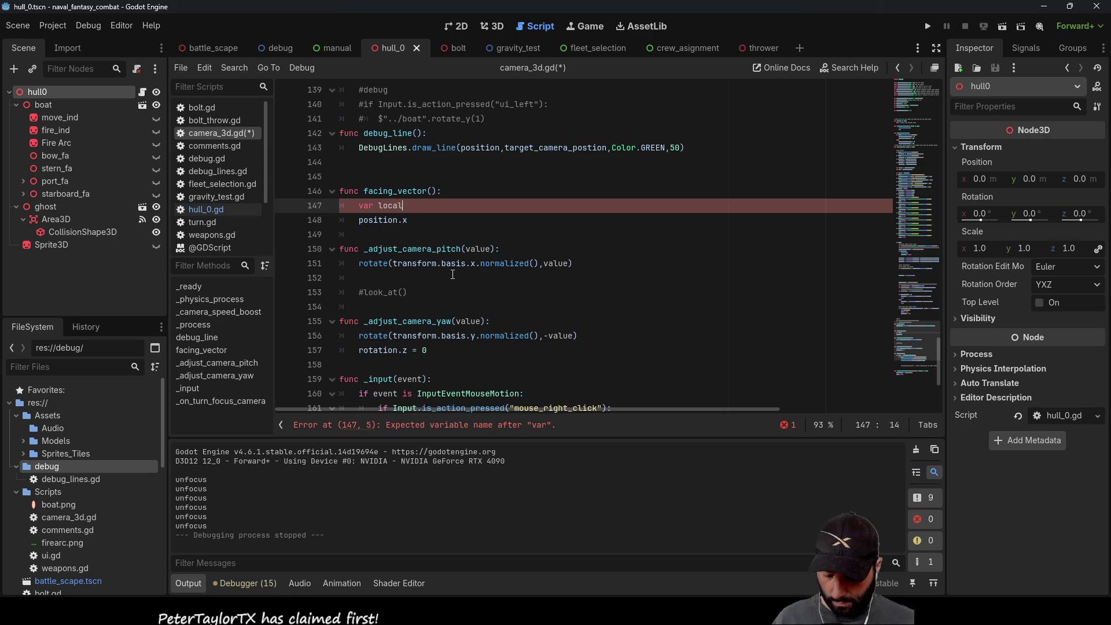
pyautogui.write('_fwd:vector')
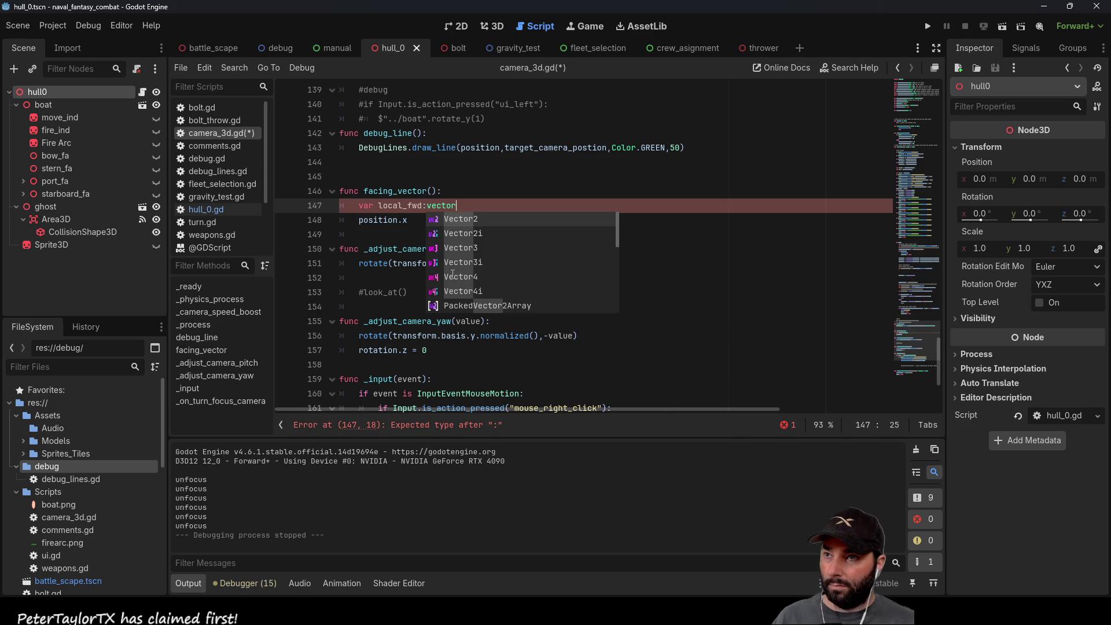
pyautogui.press('Down')
pyautogui.press('Down')
pyautogui.press('Return')
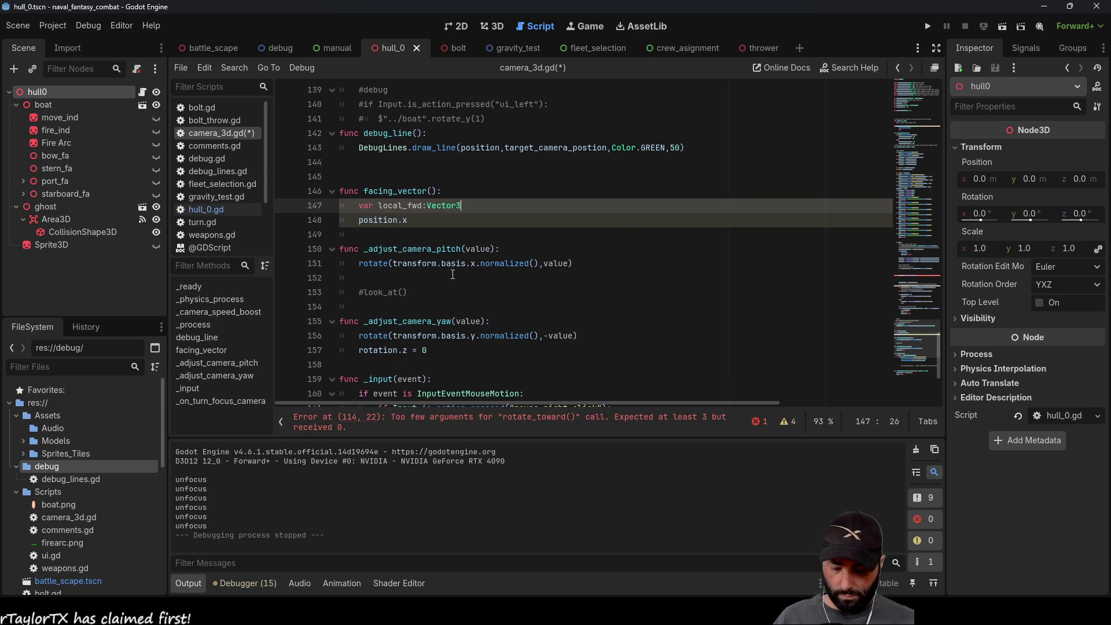
pyautogui.write(' = (')
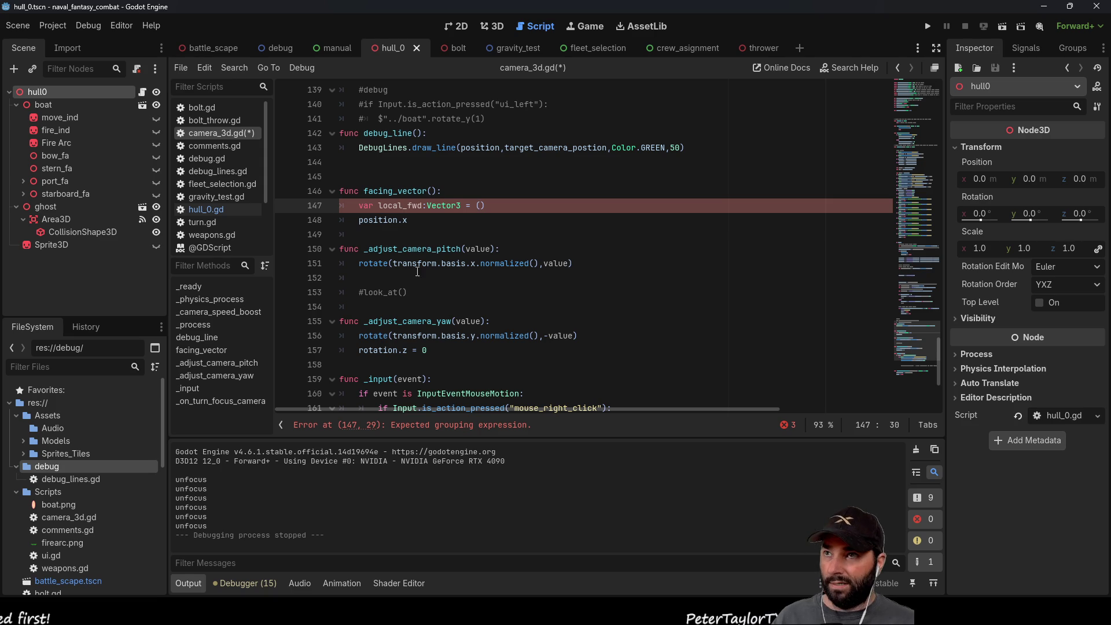
pyautogui.click(491, 27)
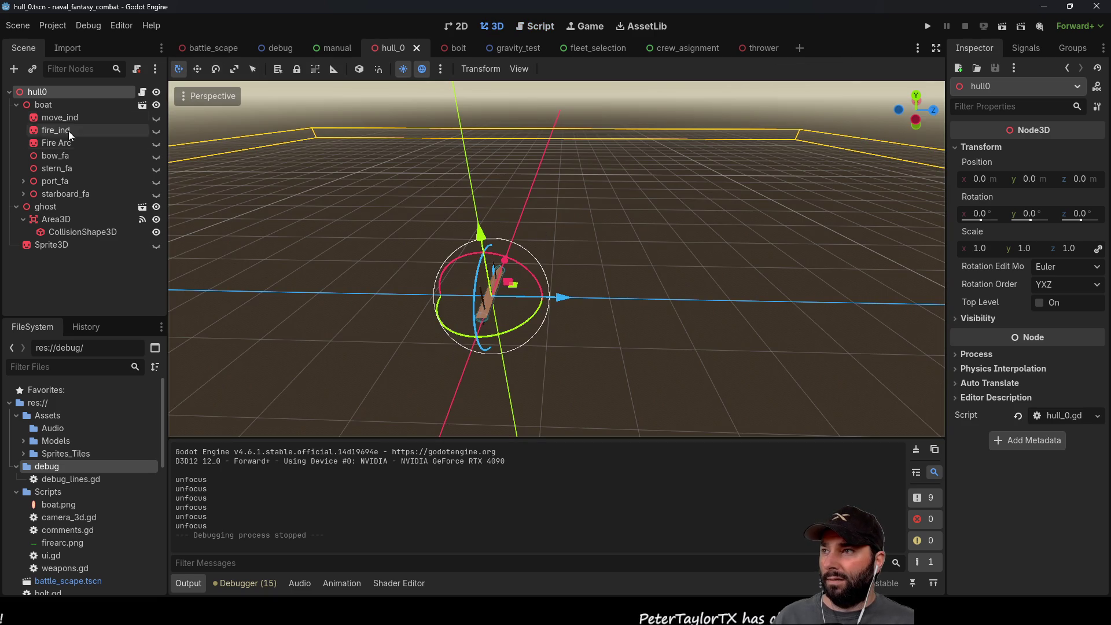
# Step: Open the battle_scape scene, select main_cam, and frame it in the 3D view
pyautogui.click(213, 48)
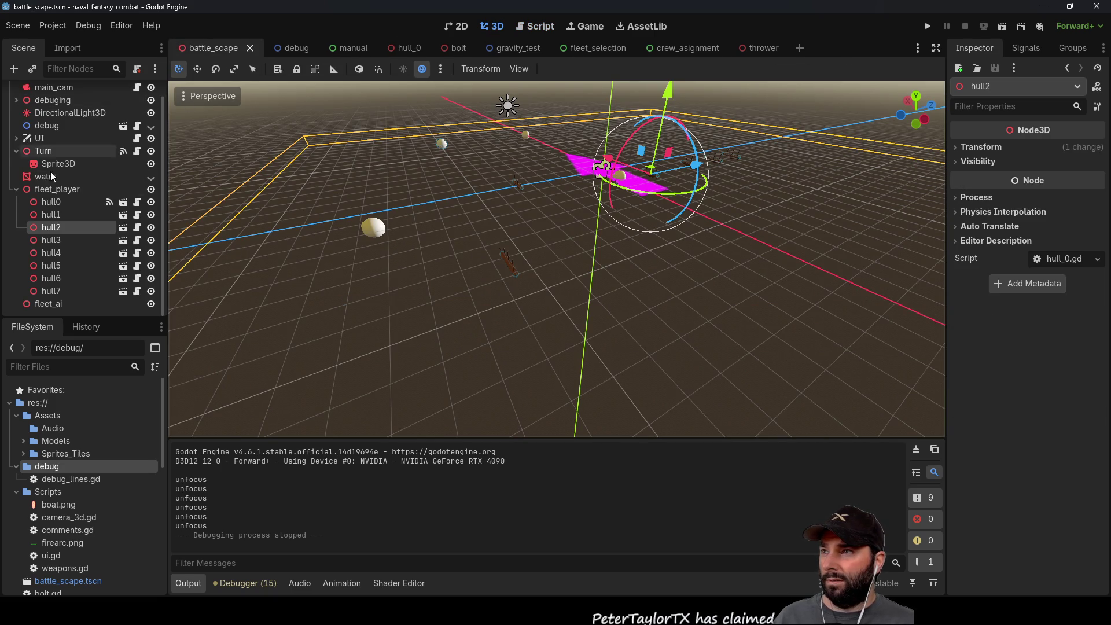
pyautogui.scroll(1, 51, 172)
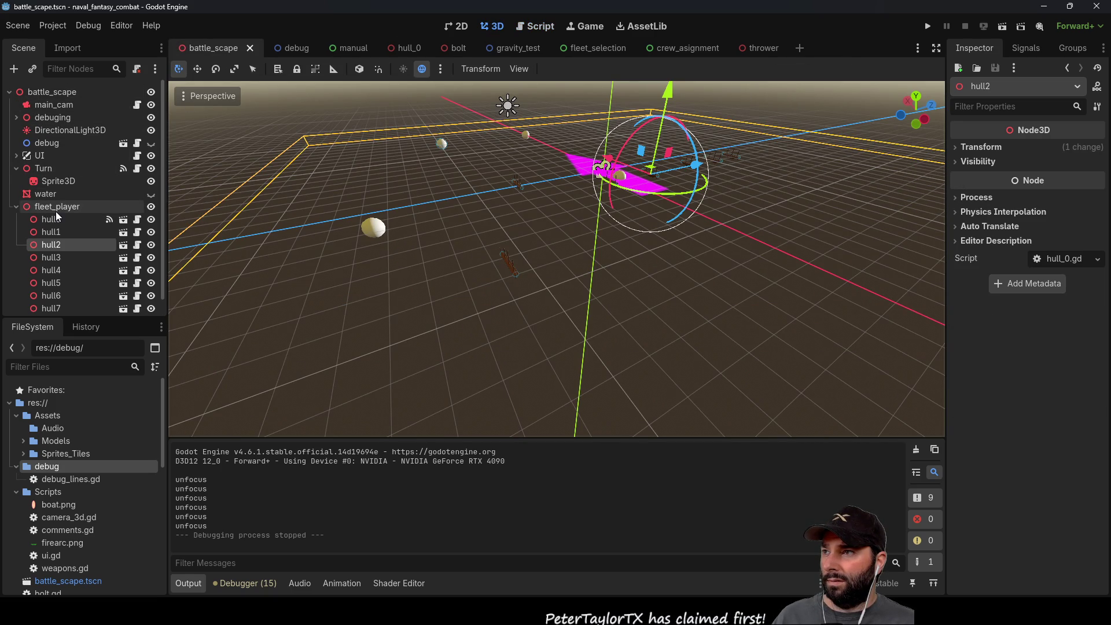
pyautogui.click(47, 109)
pyautogui.scroll(-5, 490, 221)
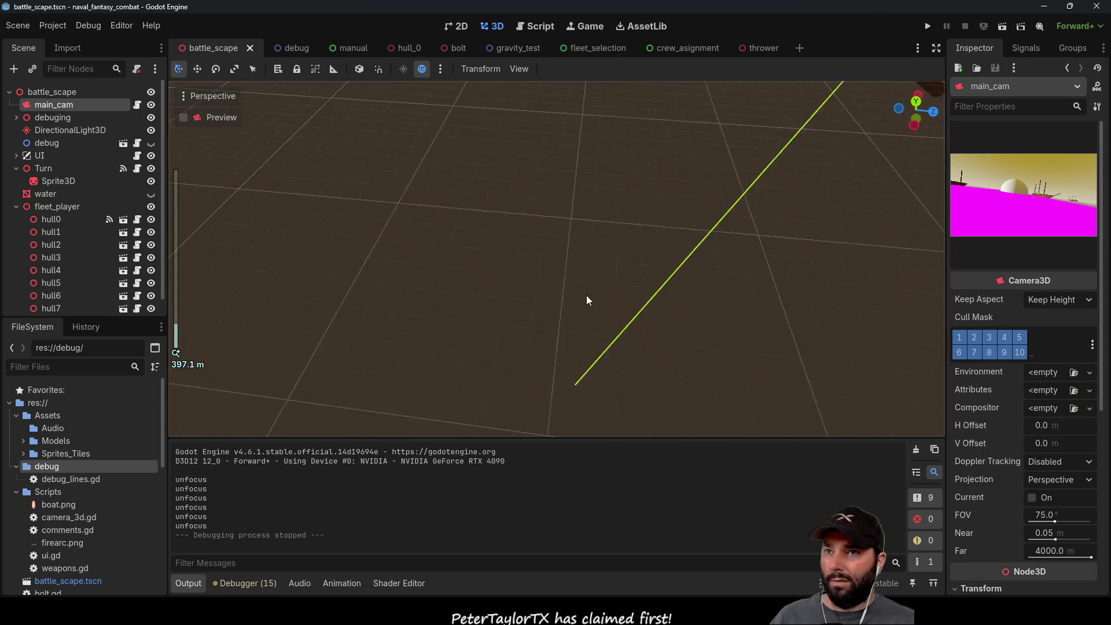
pyautogui.press('f')
pyautogui.moveTo(650, 266)
pyautogui.mouseDown()
pyautogui.moveTo(654, 303)
pyautogui.moveTo(481, 233)
pyautogui.moveTo(504, 258)
pyautogui.moveTo(518, 253)
pyautogui.moveTo(515, 220)
pyautogui.mouseUp()
pyautogui.scroll(5, 585, 261)
# Step: Raise main_cam along its Y axis above the pink water plane, viewing the fleet and dome
pyautogui.moveTo(485, 174)
pyautogui.mouseDown()
pyautogui.moveTo(479, 99)
pyautogui.moveTo(508, 198)
pyautogui.mouseUp()
pyautogui.press('f')
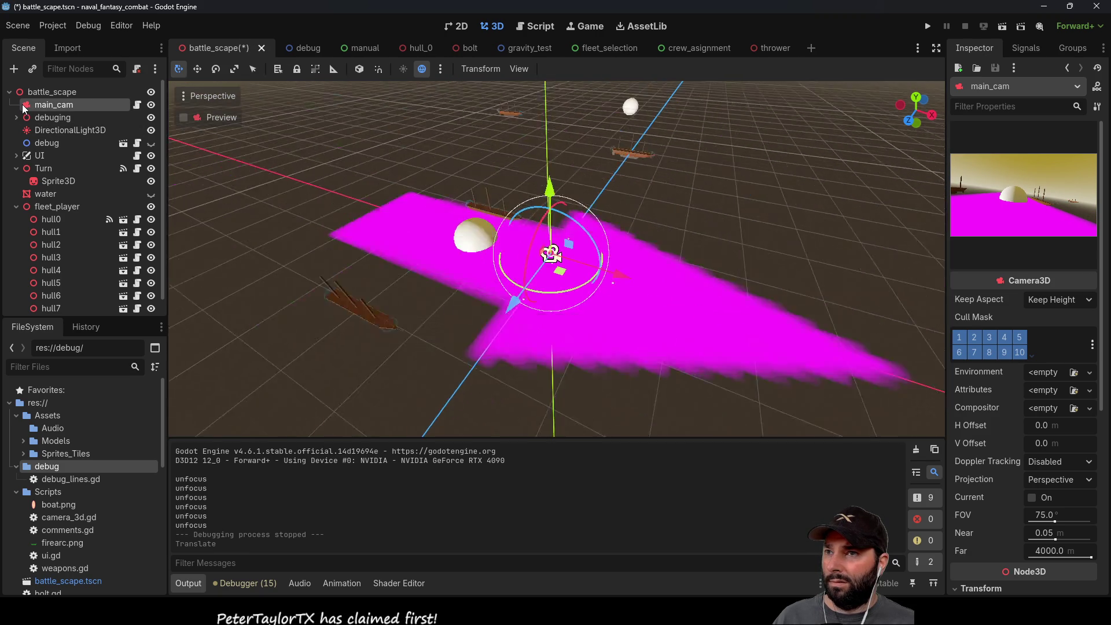
pyautogui.scroll(10, 731, 290)
pyautogui.moveTo(724, 292)
pyautogui.mouseDown()
pyautogui.moveTo(674, 293)
pyautogui.moveTo(582, 192)
pyautogui.moveTo(603, 175)
pyautogui.moveTo(700, 170)
pyautogui.moveTo(695, 206)
pyautogui.mouseUp()
pyautogui.scroll(3, 695, 207)
pyautogui.moveTo(618, 232)
pyautogui.mouseDown()
pyautogui.moveTo(666, 218)
pyautogui.moveTo(450, 200)
pyautogui.moveTo(364, 174)
pyautogui.moveTo(354, 158)
pyautogui.moveTo(351, 177)
pyautogui.mouseUp()
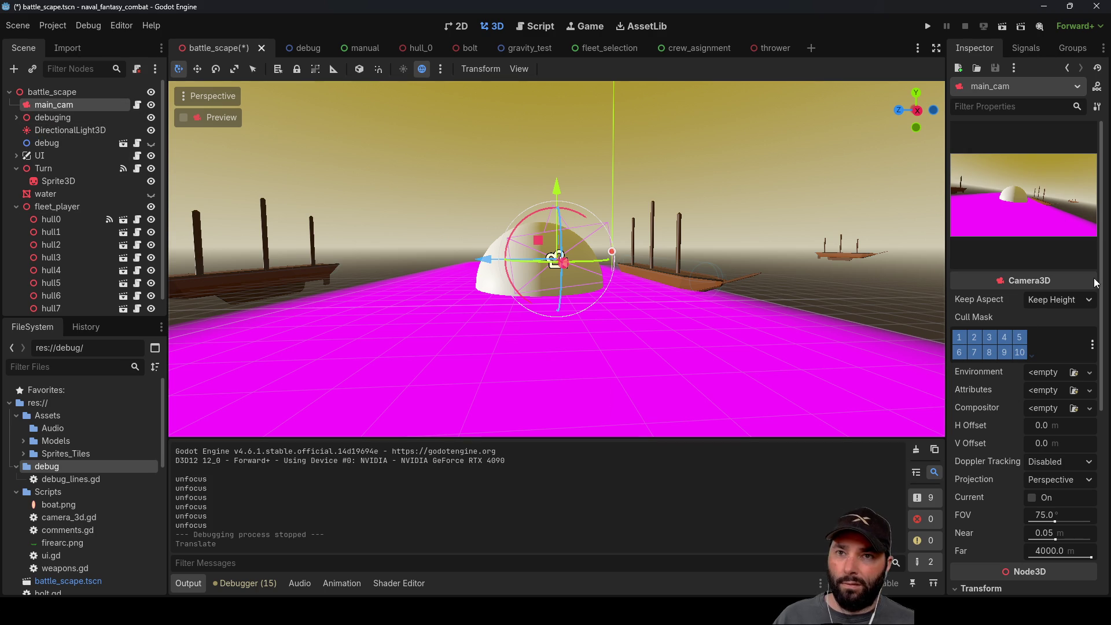
# Step: Set main_cam's Transform Rotation X, Y and Z to 0 in the Inspector
pyautogui.scroll(-5, 1001, 392)
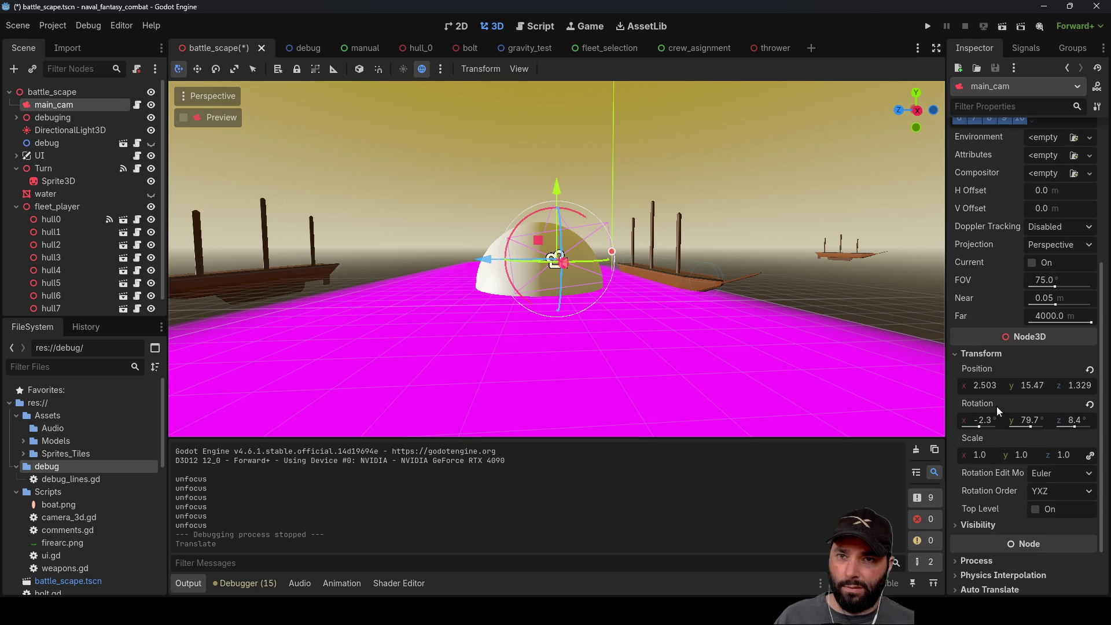
pyautogui.click(985, 420)
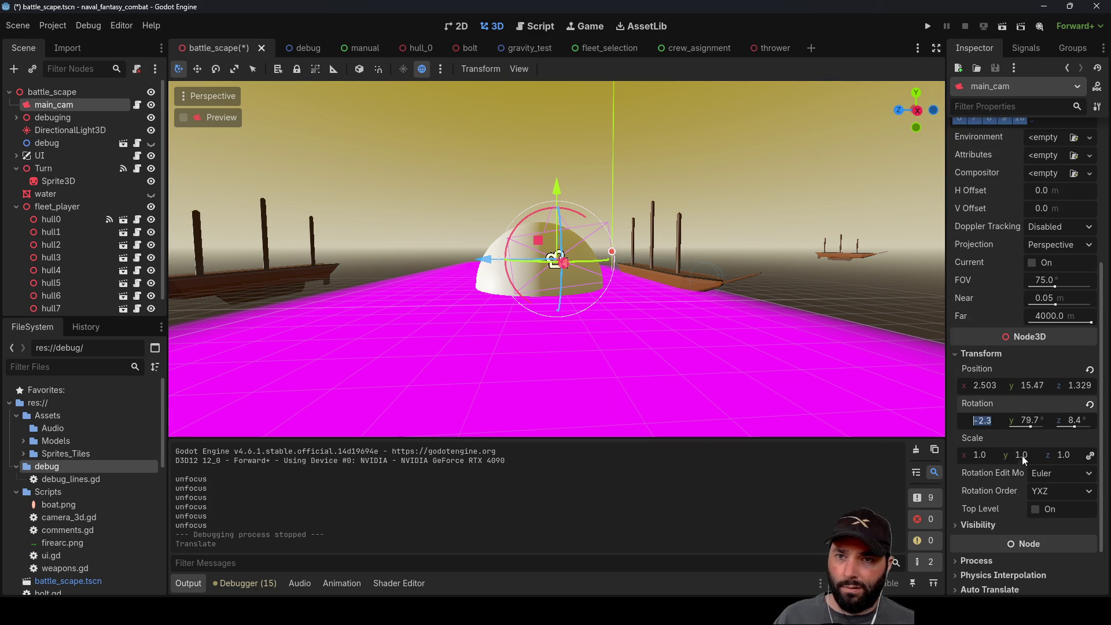
pyautogui.write('0')
pyautogui.press('Return')
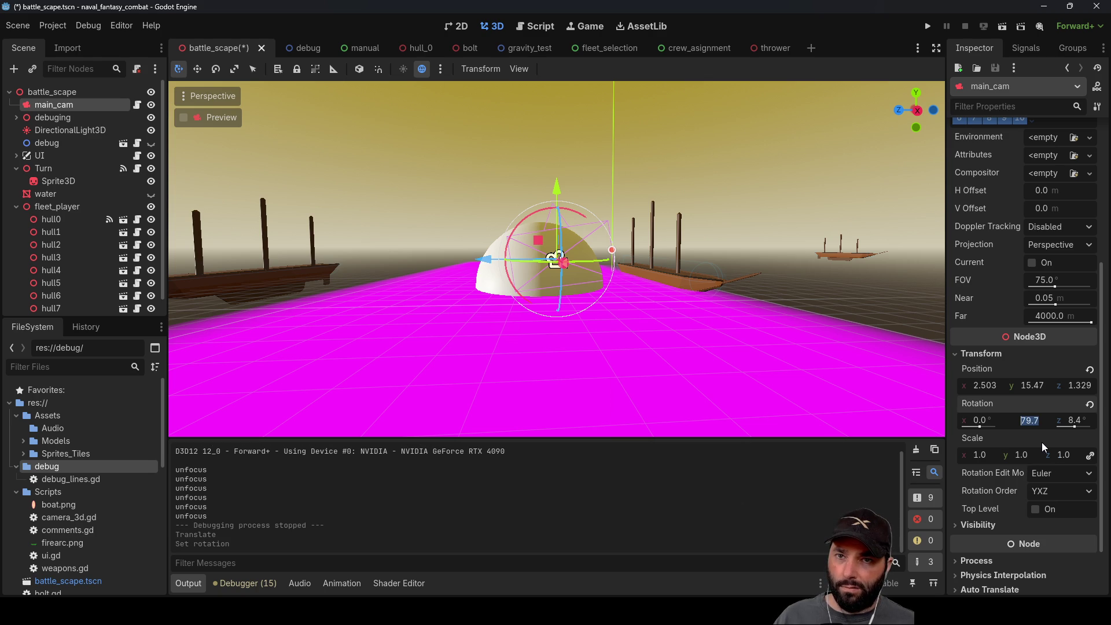
pyautogui.write('0')
pyautogui.press('Return')
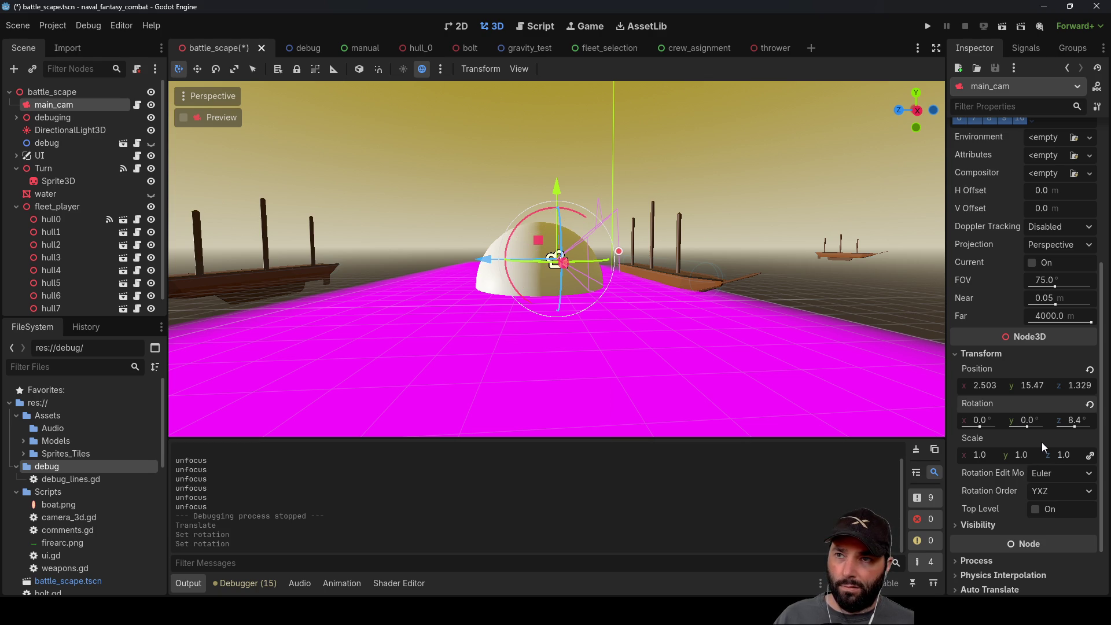
pyautogui.write('0')
pyautogui.press('Return')
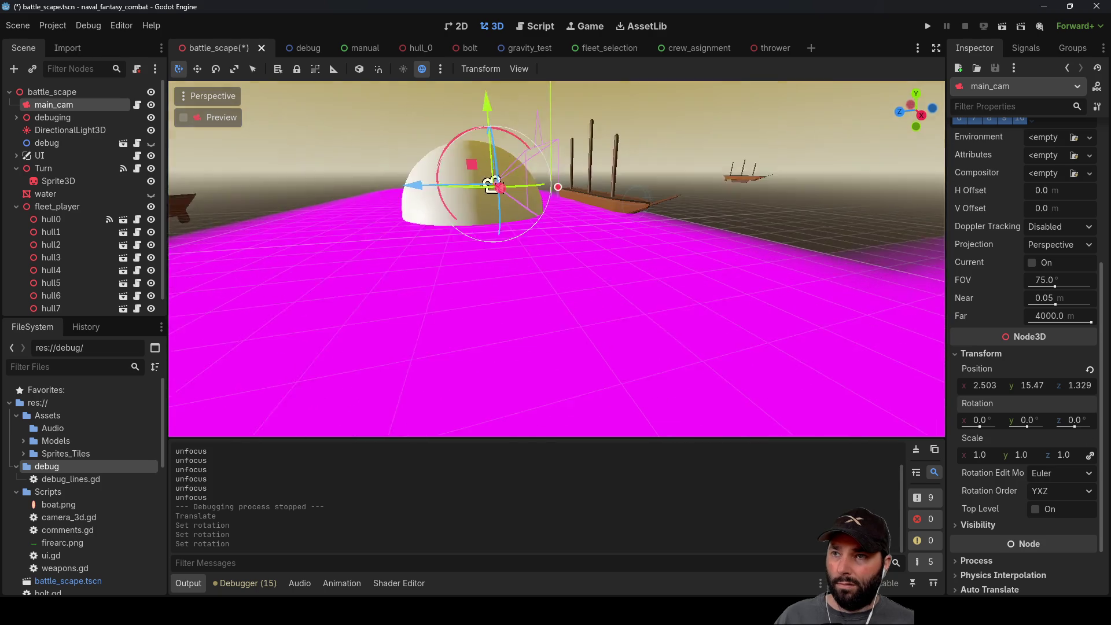
# Step: Re-centre the view on main_cam and orbit around it to check the levelled camera
pyautogui.scroll(-5, 433, 243)
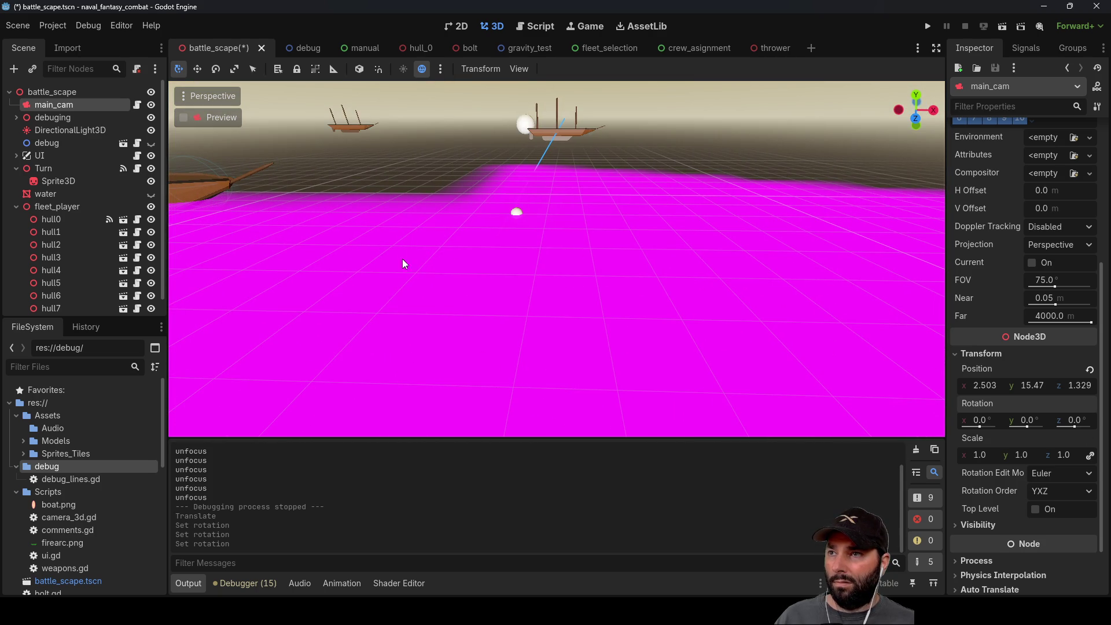
pyautogui.doubleClick(27, 105)
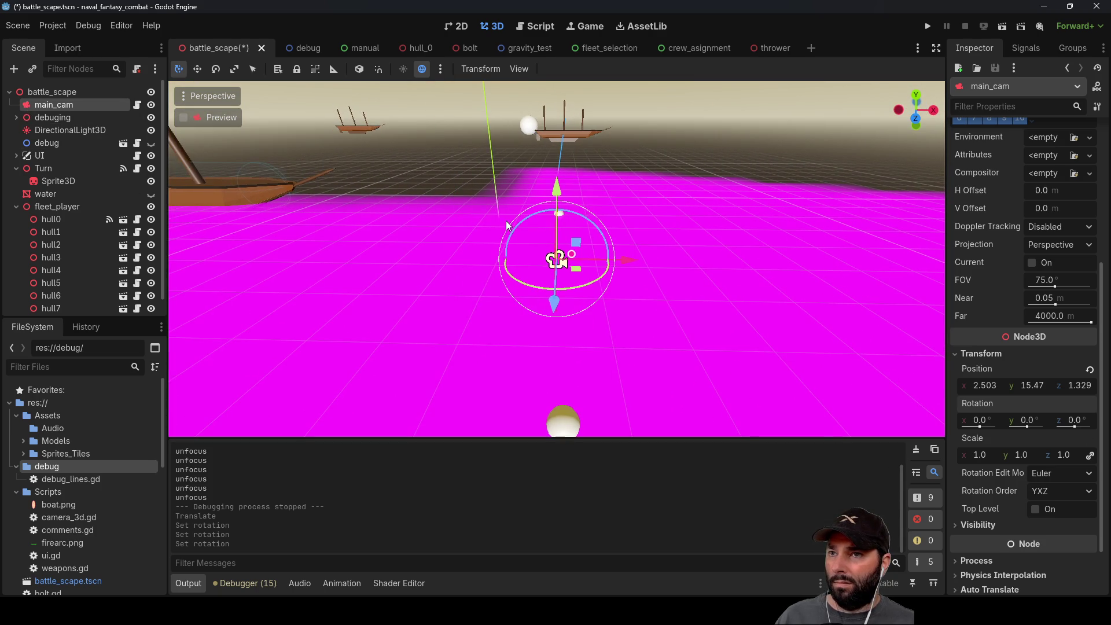
pyautogui.scroll(-3, 538, 362)
pyautogui.moveTo(538, 363)
pyautogui.mouseDown()
pyautogui.moveTo(600, 347)
pyautogui.moveTo(647, 276)
pyautogui.moveTo(747, 246)
pyautogui.moveTo(765, 264)
pyautogui.moveTo(651, 279)
pyautogui.moveTo(651, 306)
pyautogui.moveTo(457, 294)
pyautogui.moveTo(467, 171)
pyautogui.moveTo(470, 211)
pyautogui.moveTo(648, 276)
pyautogui.moveTo(661, 315)
pyautogui.moveTo(630, 318)
pyautogui.mouseUp()
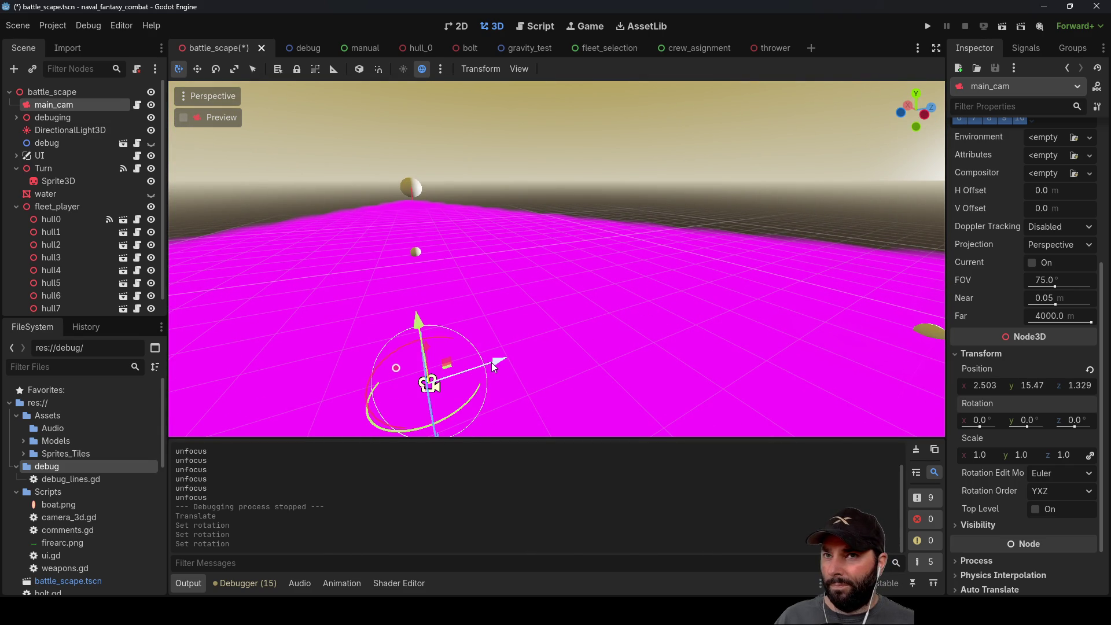
pyautogui.moveTo(492, 363); pyautogui.dragTo(623, 294)
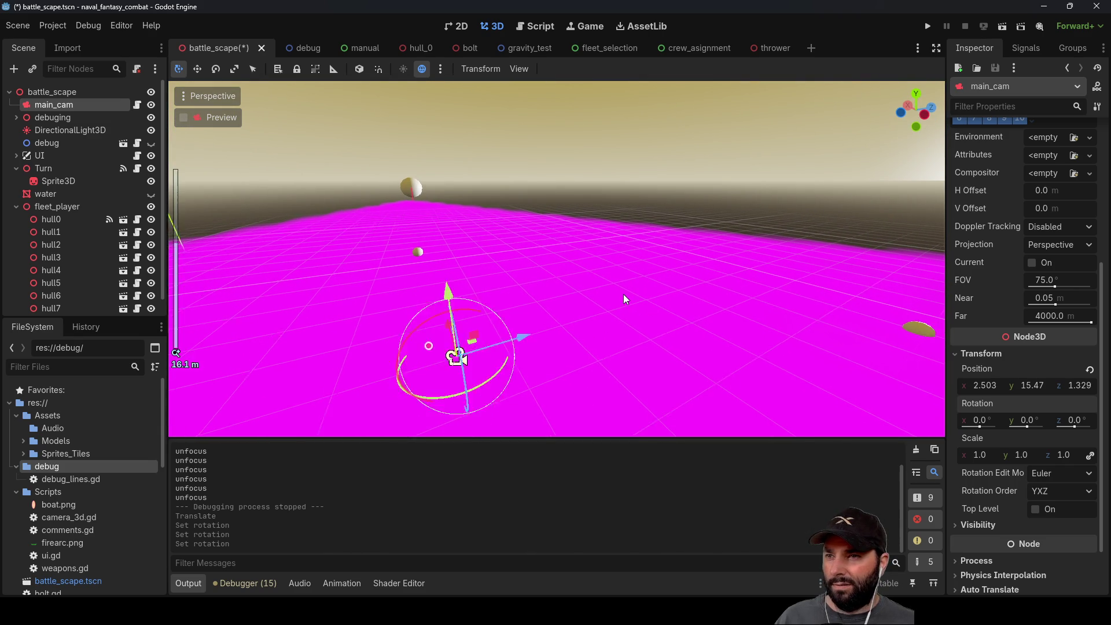
pyautogui.scroll(-5, 623, 294)
pyautogui.scroll(3, 176, 352)
pyautogui.scroll(5, 1036, 280)
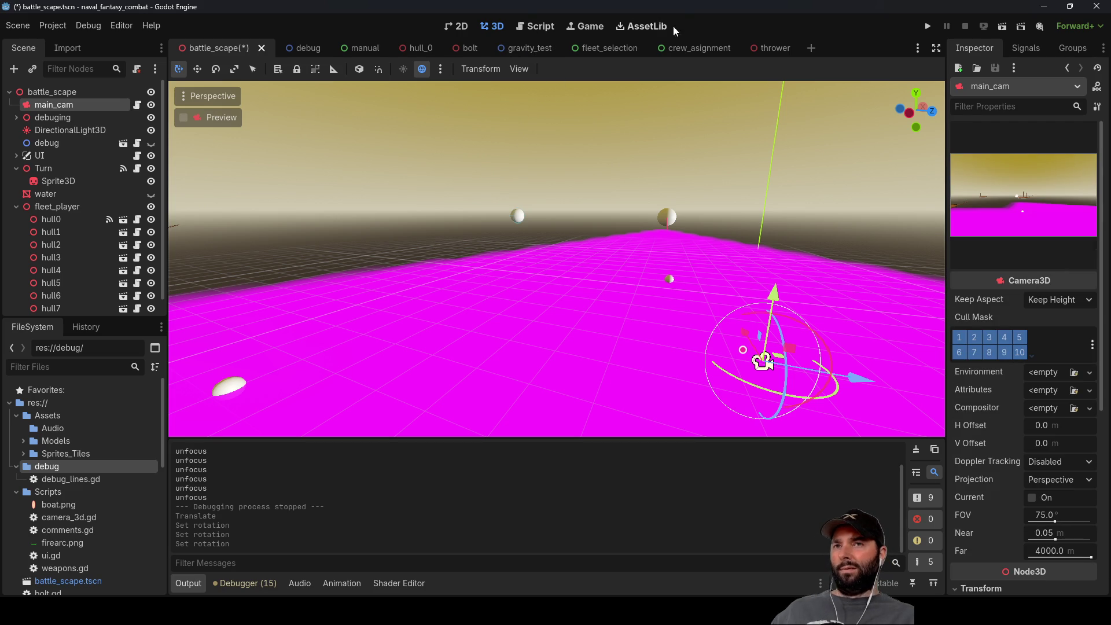
pyautogui.click(535, 27)
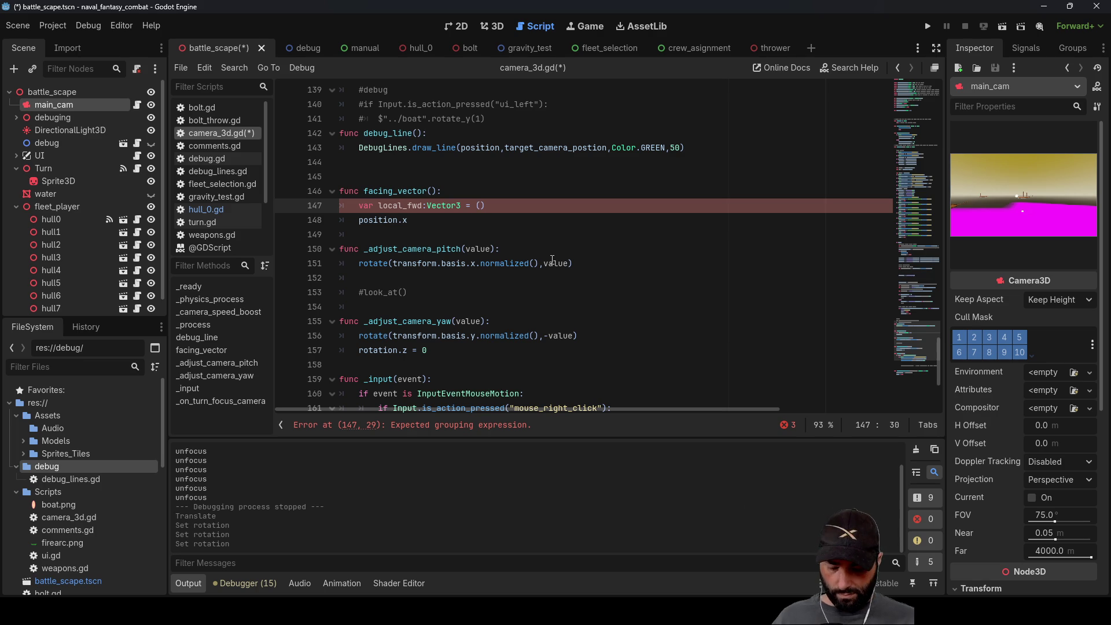
# Step: Complete line 147 so local_fwd is set to Vector3(0,0,100)
pyautogui.write('0,0,100')
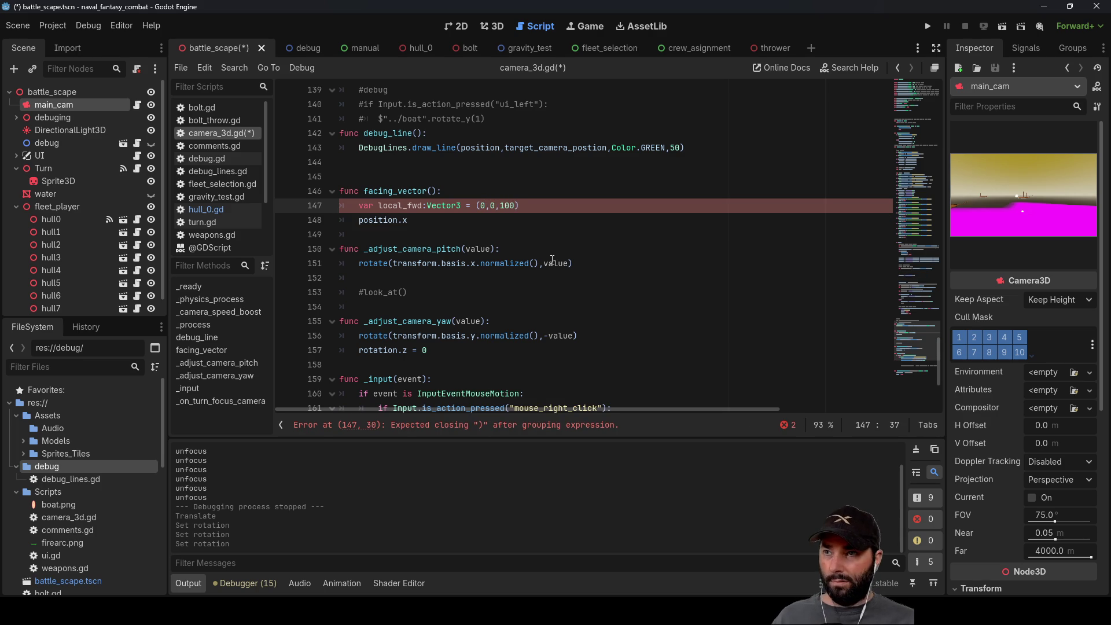
pyautogui.press('Right')
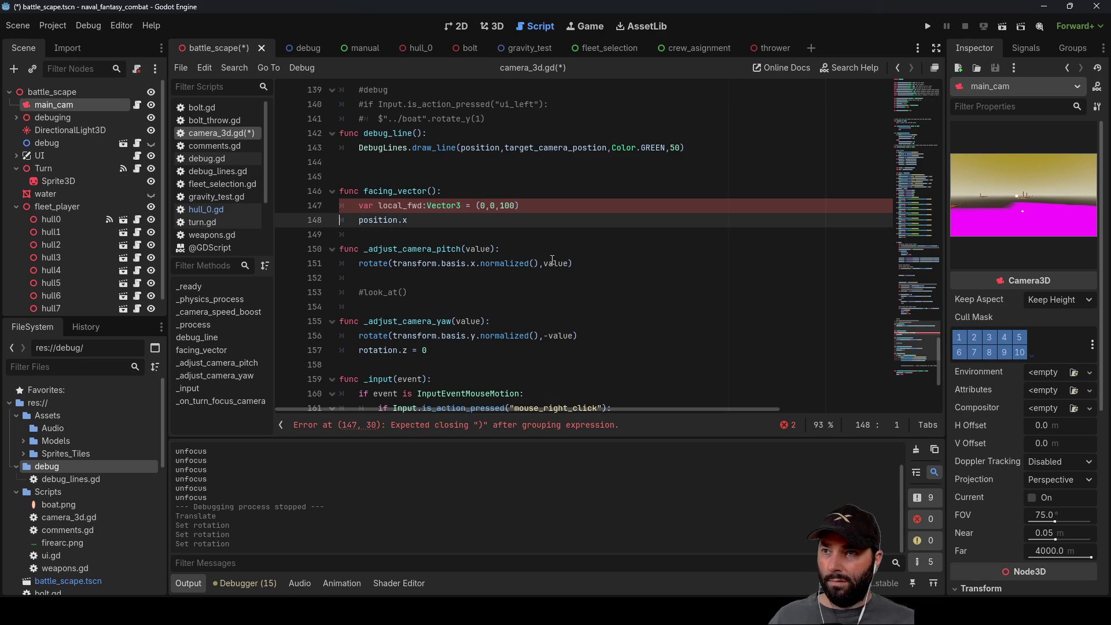
pyautogui.press('Left')
pyautogui.press('Left')
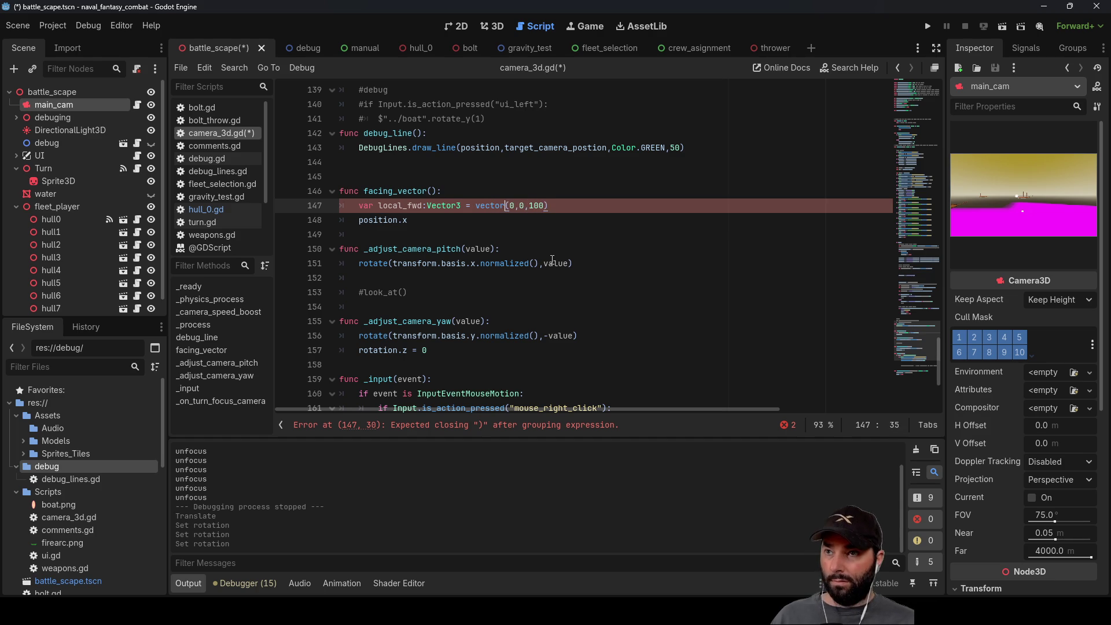
pyautogui.hotkey('ctrl', 'space')
pyautogui.press('Down')
pyautogui.press('Down')
pyautogui.press('Return')
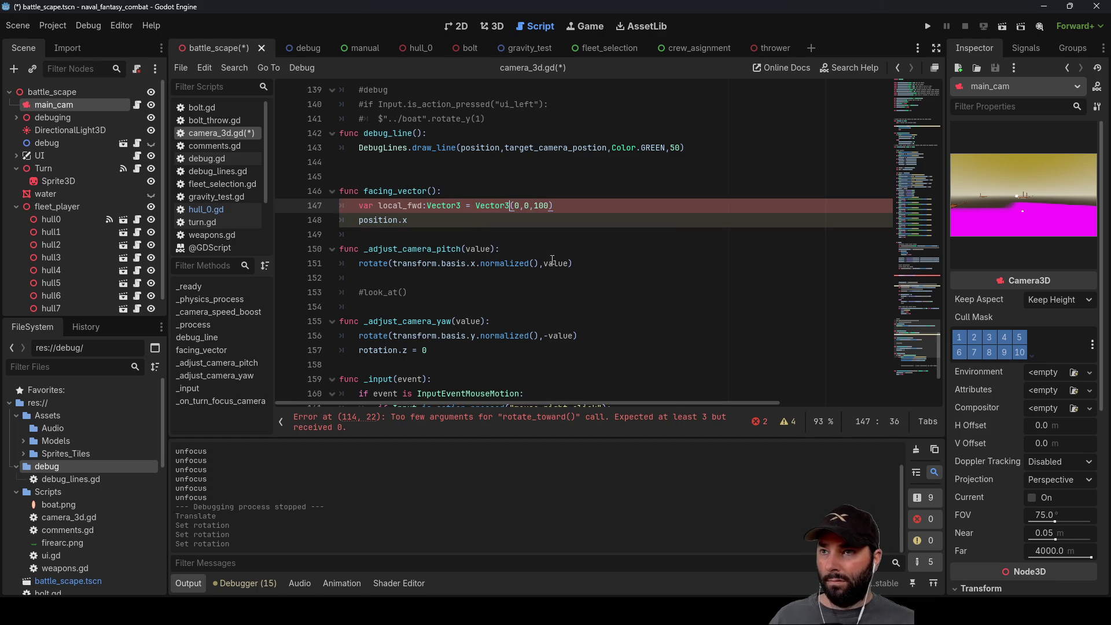
# Step: Add line 148: local_fwd.rotated(Vector3.UP,rotation.y)
pyautogui.press('Down')
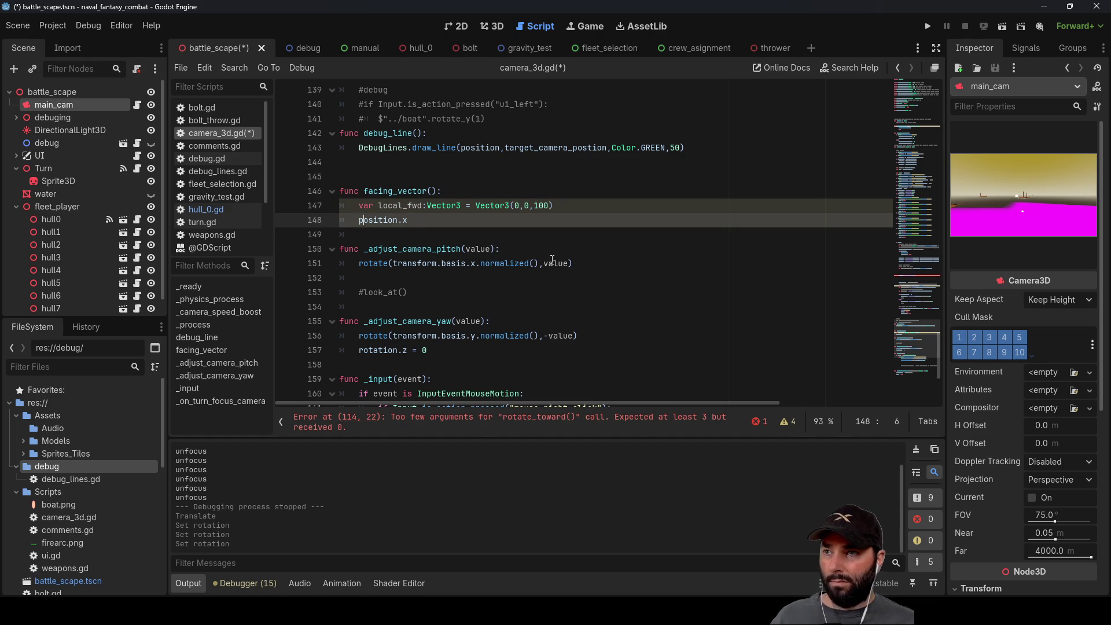
pyautogui.press('Return')
pyautogui.press('Up')
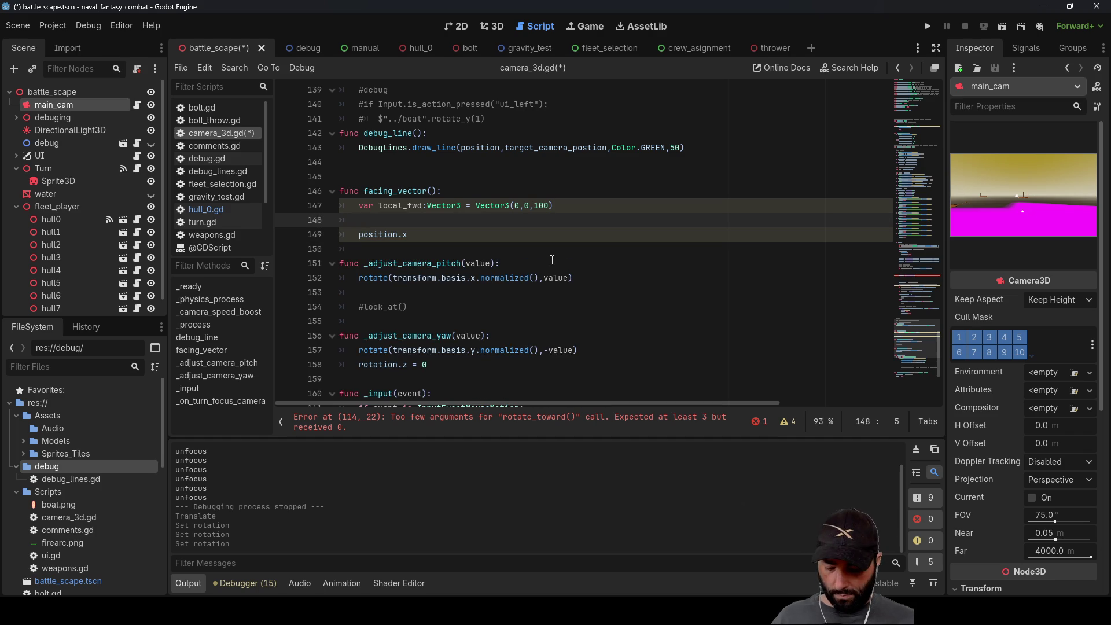
pyautogui.write('local_fwd.rot')
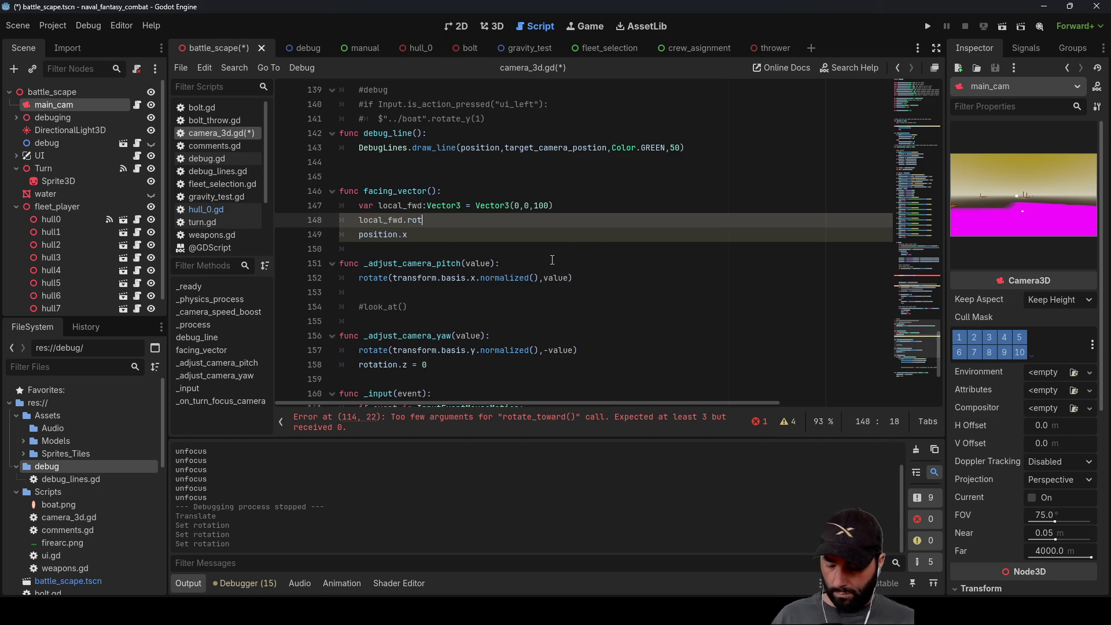
pyautogui.write('ated(')
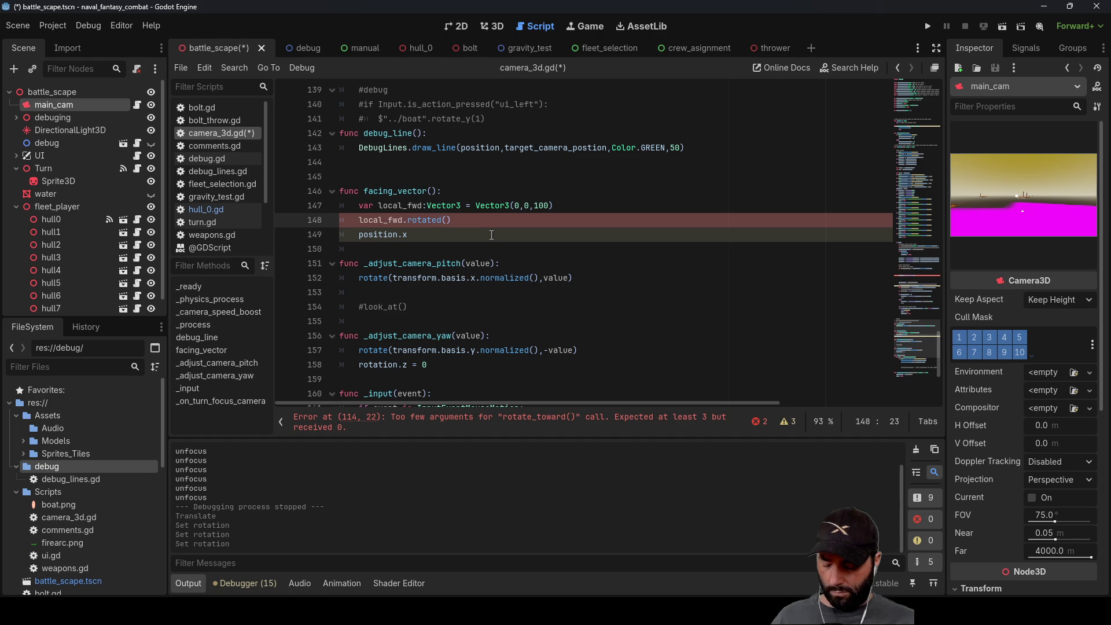
pyautogui.write('t')
pyautogui.press('Down')
pyautogui.press('Down')
pyautogui.press('Return')
pyautogui.write('UP')
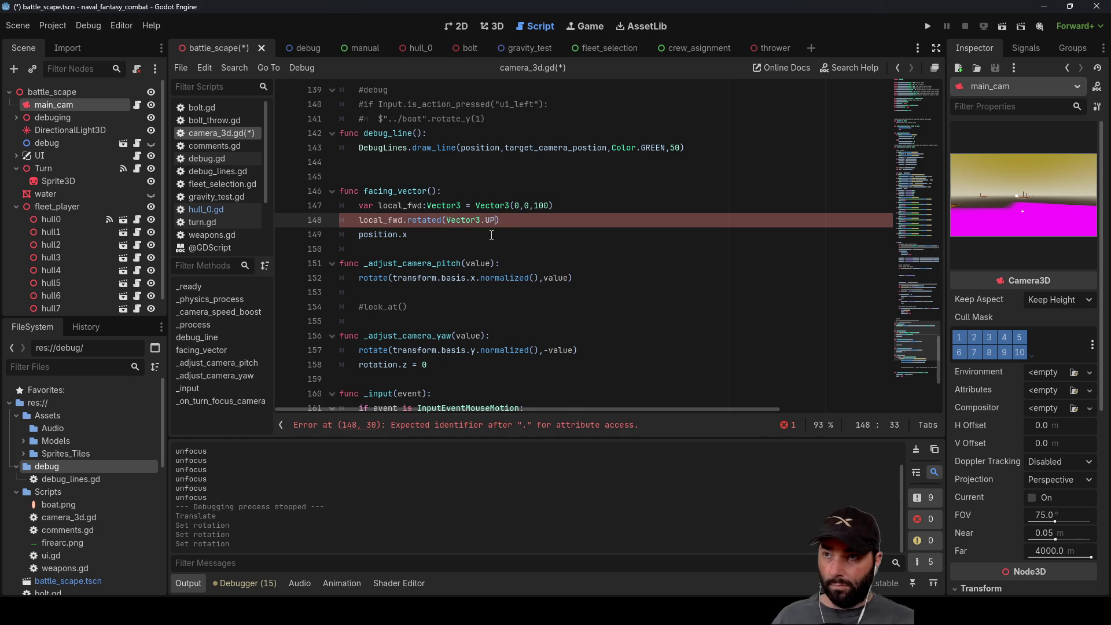
pyautogui.click(491, 234)
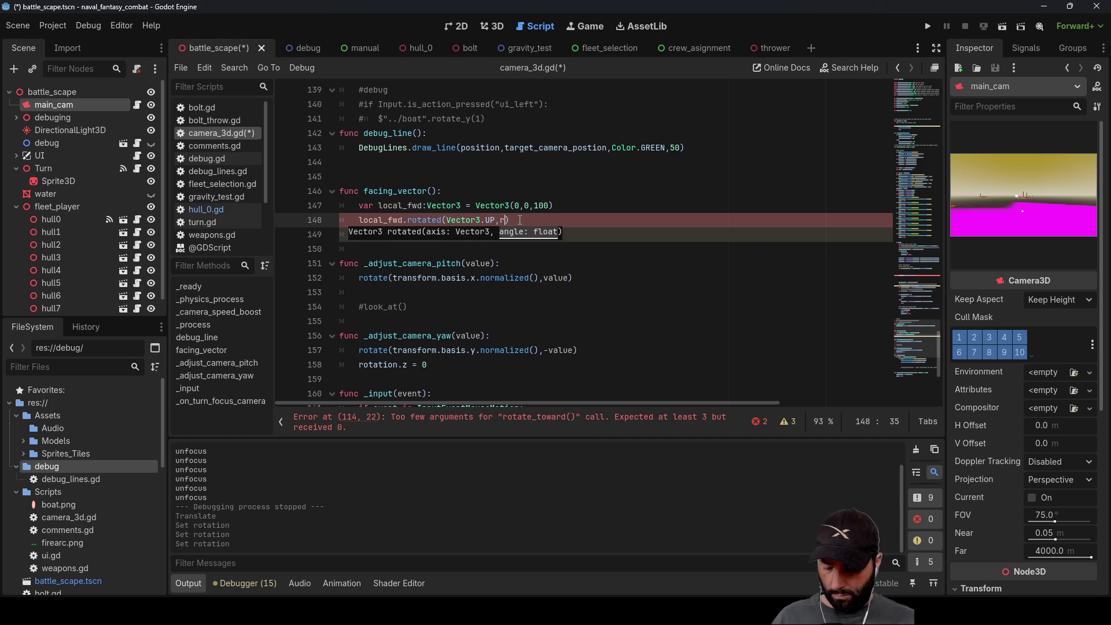
pyautogui.write('otat')
pyautogui.write('i')
pyautogui.press('Return')
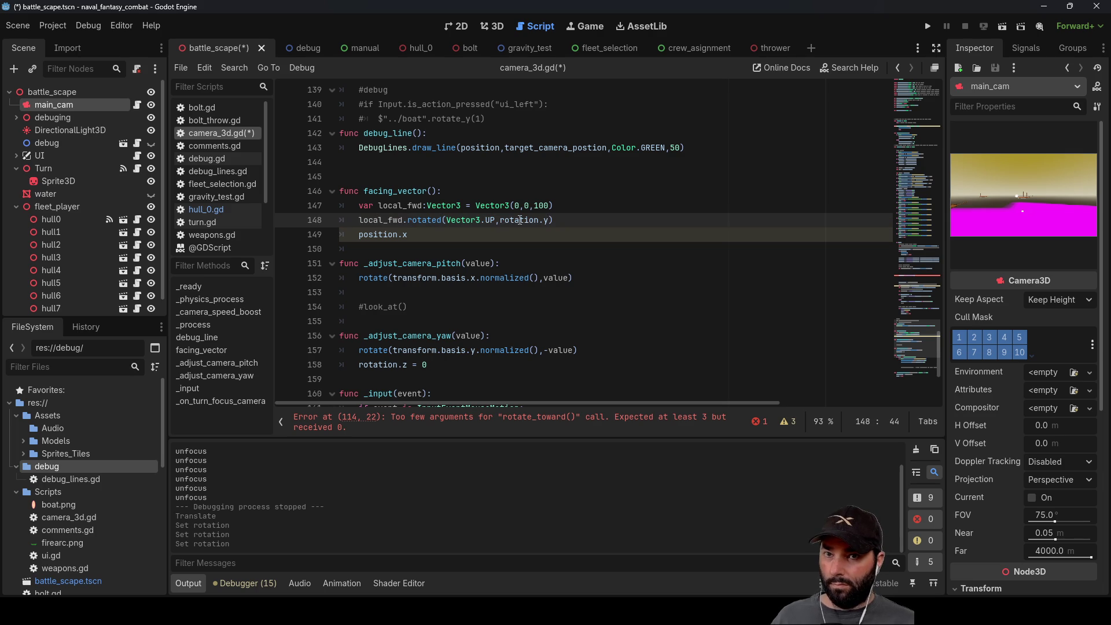
pyautogui.scroll(-5, 1020, 359)
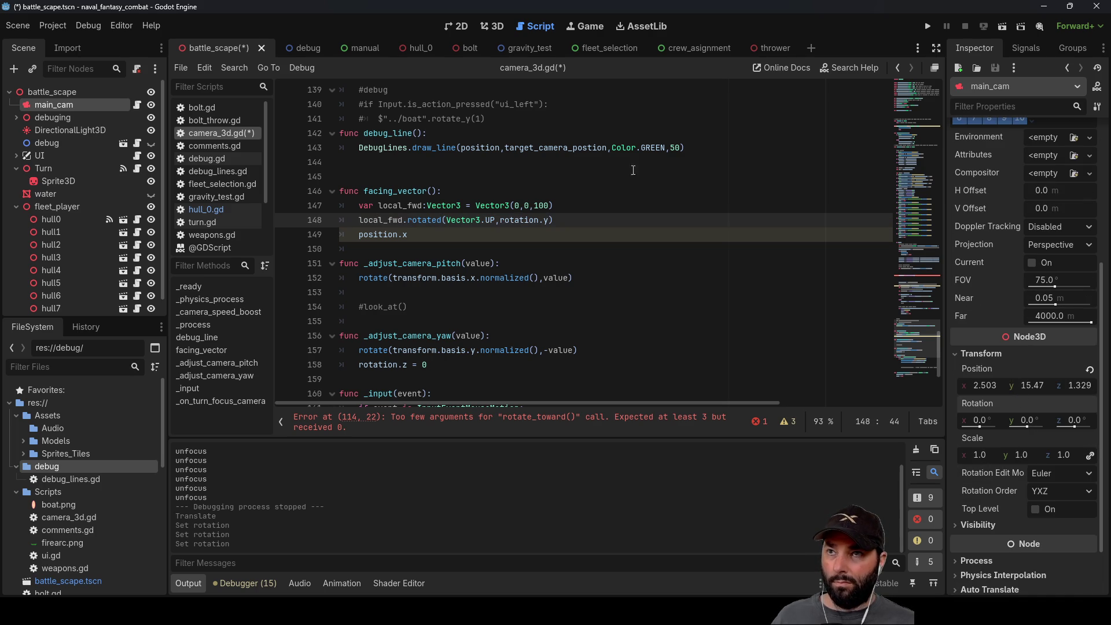
# Step: In the 3D view, set main_cam's Y rotation to 45° and orbit around the scene
pyautogui.click(476, 28)
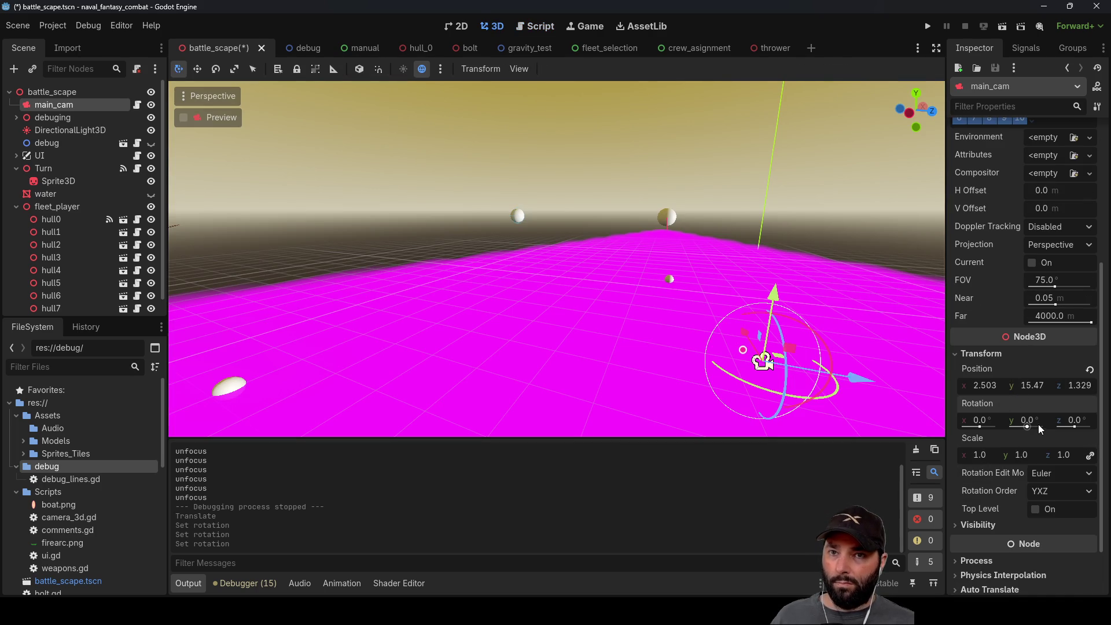
pyautogui.click(1027, 421)
pyautogui.write('45')
pyautogui.press('Return')
pyautogui.moveTo(706, 388)
pyautogui.mouseDown()
pyautogui.moveTo(466, 391)
pyautogui.moveTo(522, 391)
pyautogui.moveTo(492, 301)
pyautogui.moveTo(201, 271)
pyautogui.mouseUp()
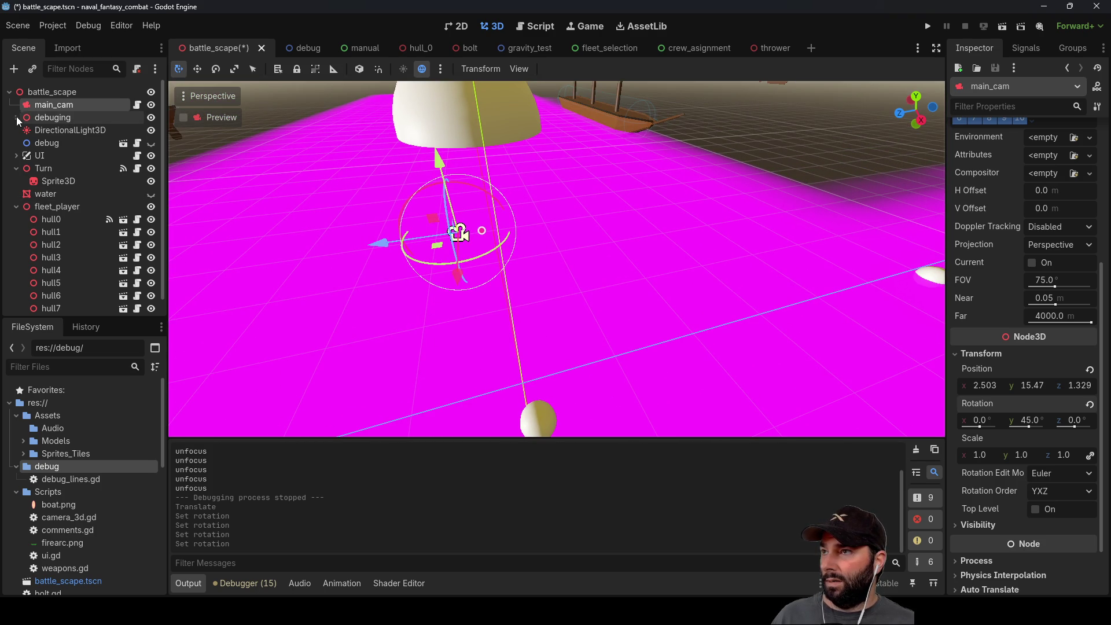
# Step: Toggle the debuging node's visibility, expand it, and hide the magenta Sprite3D
pyautogui.click(151, 117)
pyautogui.click(151, 118)
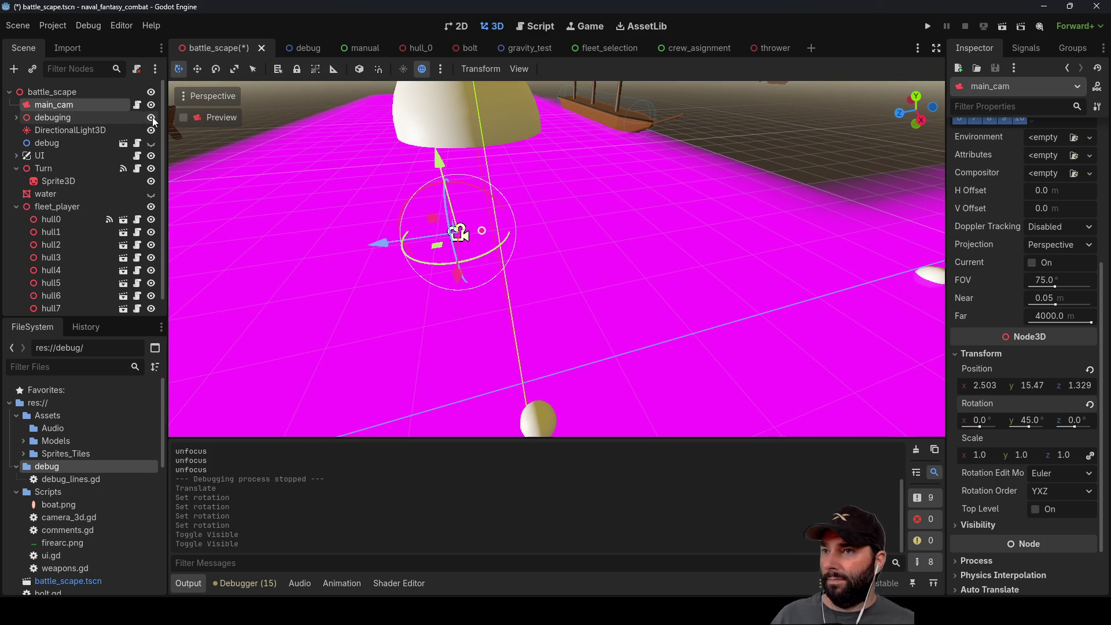
pyautogui.click(16, 117)
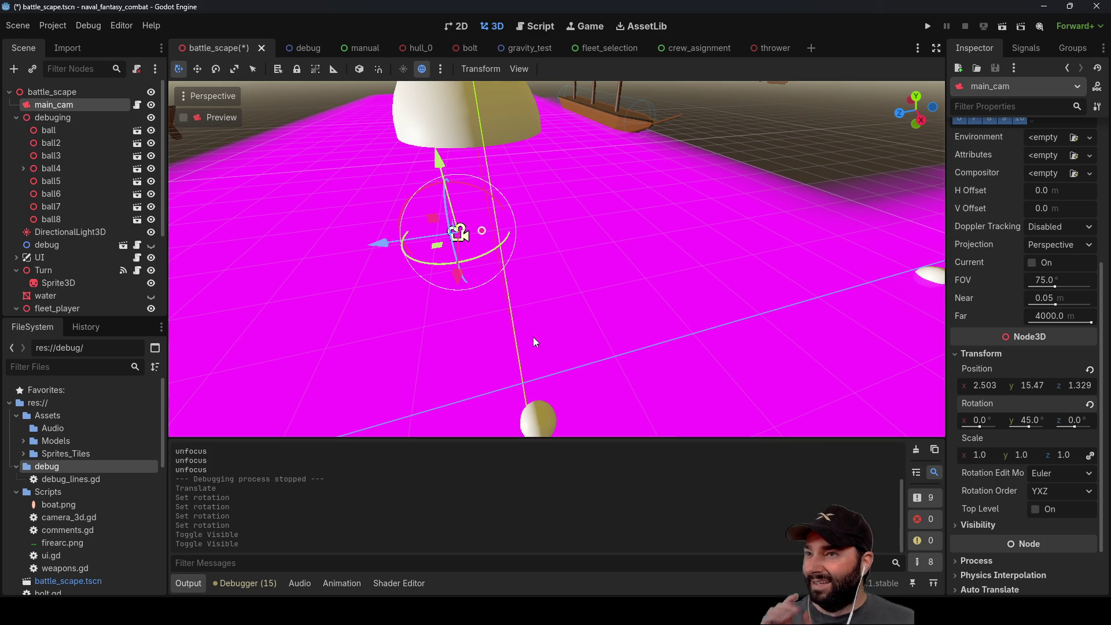
pyautogui.press('f')
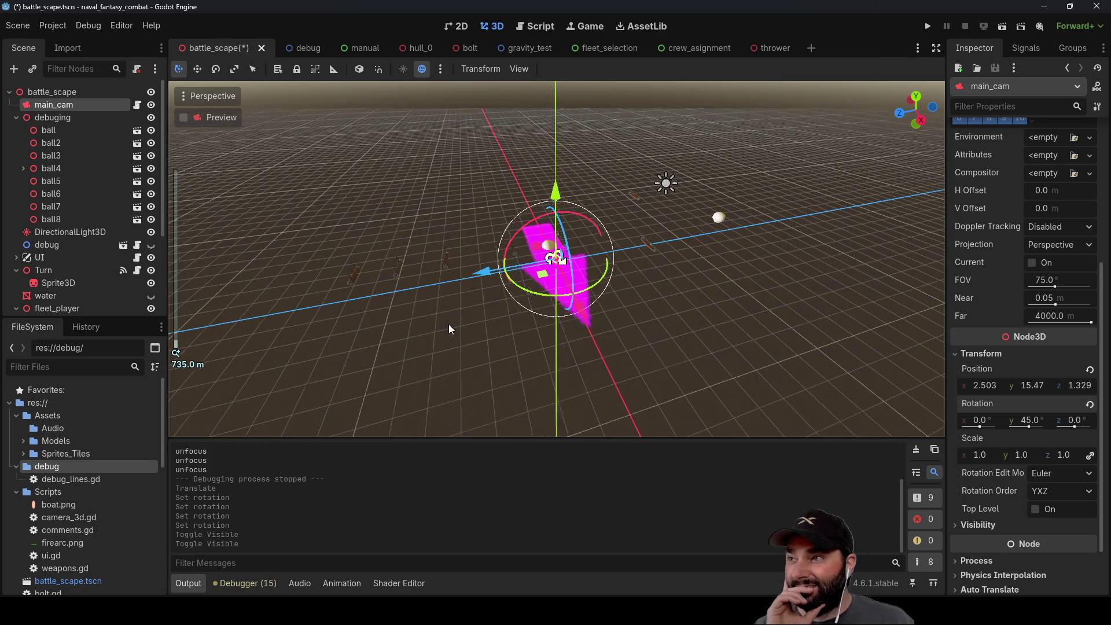
pyautogui.scroll(5, 449, 324)
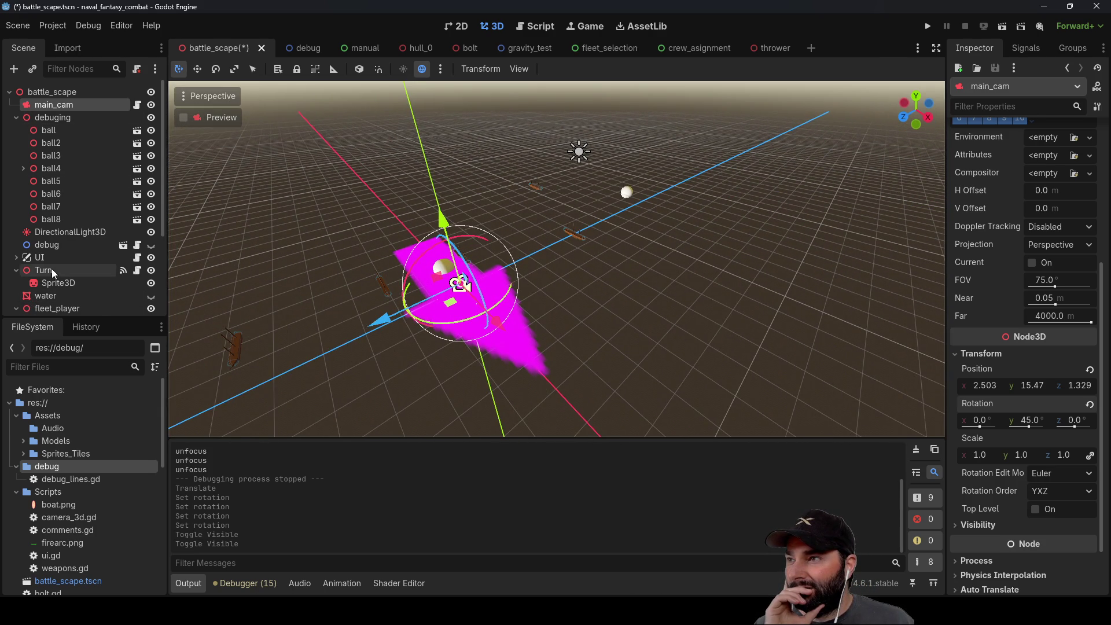
pyautogui.click(151, 283)
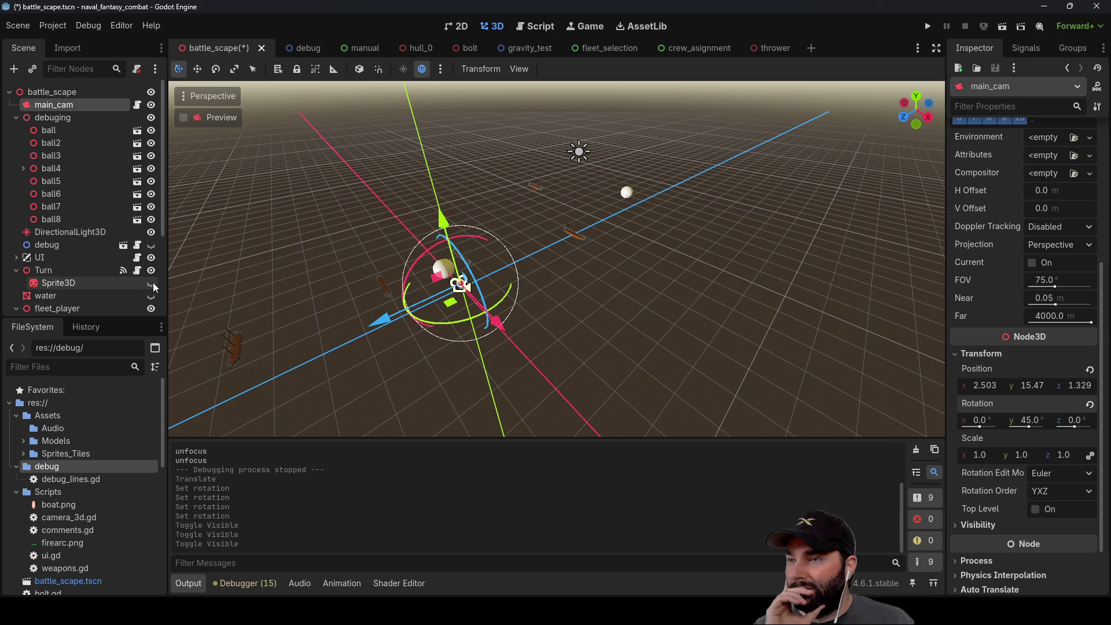
# Step: View main_cam from a low level angle, set its Y rotation to -45°, then deselect it
pyautogui.doubleClick(27, 107)
pyautogui.scroll(5, 620, 307)
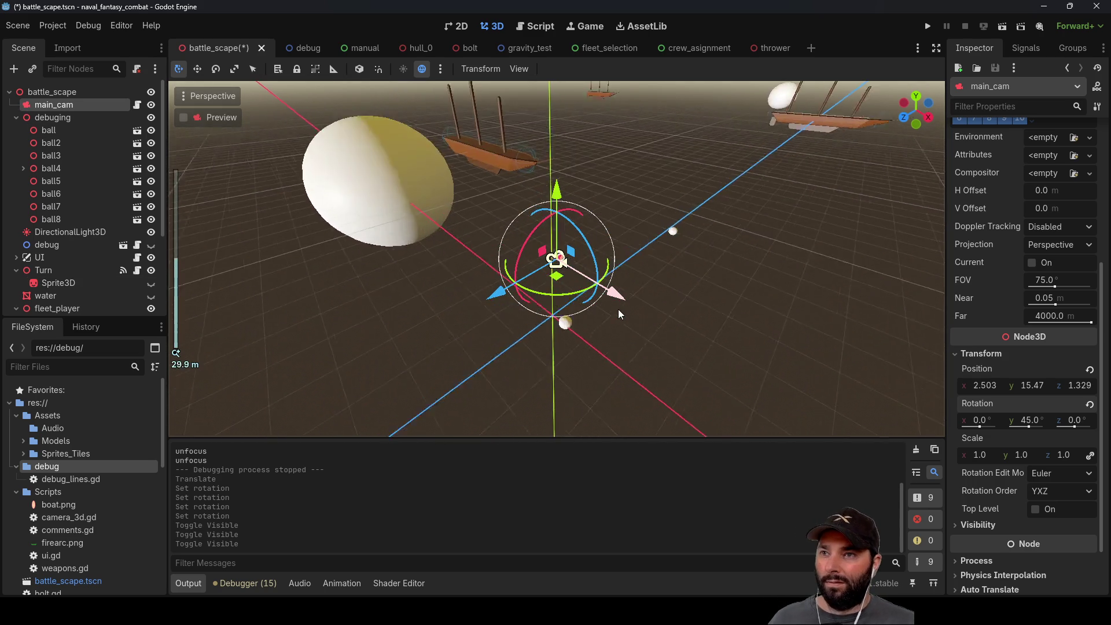
pyautogui.moveTo(619, 317); pyautogui.dragTo(620, 358)
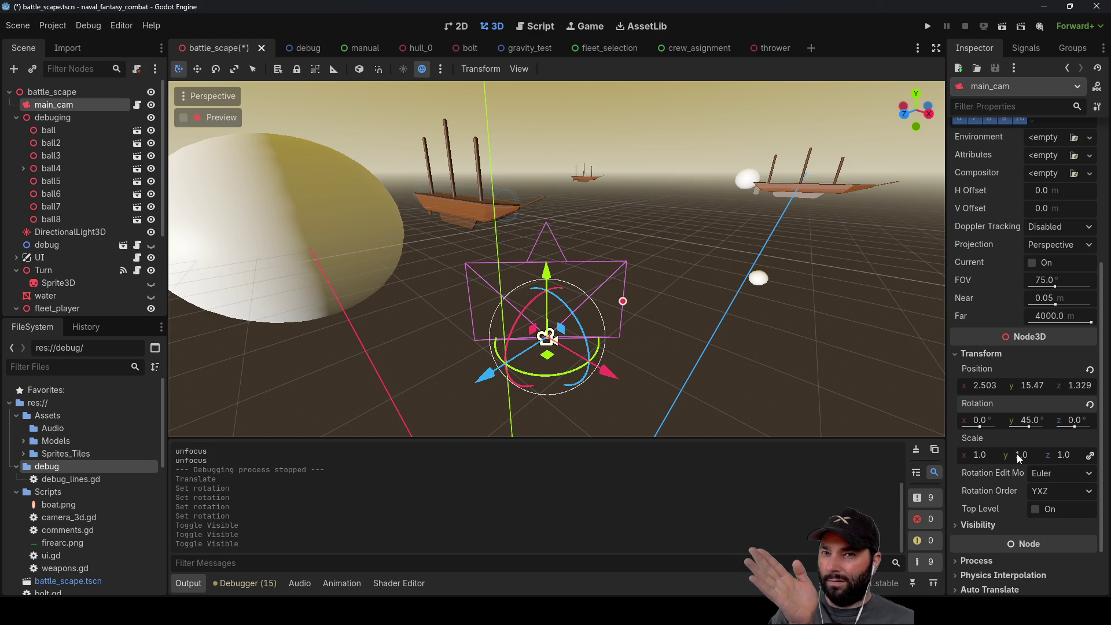
pyautogui.click(1028, 419)
pyautogui.write('-')
pyautogui.press('Return')
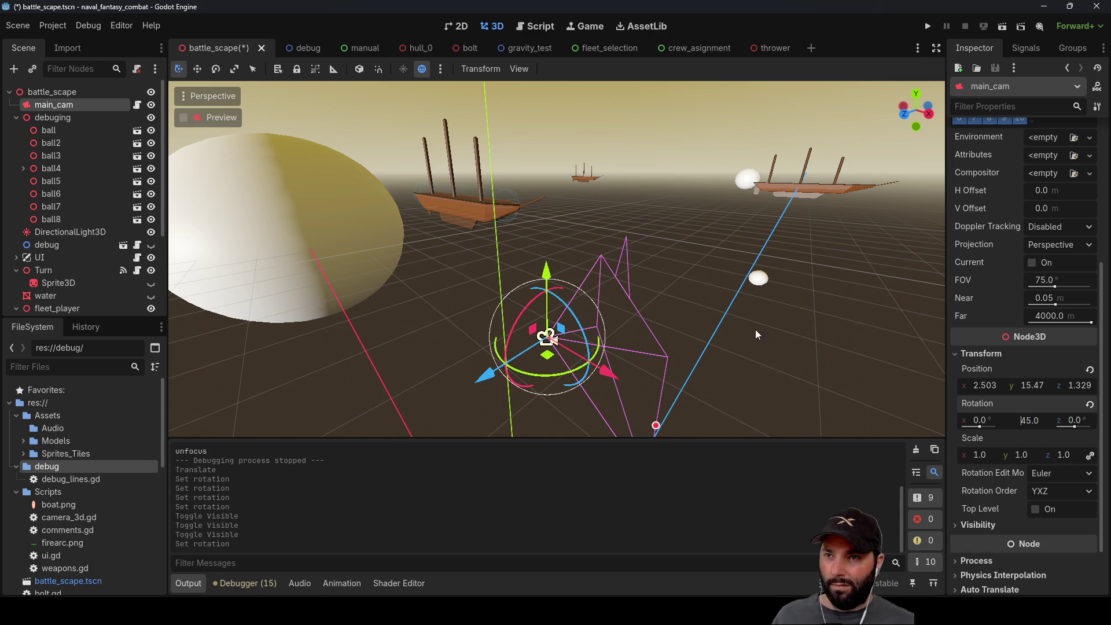
pyautogui.click(730, 315)
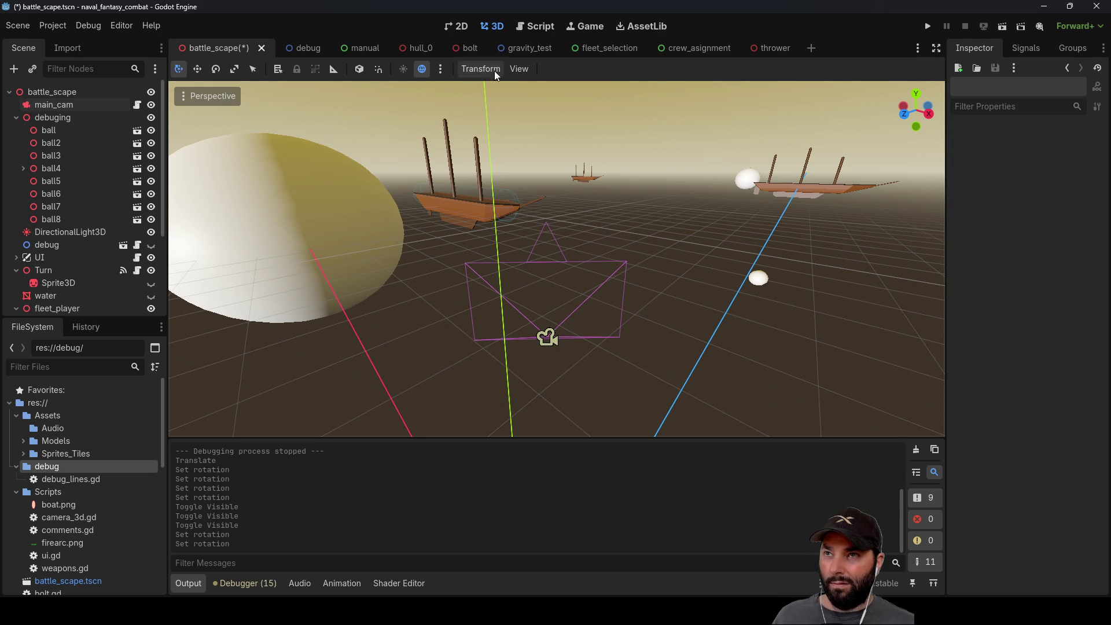
pyautogui.click(543, 26)
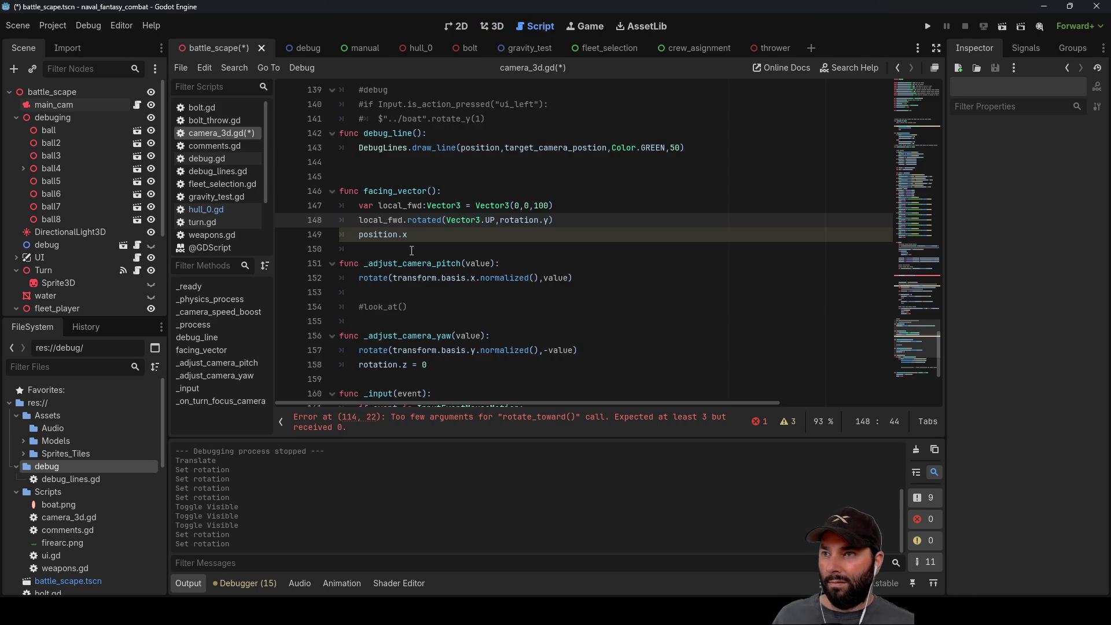
# Step: Copy the DebugLines.draw_line call onto a new line inside facing_vector
pyautogui.click(428, 236)
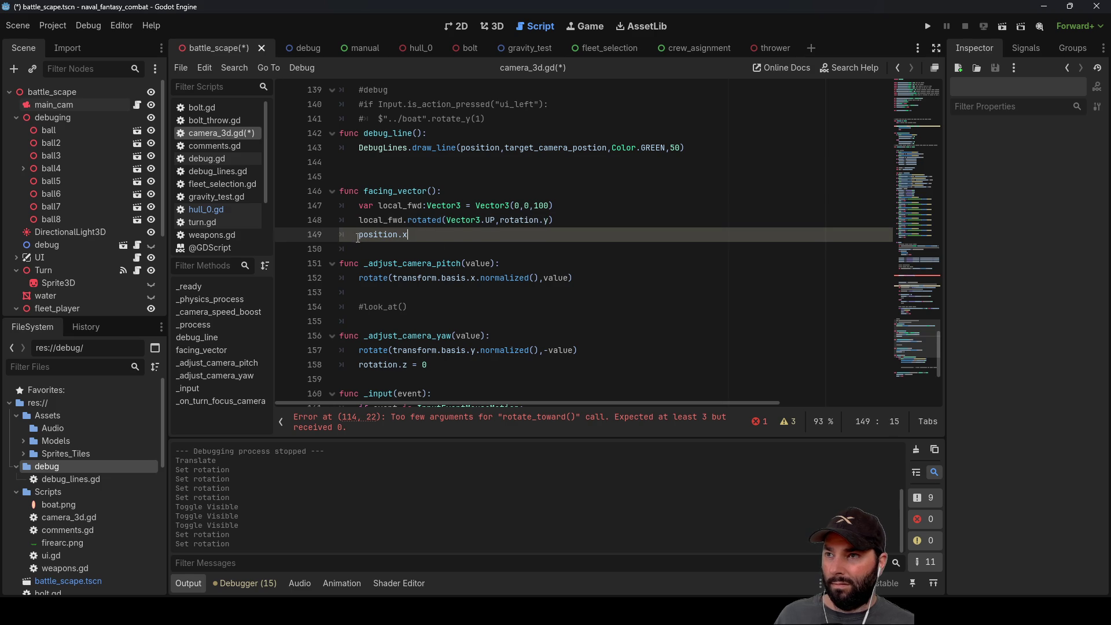
pyautogui.hotkey('ctrl', 'shift', 'Return')
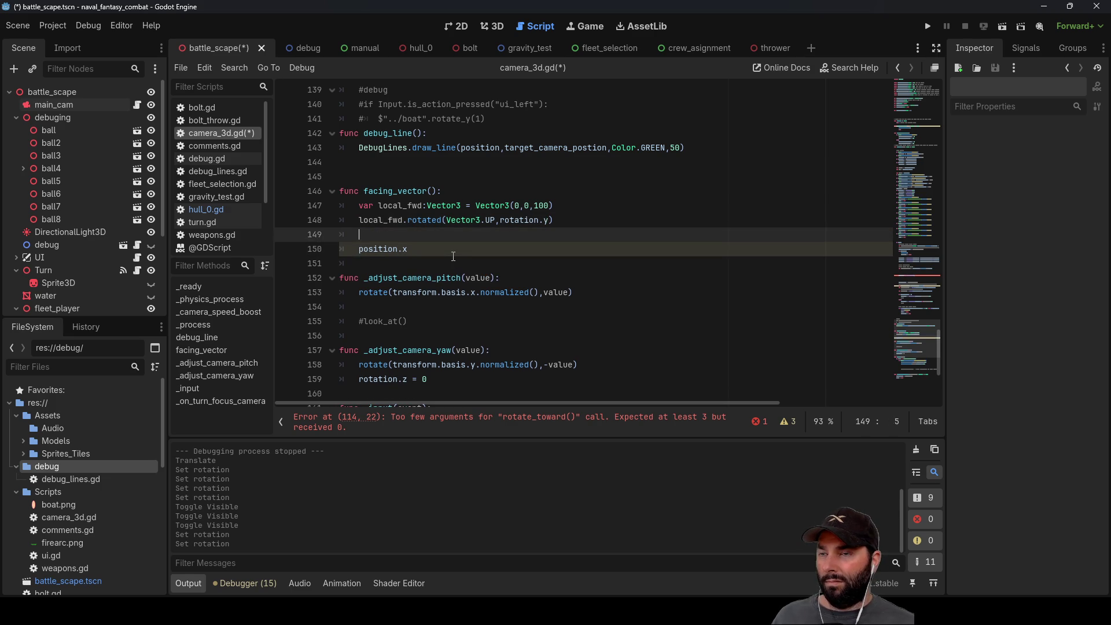
pyautogui.scroll(2, 438, 236)
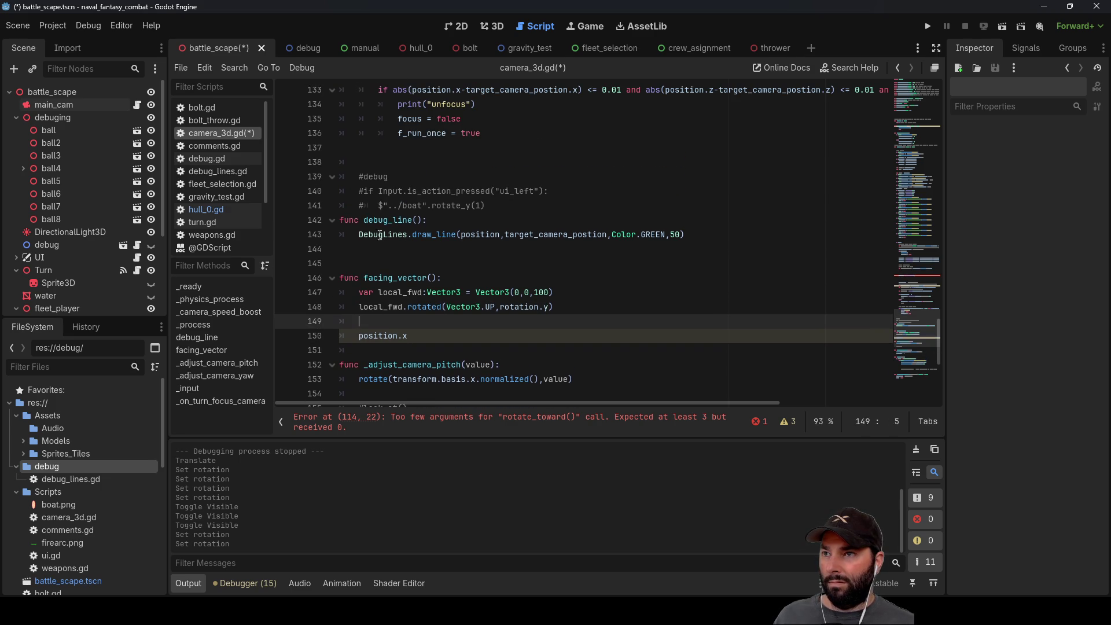
pyautogui.moveTo(362, 235); pyautogui.dragTo(700, 238)
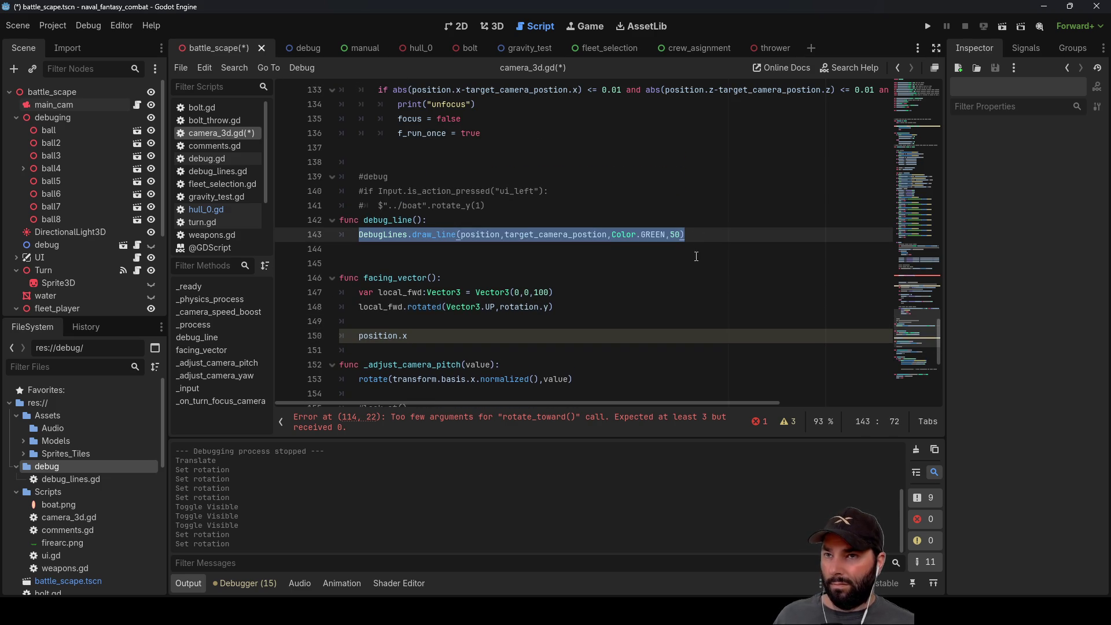
pyautogui.click(369, 321)
pyautogui.write('DebugLines.draw_line(position,target_camera_postion,Color.GREEN,50)')
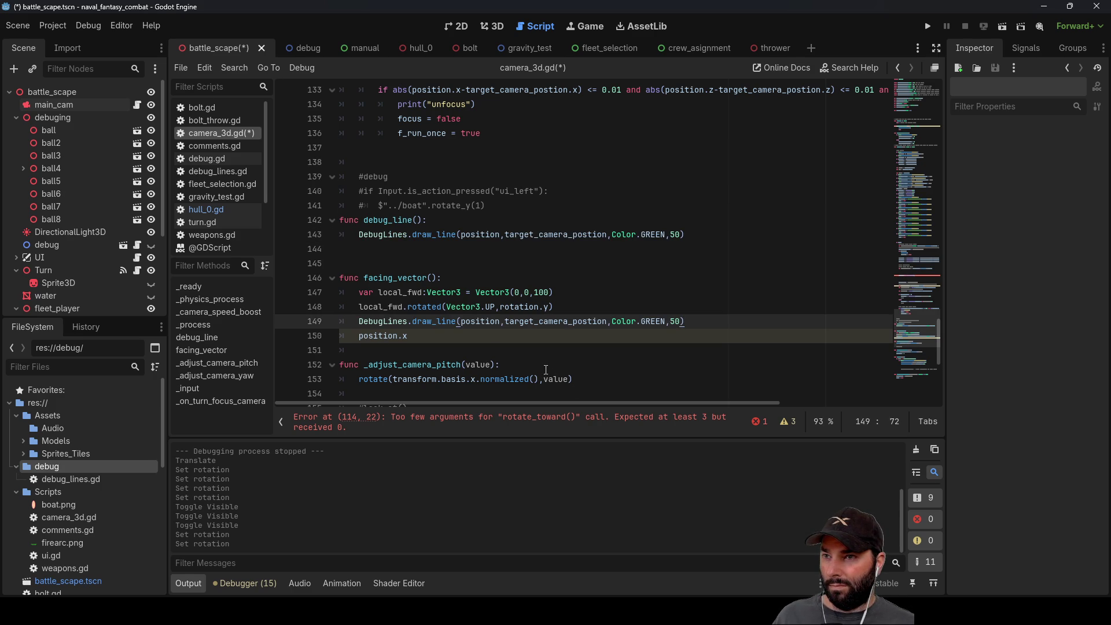
# Step: Make the pasted draw_line target local_fwd with colour Color.MEDIUM_PURPLE
pyautogui.doubleClick(380, 305)
pyautogui.hotkey('ctrl', 'c')
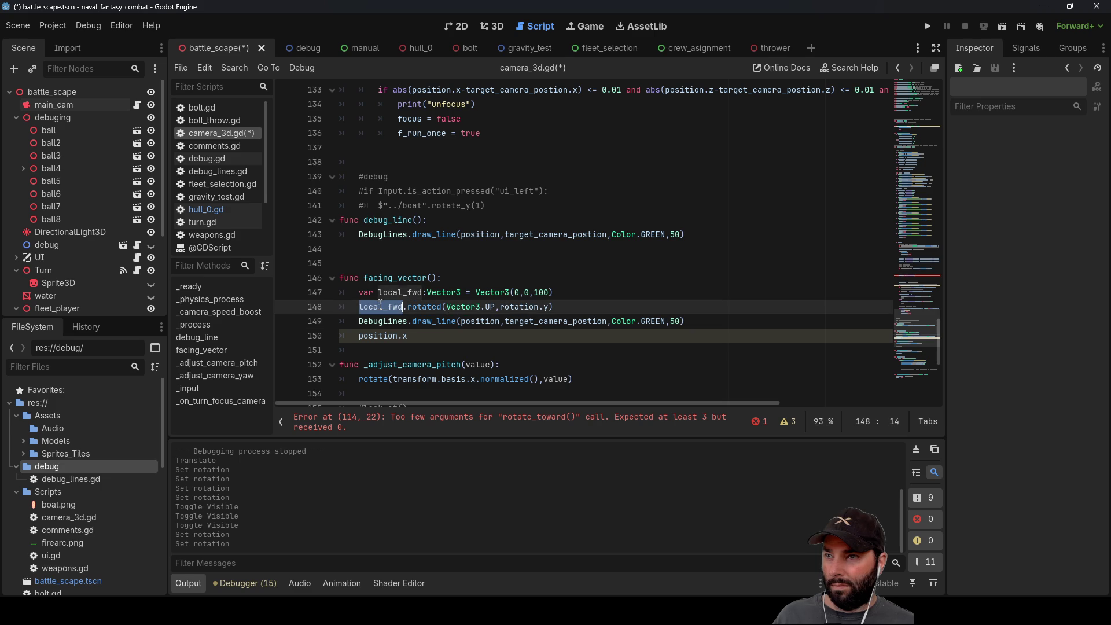
pyautogui.doubleClick(527, 322)
pyautogui.hotkey('ctrl', 'v')
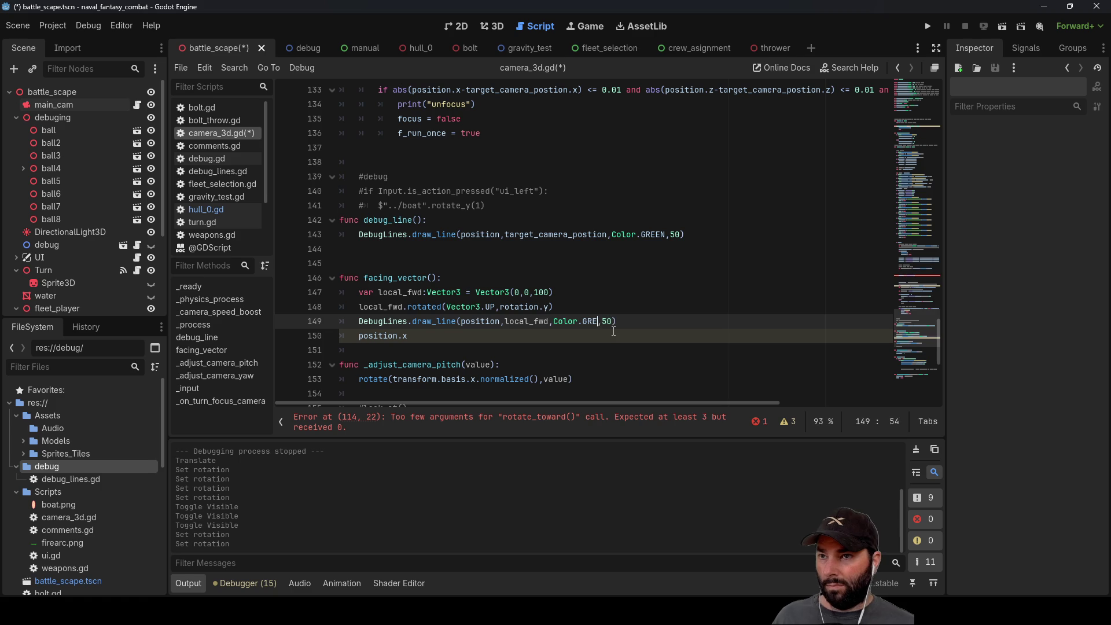
pyautogui.write('u')
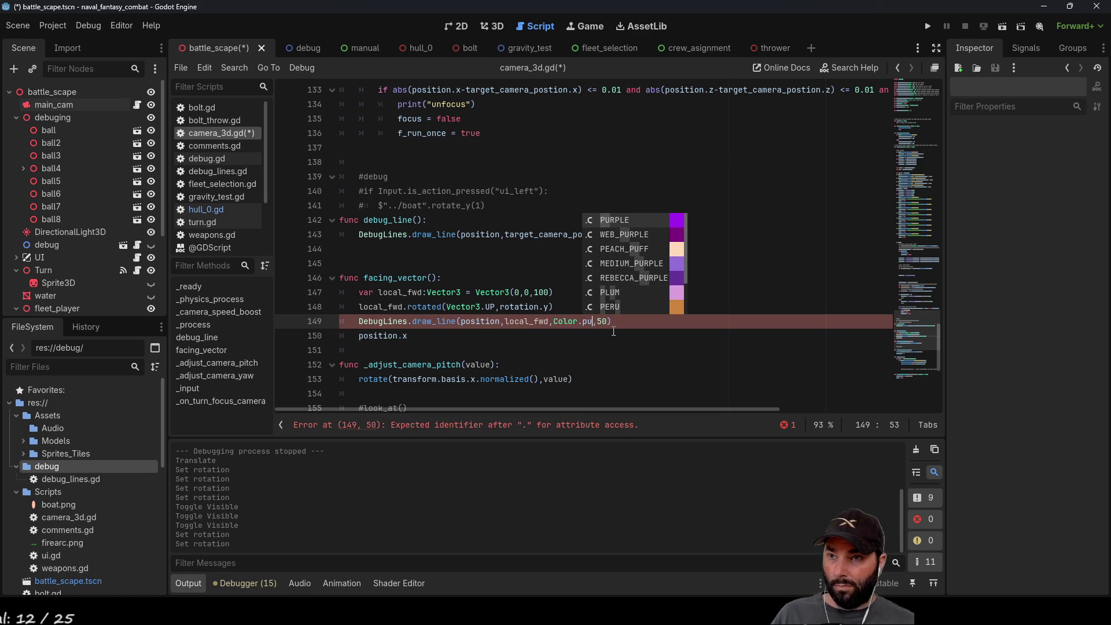
pyautogui.doubleClick(636, 260)
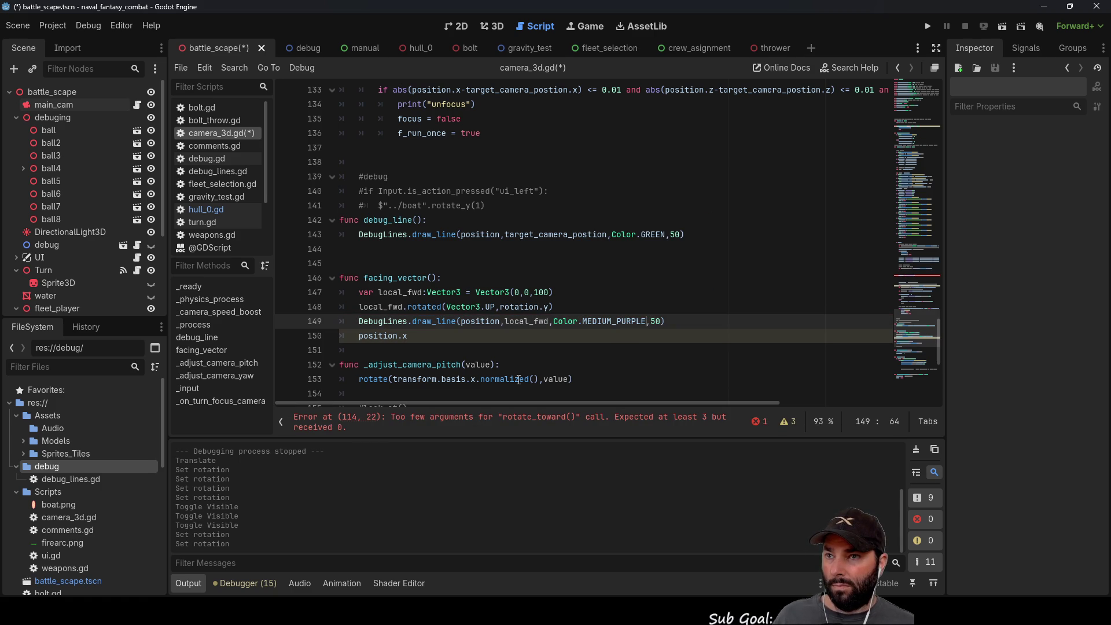
pyautogui.click(420, 334)
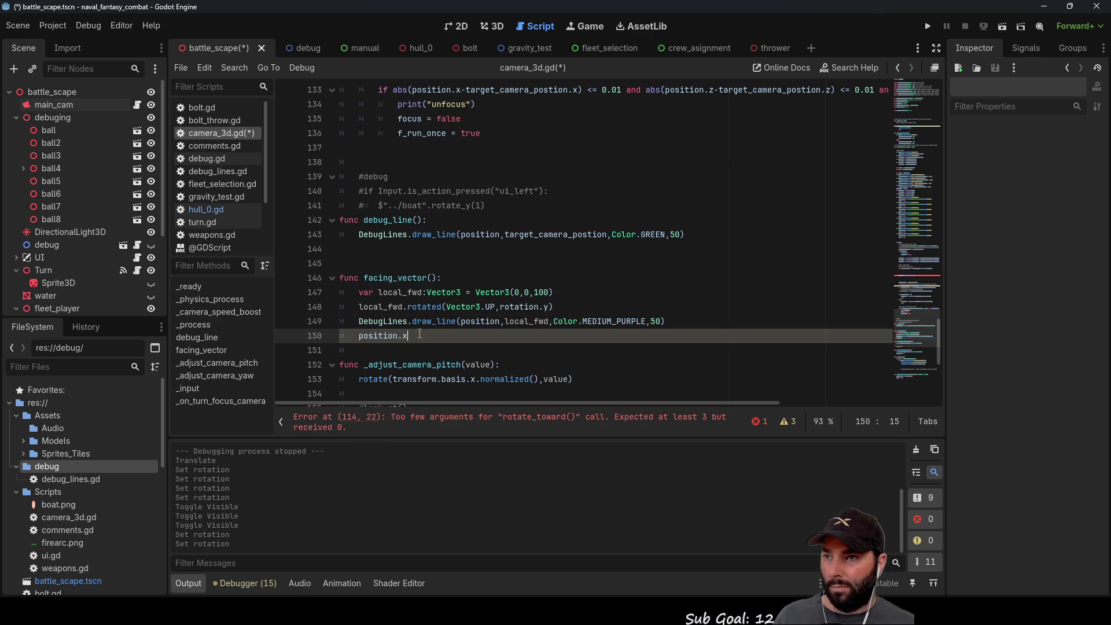
# Step: Call facing_vector() in _physics_process above pass and run the game
pyautogui.doubleClick(389, 278)
pyautogui.scroll(-5, 468, 347)
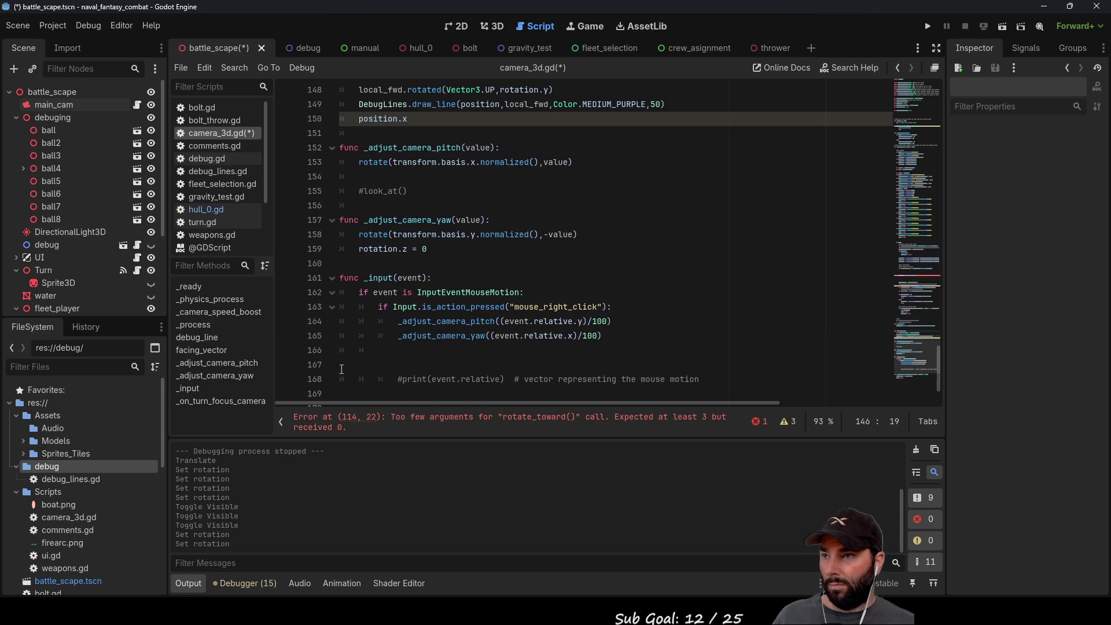
pyautogui.click(208, 326)
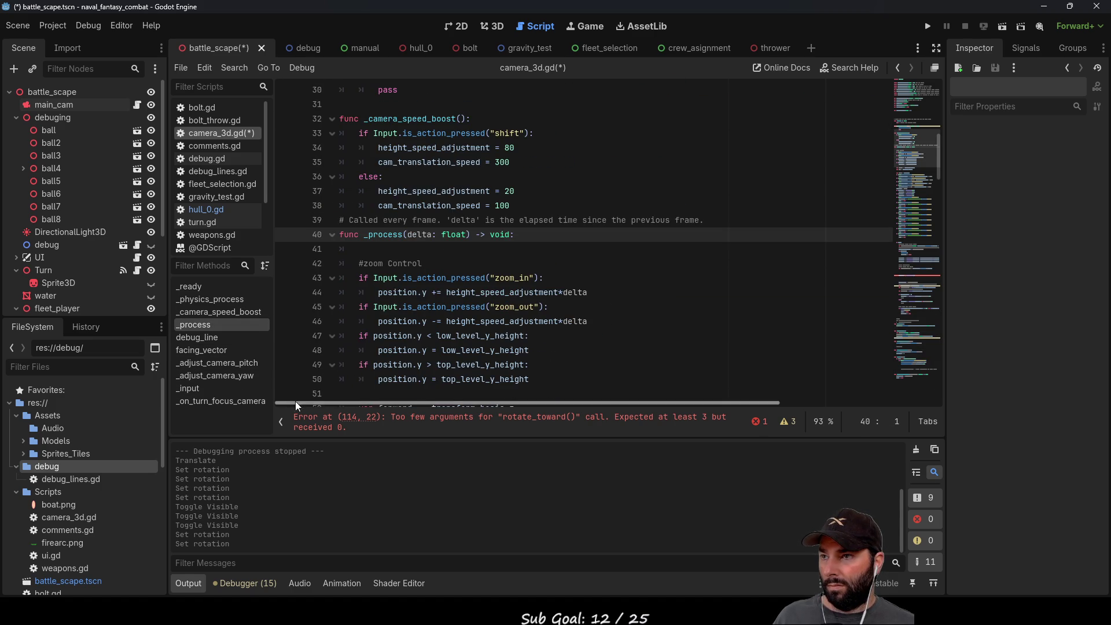
pyautogui.click(217, 300)
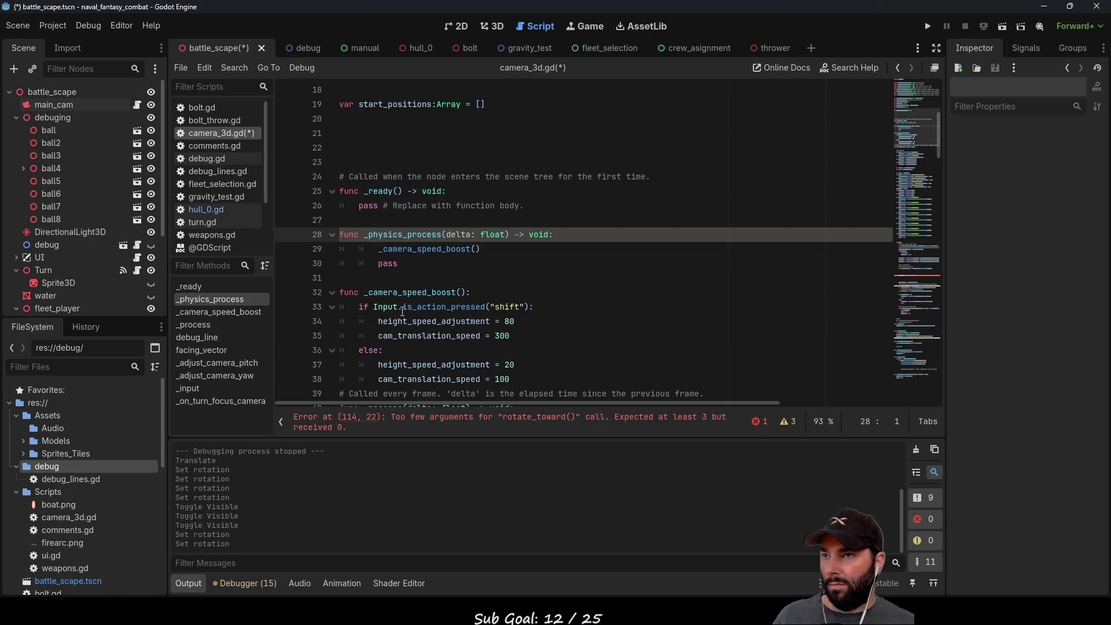
pyautogui.click(378, 263)
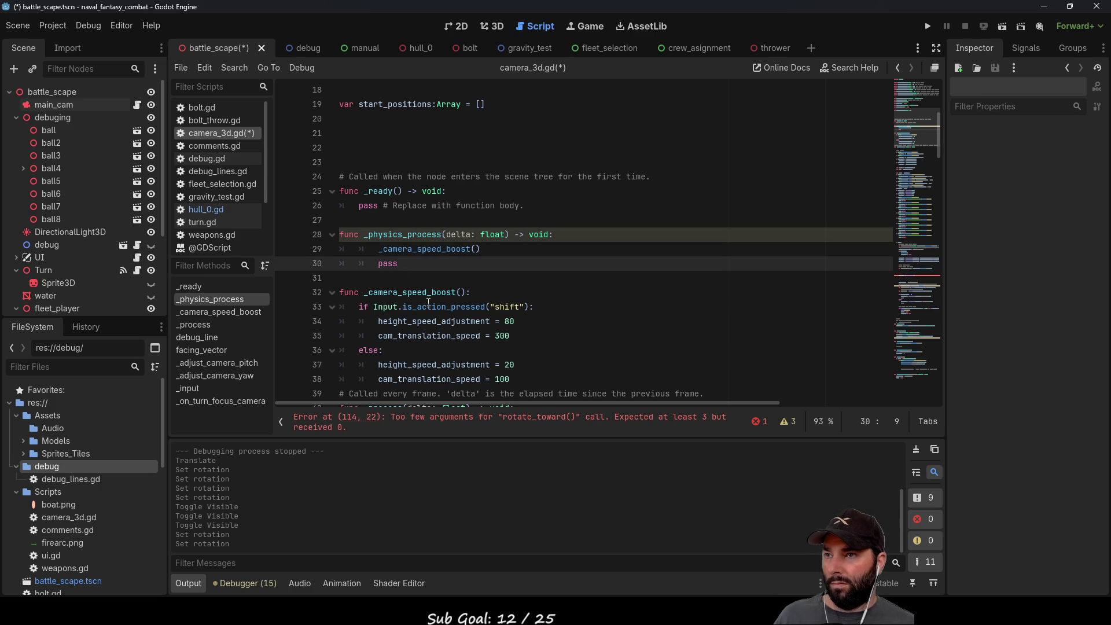
pyautogui.press('Return')
pyautogui.press('Up')
pyautogui.write('facing_vector()')
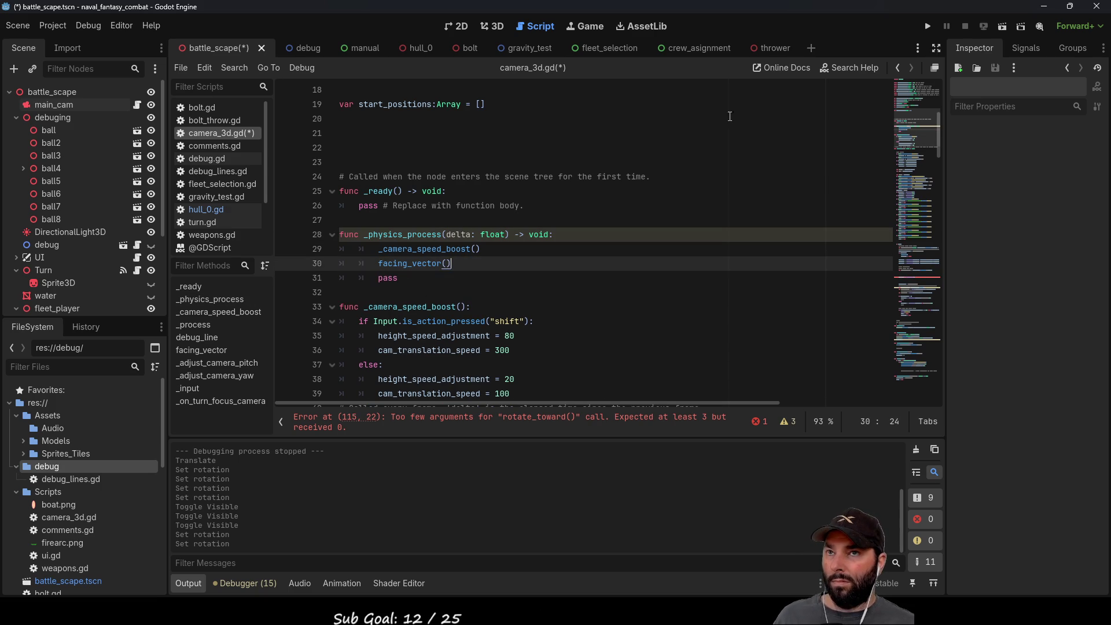
pyautogui.click(928, 26)
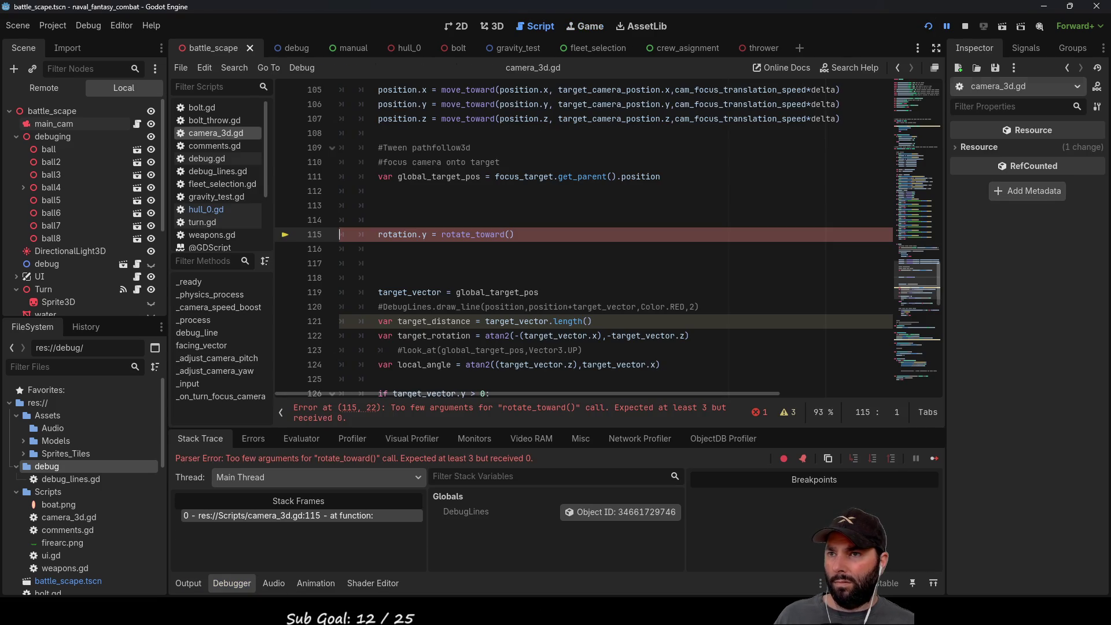
# Step: Comment out the rotate_toward() line 115, run the game to watch the purple lines, then stop it
pyautogui.press('Home')
pyautogui.write('#')
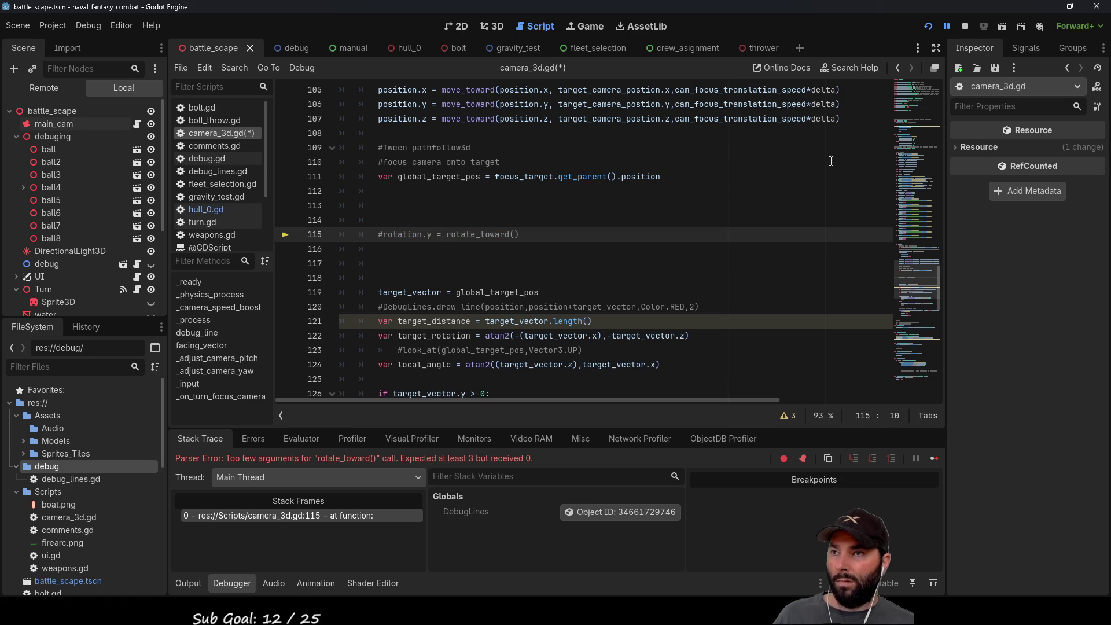
pyautogui.click(928, 26)
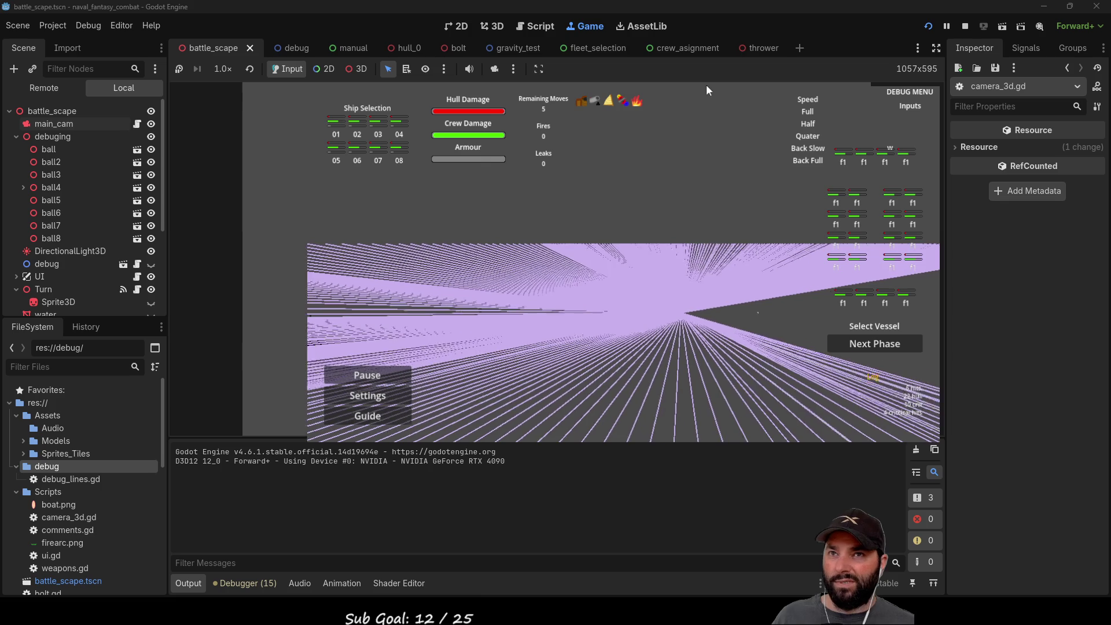
pyautogui.press('F8')
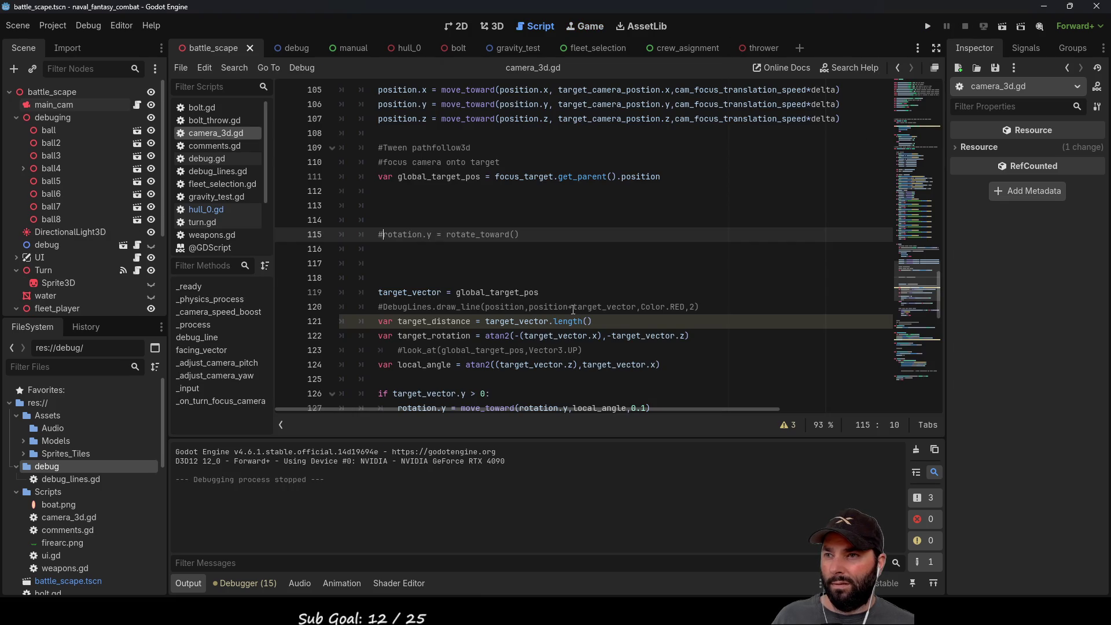
# Step: Make draw_line in facing_vector end at position+local_fwd and run the game with F5
pyautogui.click(216, 351)
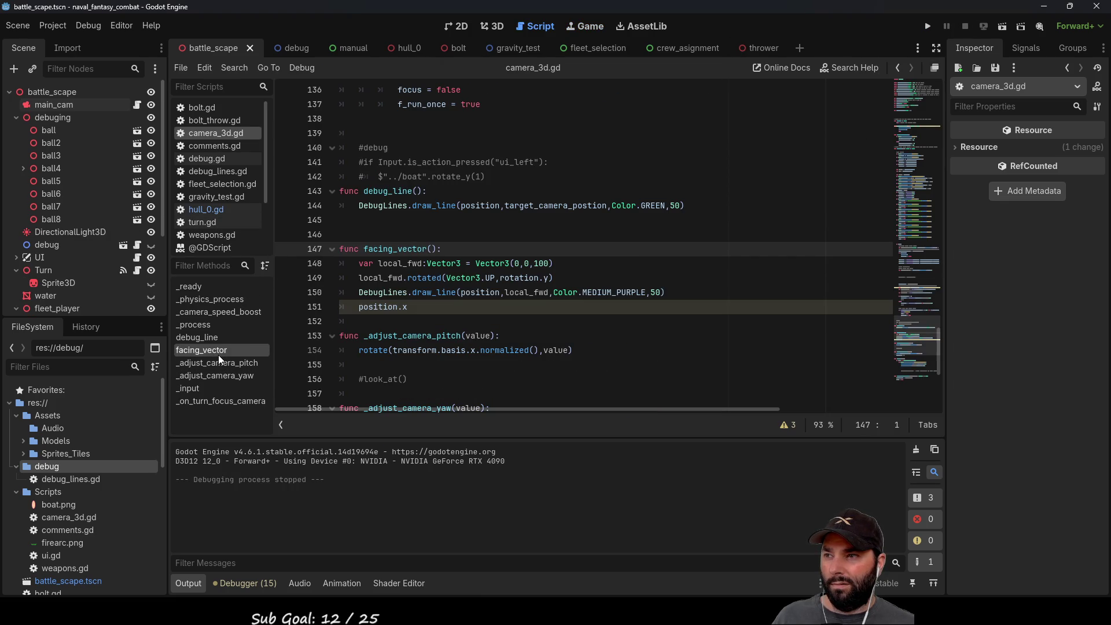
pyautogui.click(441, 307)
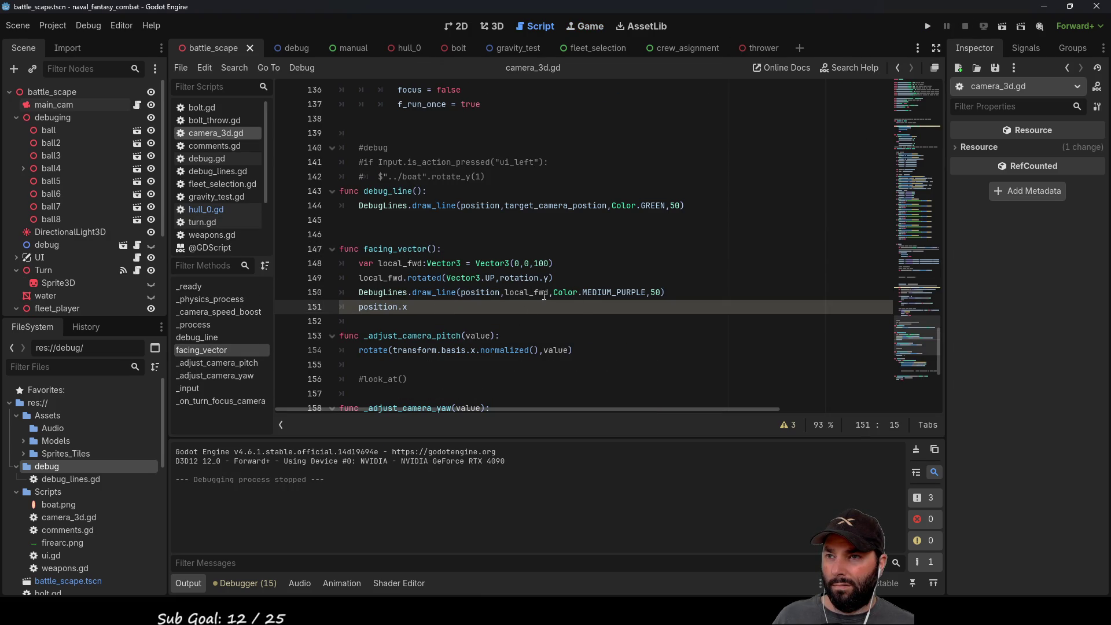
pyautogui.doubleClick(495, 293)
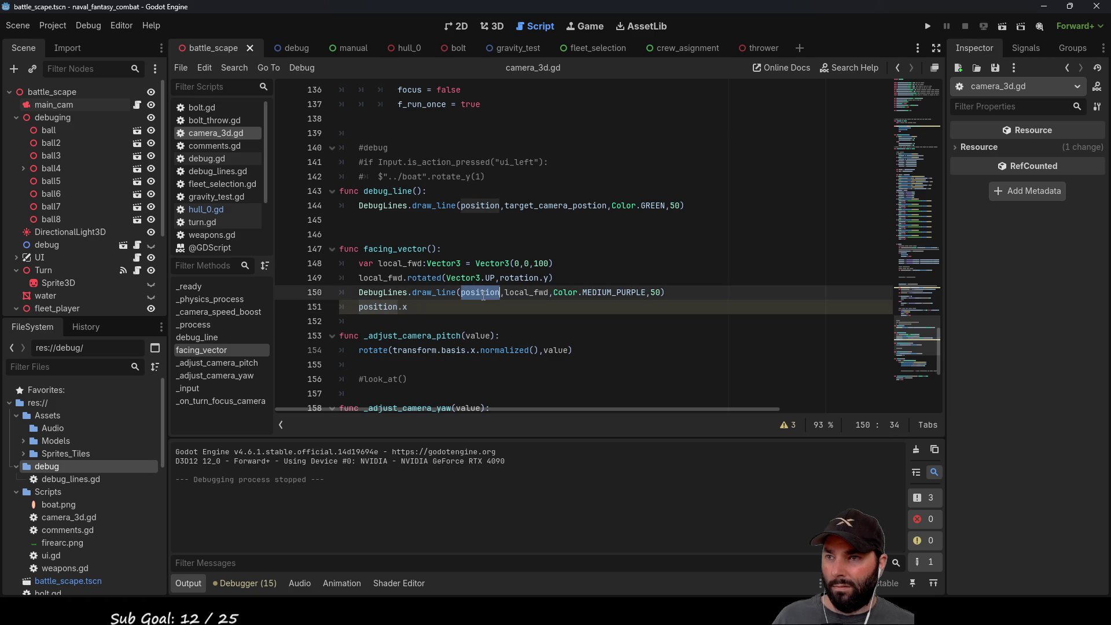
pyautogui.click(504, 293)
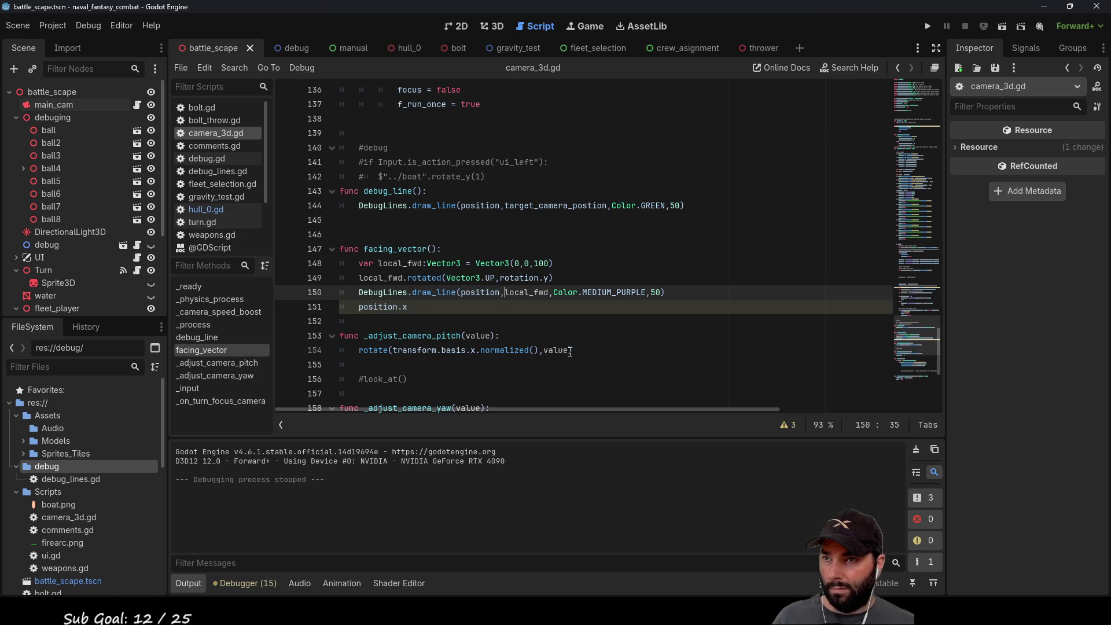
pyautogui.write('position+')
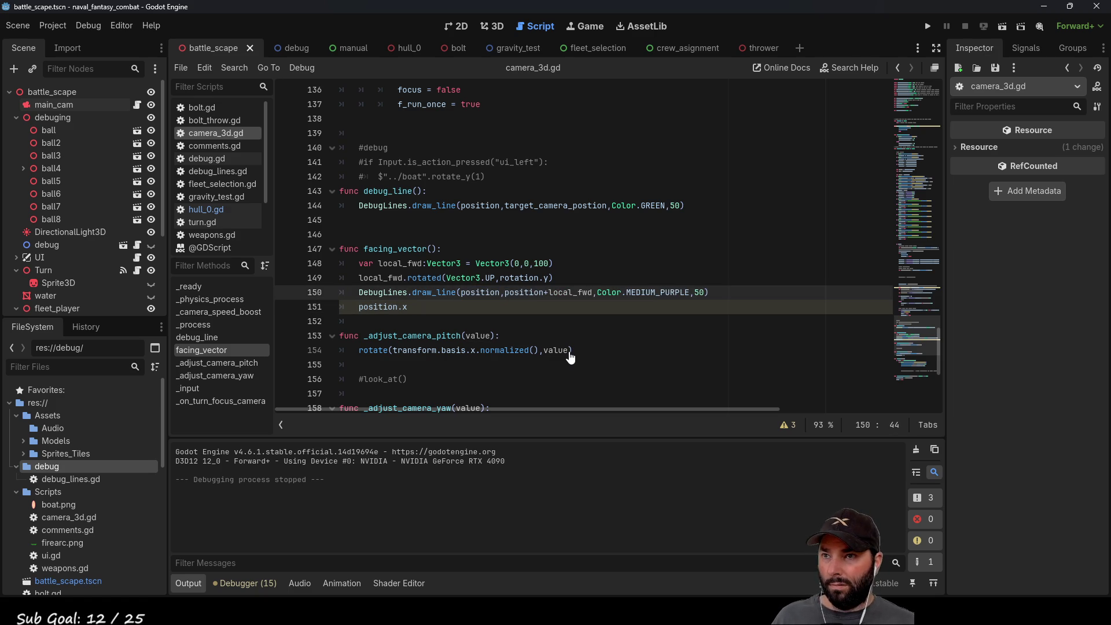
pyautogui.press('F5')
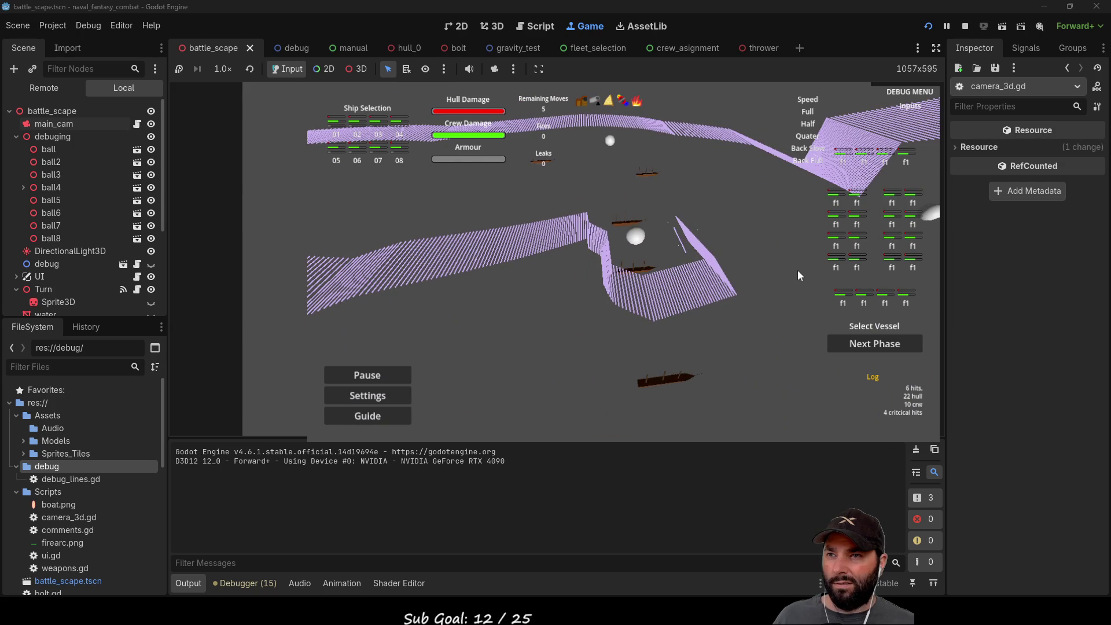
# Step: Stop the running game
pyautogui.click(964, 26)
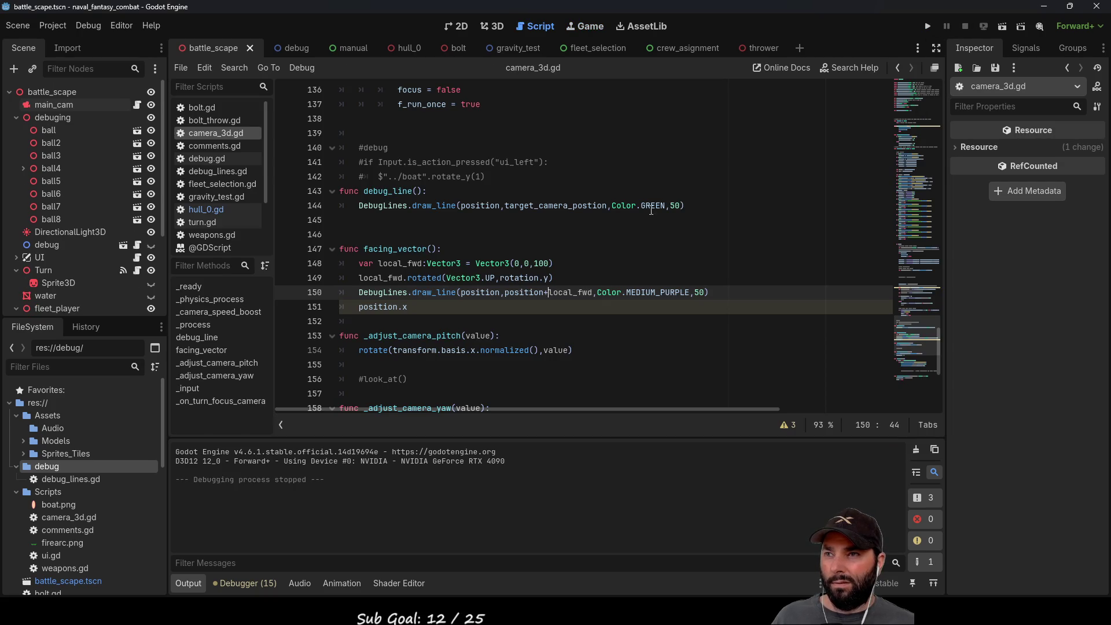
# Step: Delete the leftover position.x line from facing_vector and run the game again
pyautogui.click(389, 277)
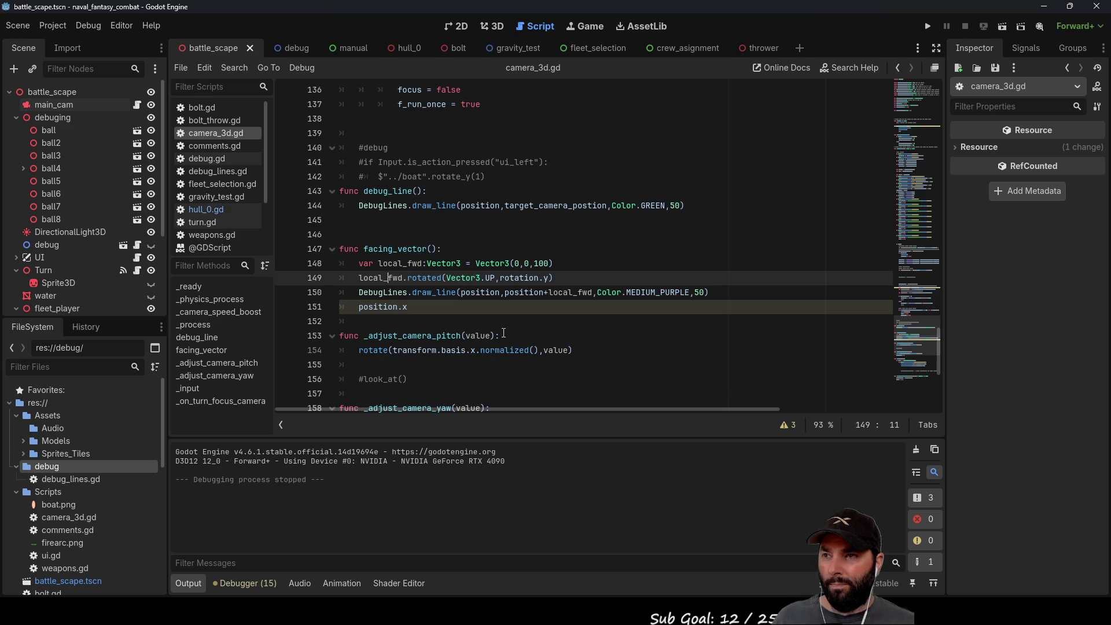
pyautogui.moveTo(409, 307); pyautogui.dragTo(301, 306)
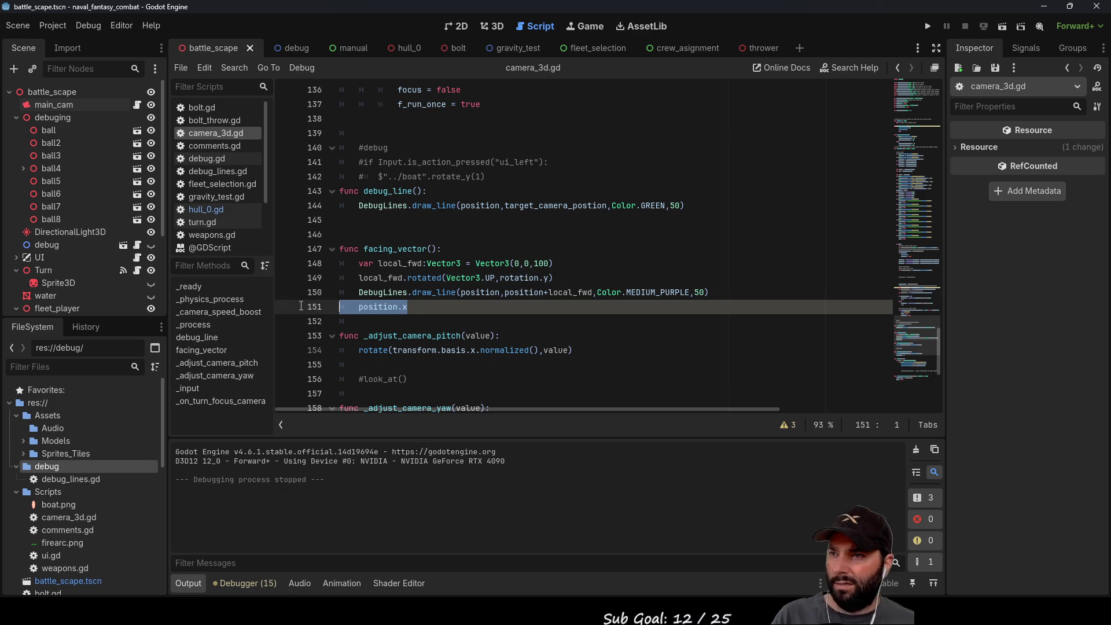
pyautogui.press('Delete')
pyautogui.press('Delete')
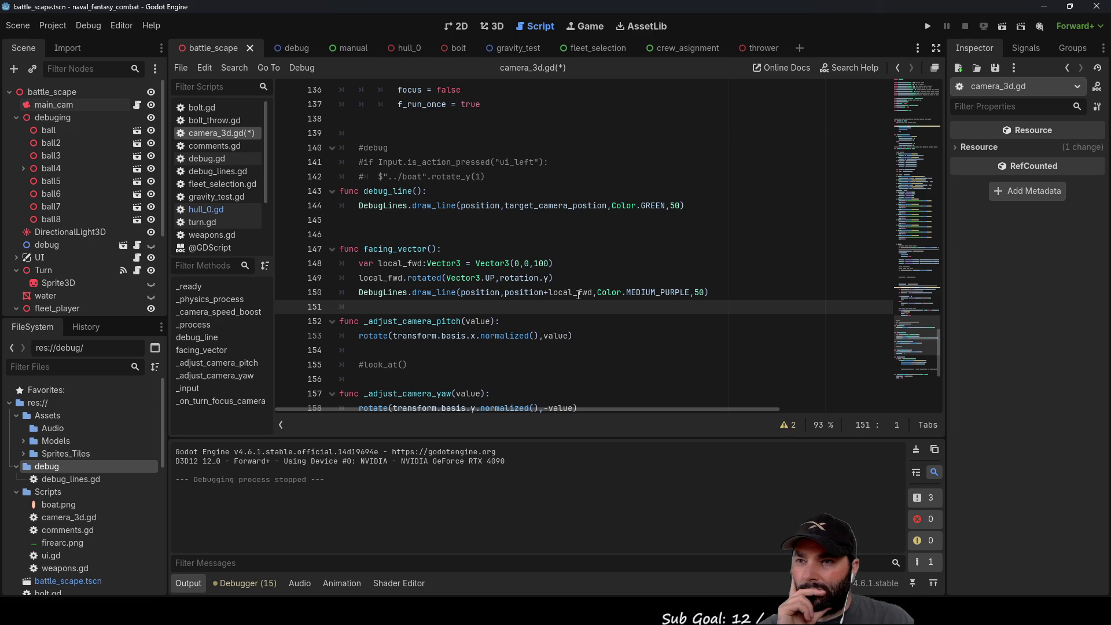
pyautogui.click(928, 26)
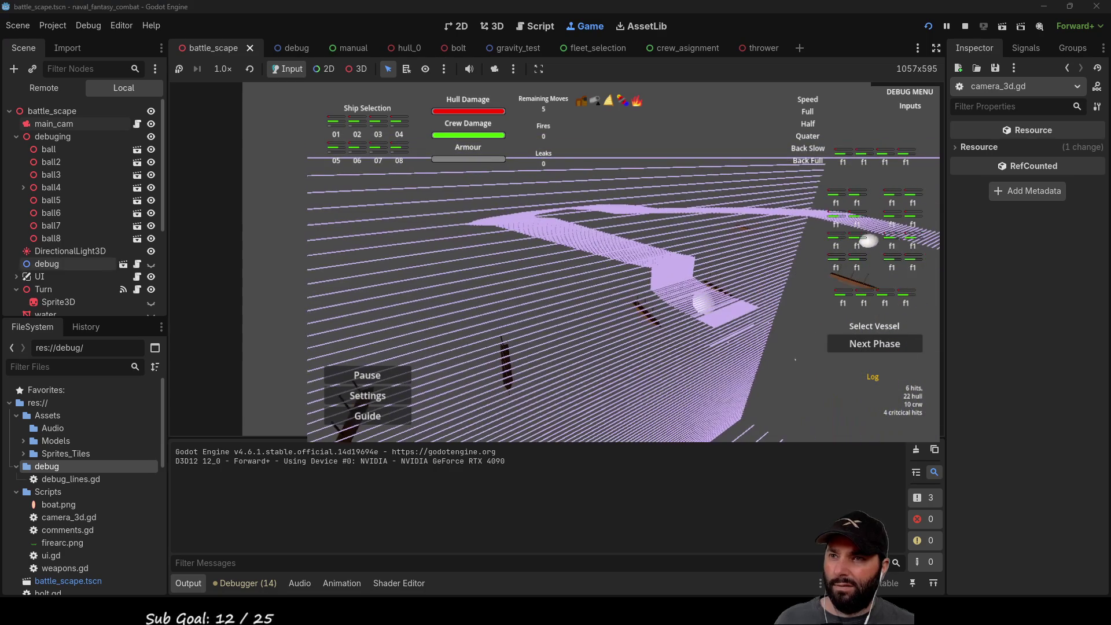
pyautogui.click(965, 26)
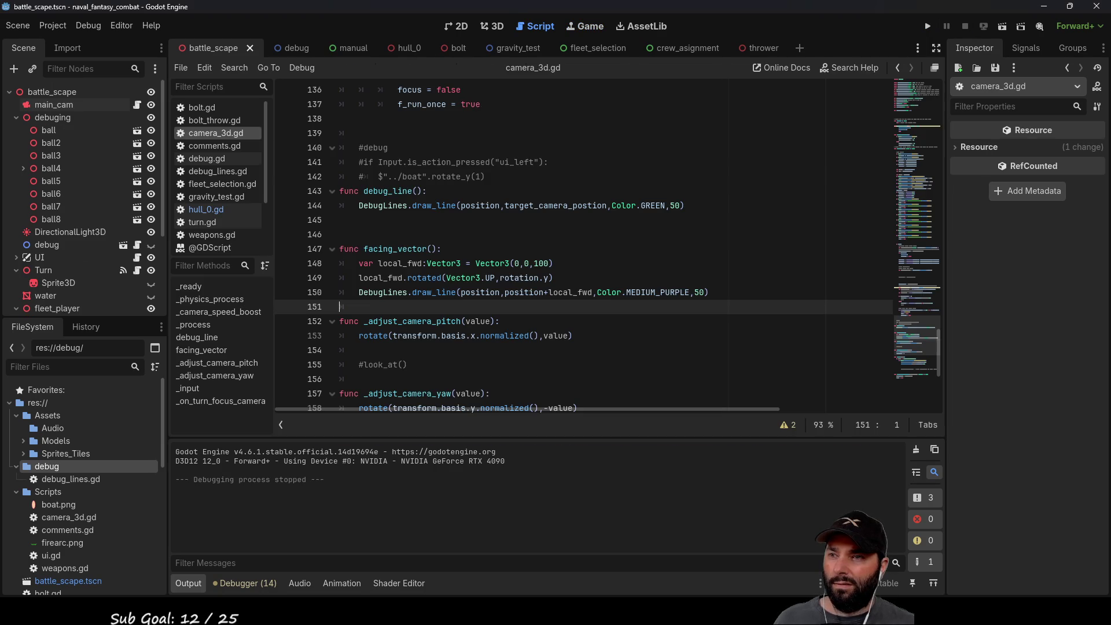
# Step: Add a print(rotation.y) line above the DebugLines call and run the game
pyautogui.click(358, 293)
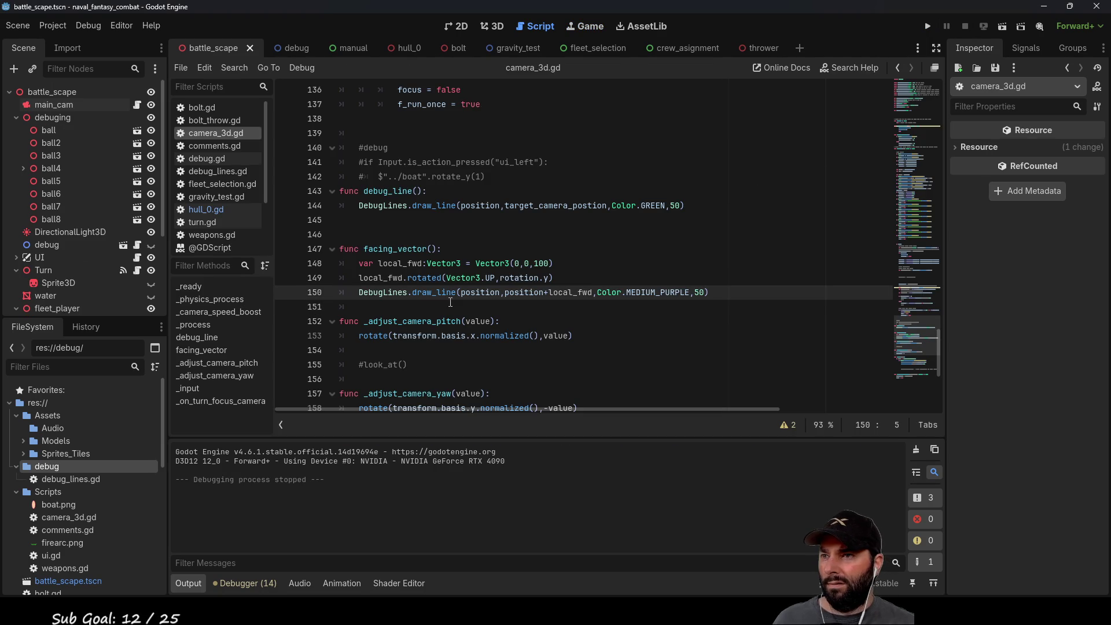
pyautogui.press('Return')
pyautogui.press('Up')
pyautogui.write('pr')
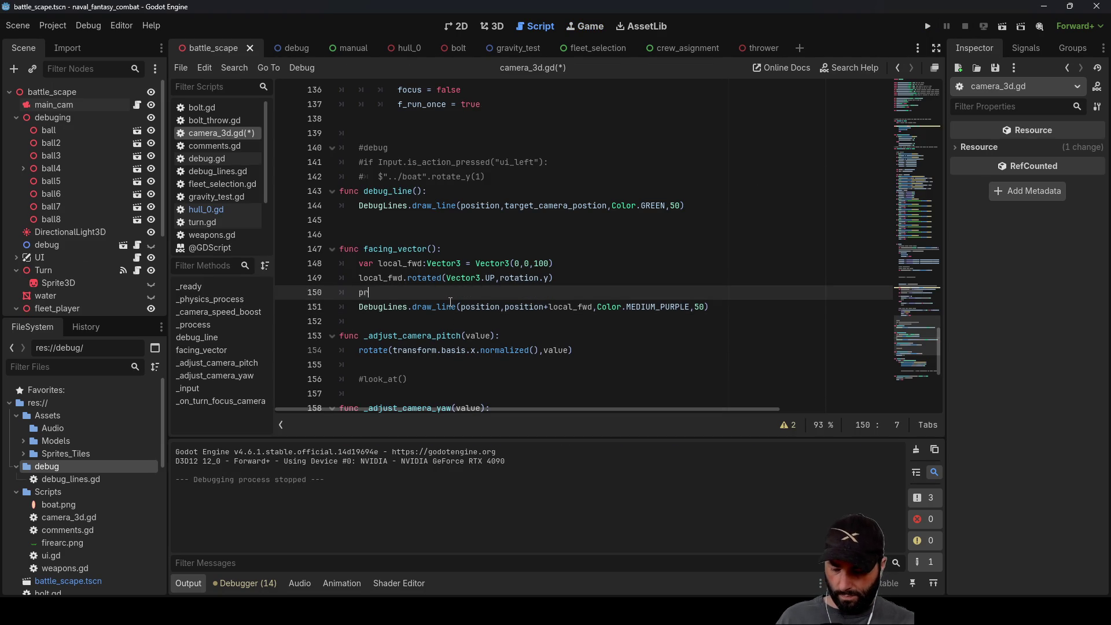
pyautogui.write('int(')
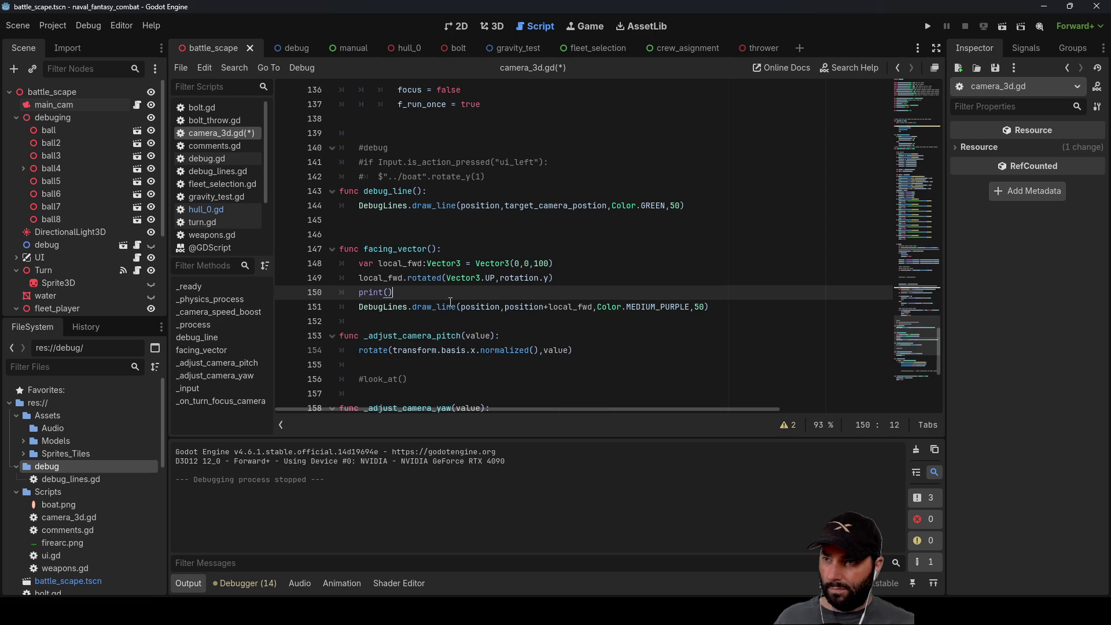
pyautogui.moveTo(501, 277); pyautogui.dragTo(520, 276)
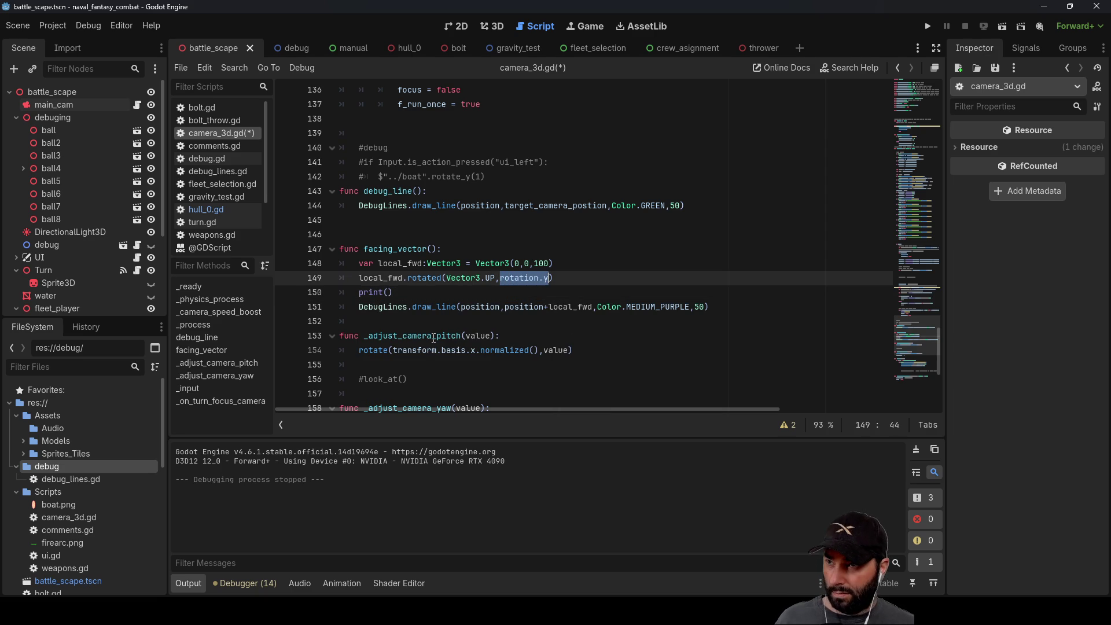
pyautogui.click(389, 292)
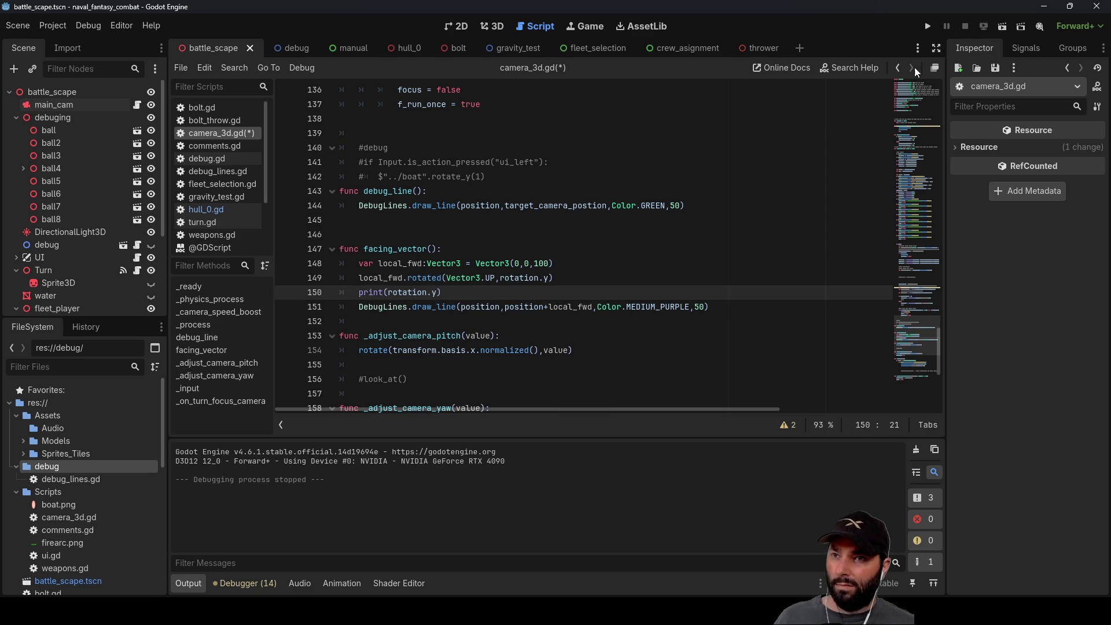
pyautogui.click(929, 26)
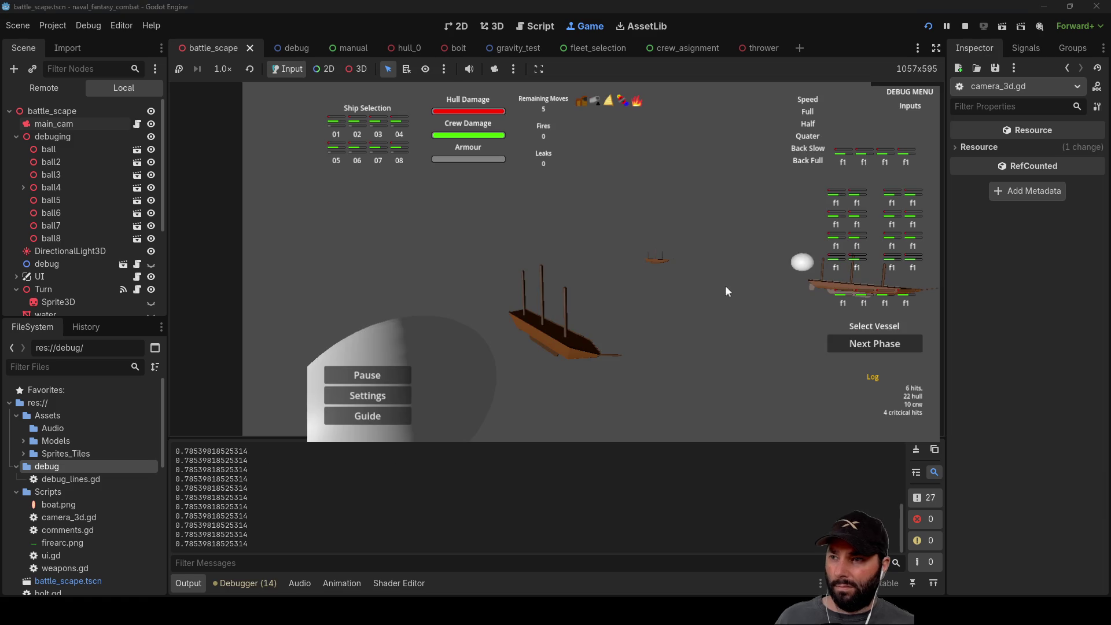
# Step: Swing the game camera through several angles while rotation.y prints, then stop the game
pyautogui.moveTo(706, 270); pyautogui.dragTo(350, 275)
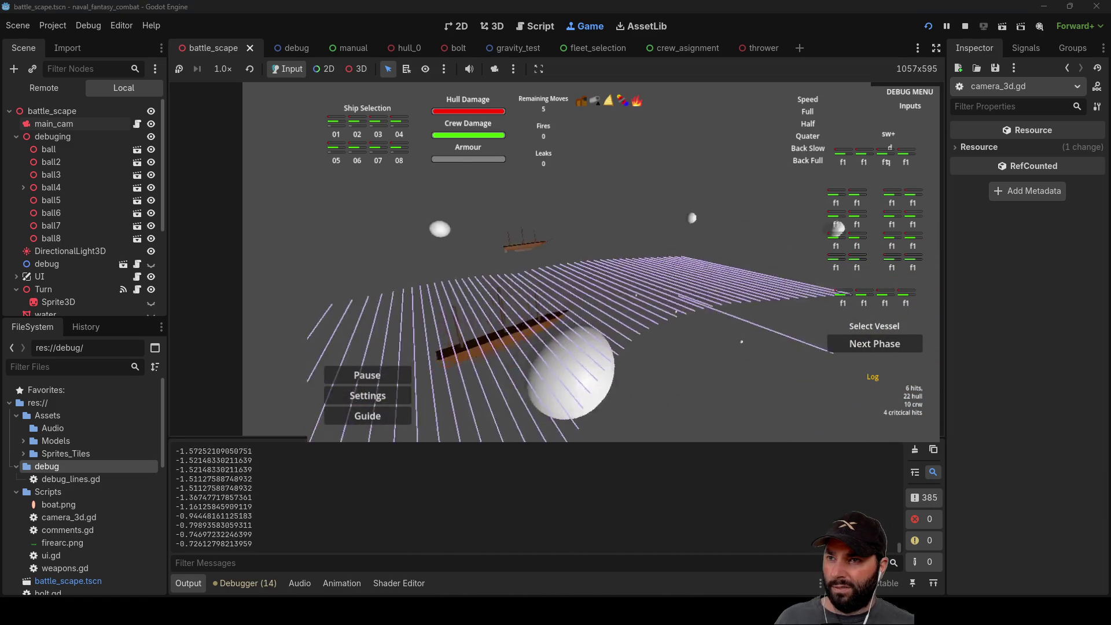
pyautogui.moveTo(535, 276); pyautogui.dragTo(333, 292)
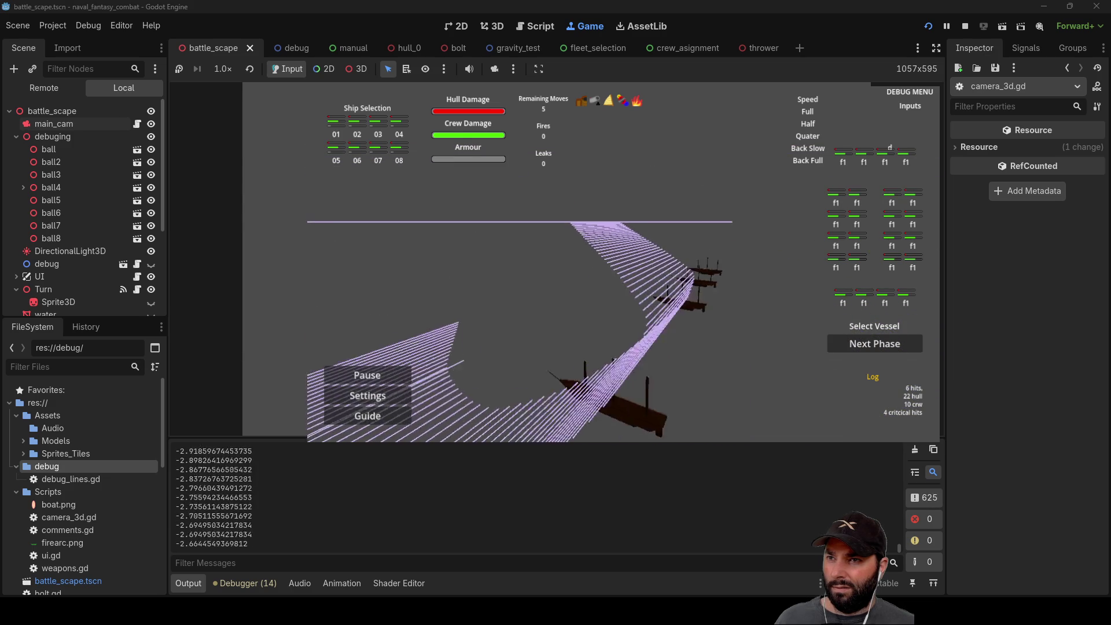
pyautogui.moveTo(334, 291)
pyautogui.mouseDown()
pyautogui.moveTo(405, 277)
pyautogui.moveTo(314, 259)
pyautogui.moveTo(311, 269)
pyautogui.moveTo(311, 159)
pyautogui.moveTo(351, 273)
pyautogui.moveTo(594, 244)
pyautogui.moveTo(680, 268)
pyautogui.moveTo(747, 259)
pyautogui.moveTo(775, 287)
pyautogui.moveTo(724, 237)
pyautogui.mouseUp()
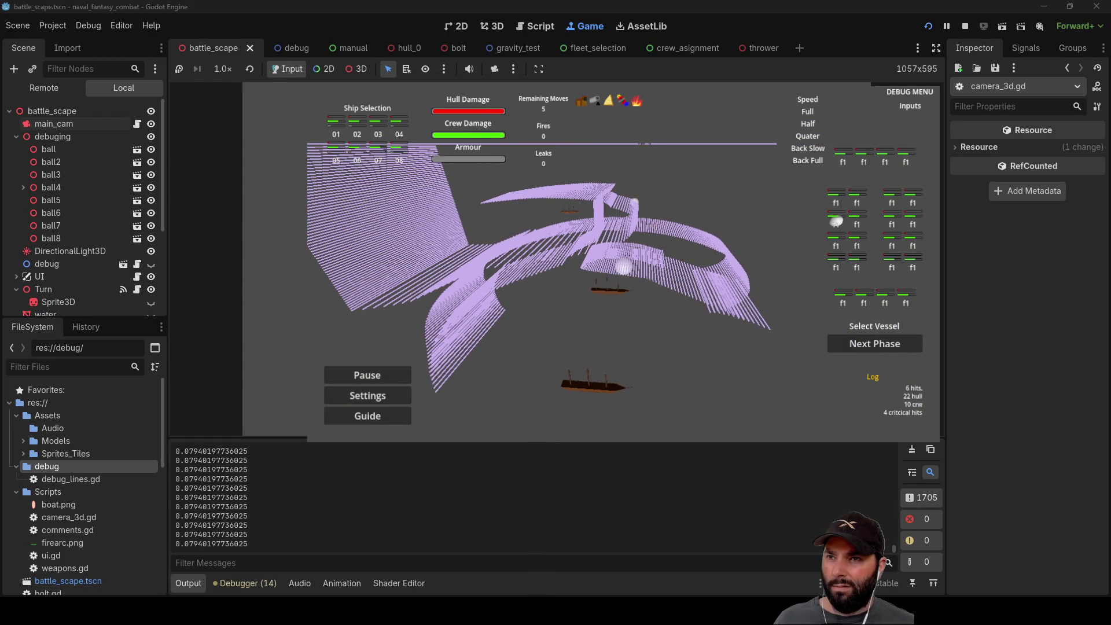
pyautogui.click(964, 26)
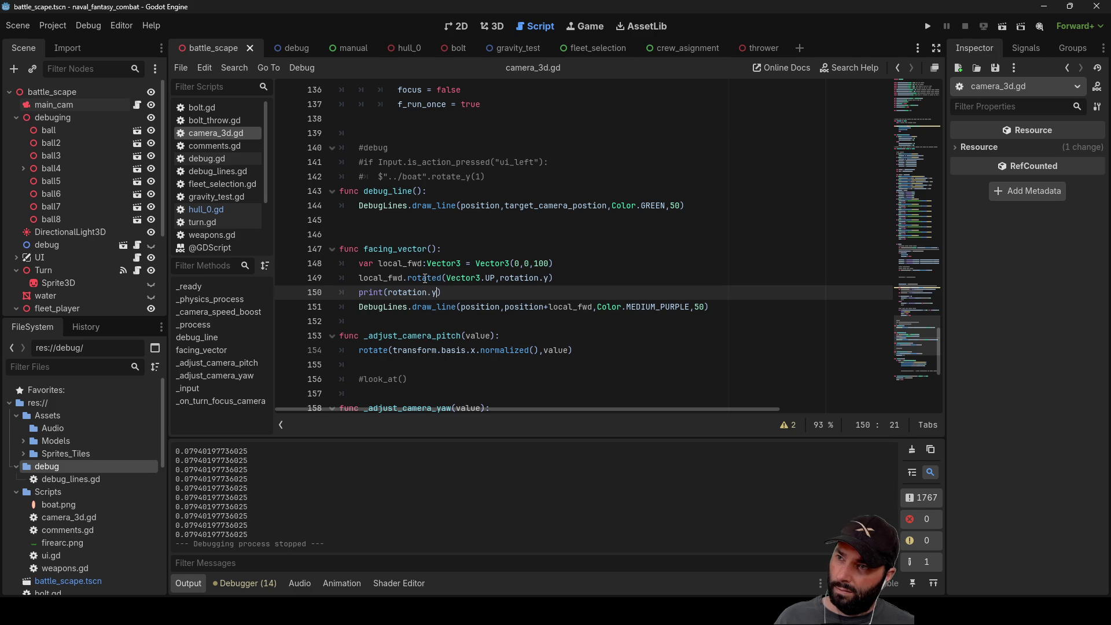
# Step: Change the print call to output local_fwd instead of rotation.y and rerun the game
pyautogui.doubleClick(369, 278)
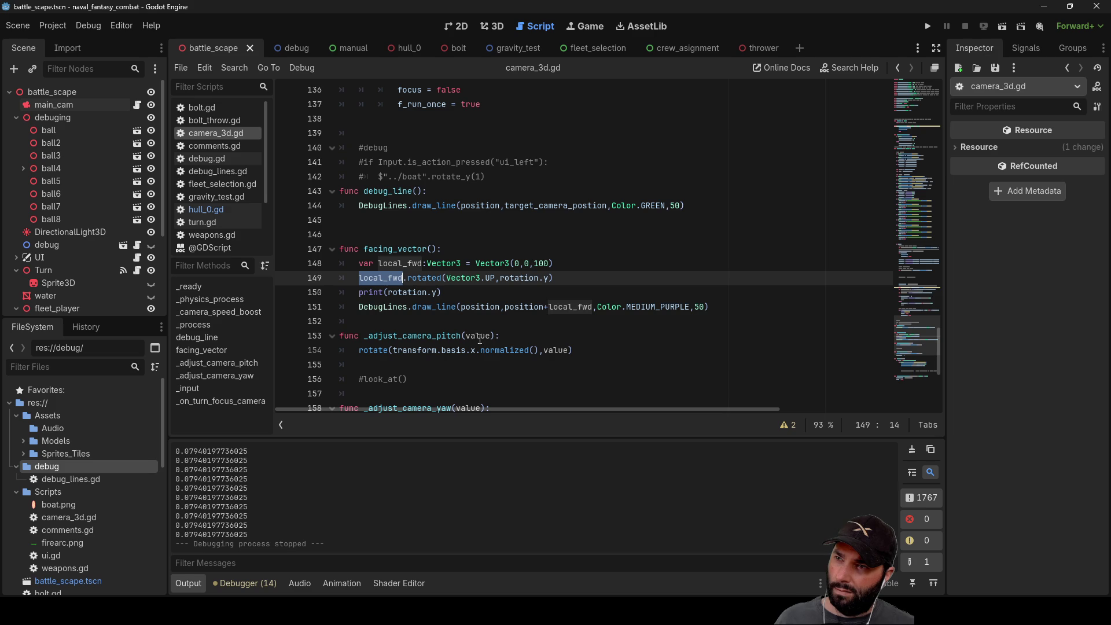
pyautogui.click(364, 279)
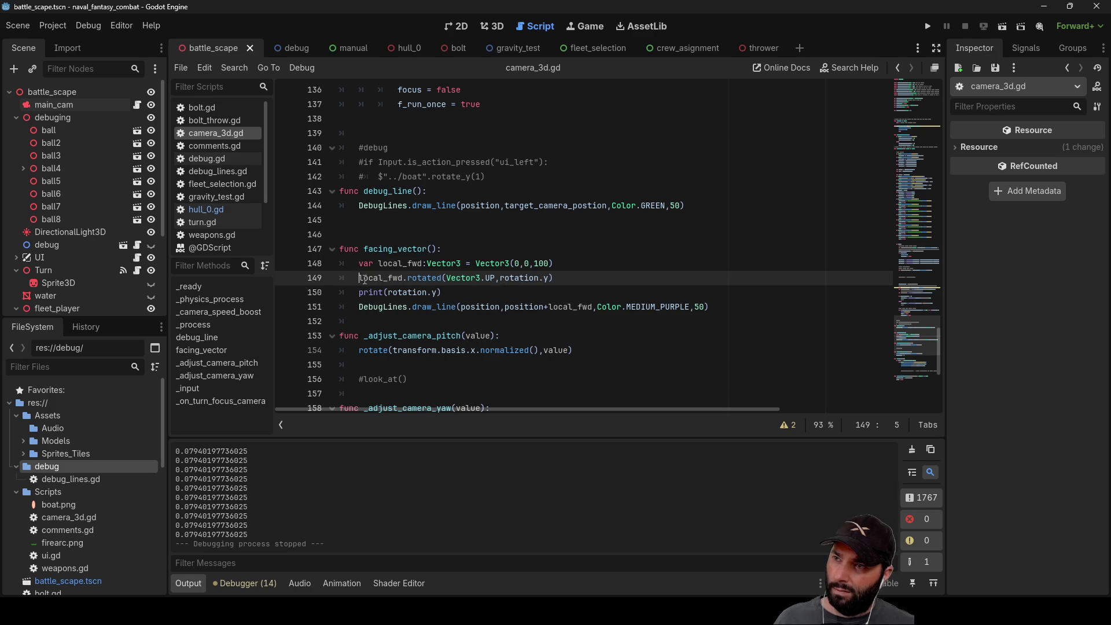
pyautogui.press('Down')
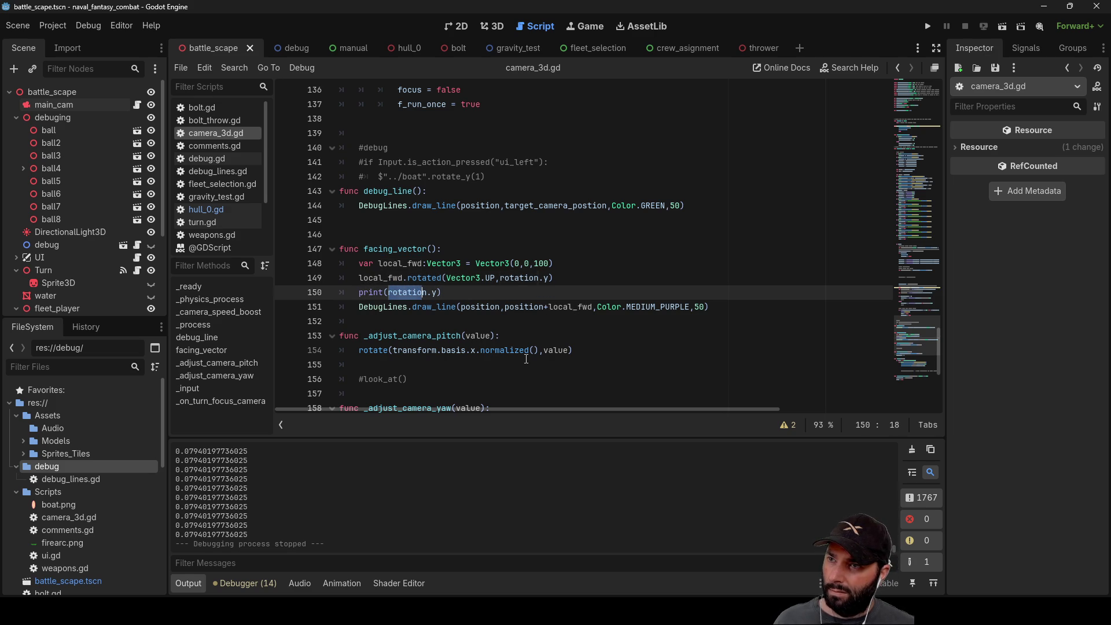
pyautogui.write('local')
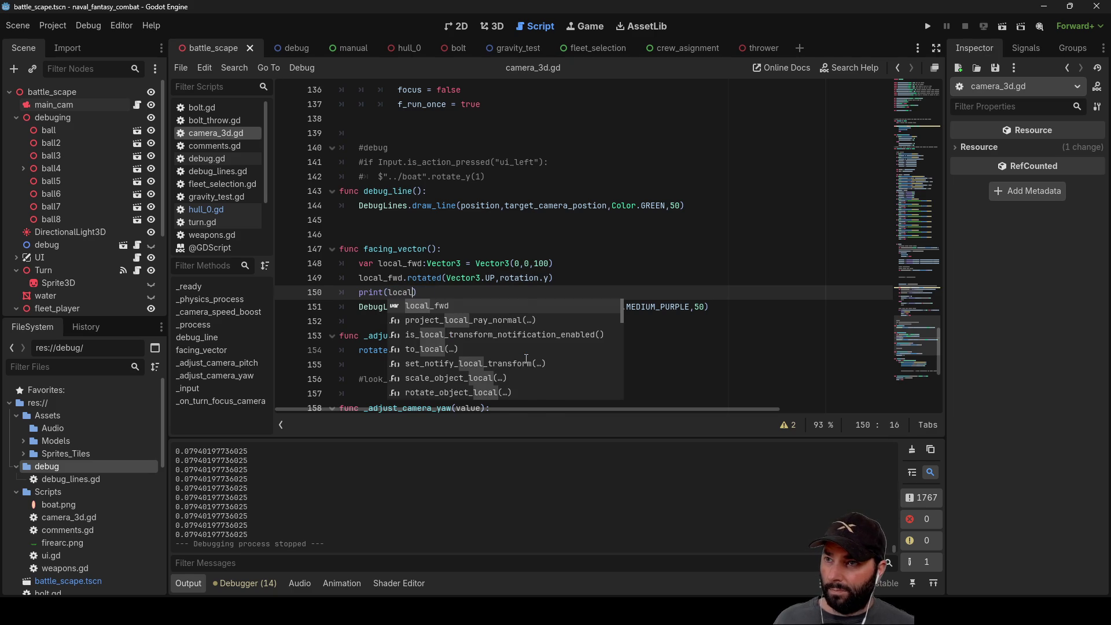
pyautogui.press('Return')
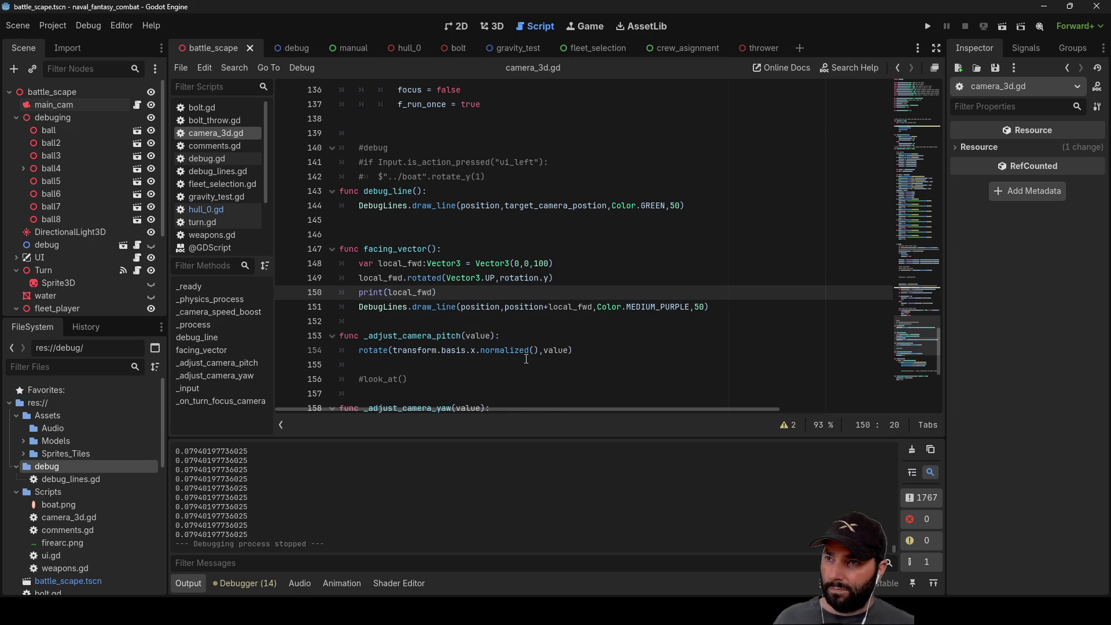
pyautogui.click(926, 26)
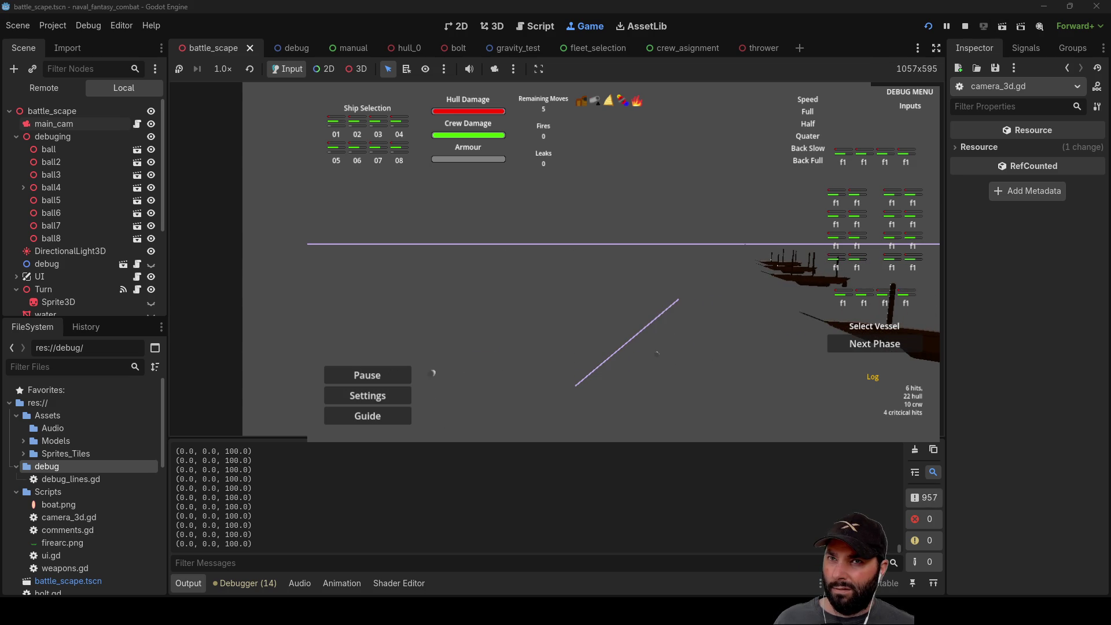
# Step: Stop the running battle scene
pyautogui.click(964, 27)
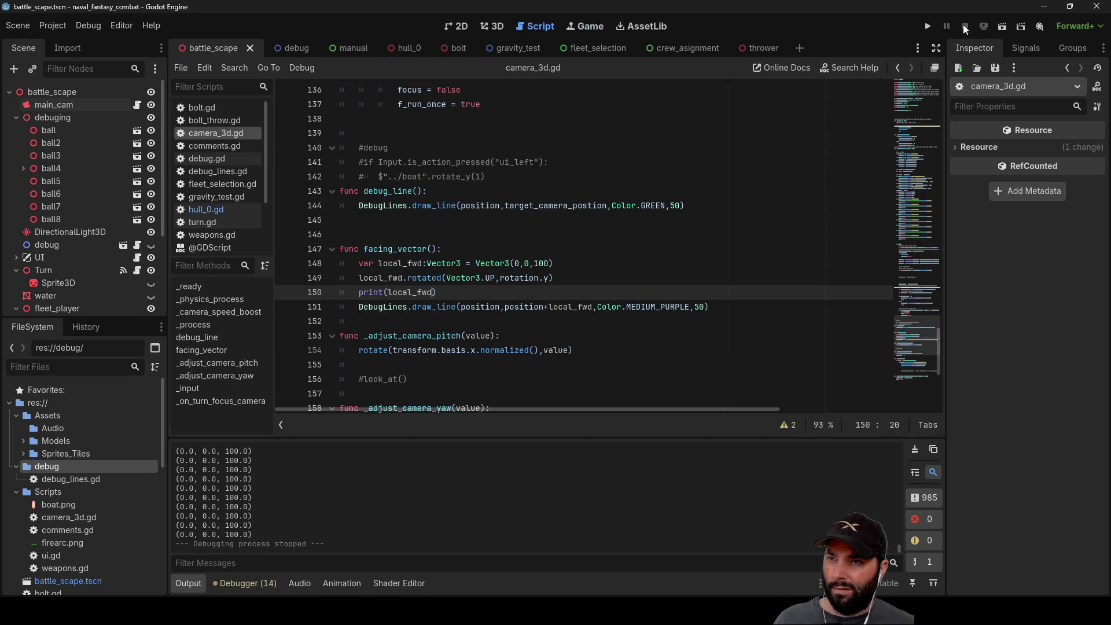
pyautogui.click(494, 279)
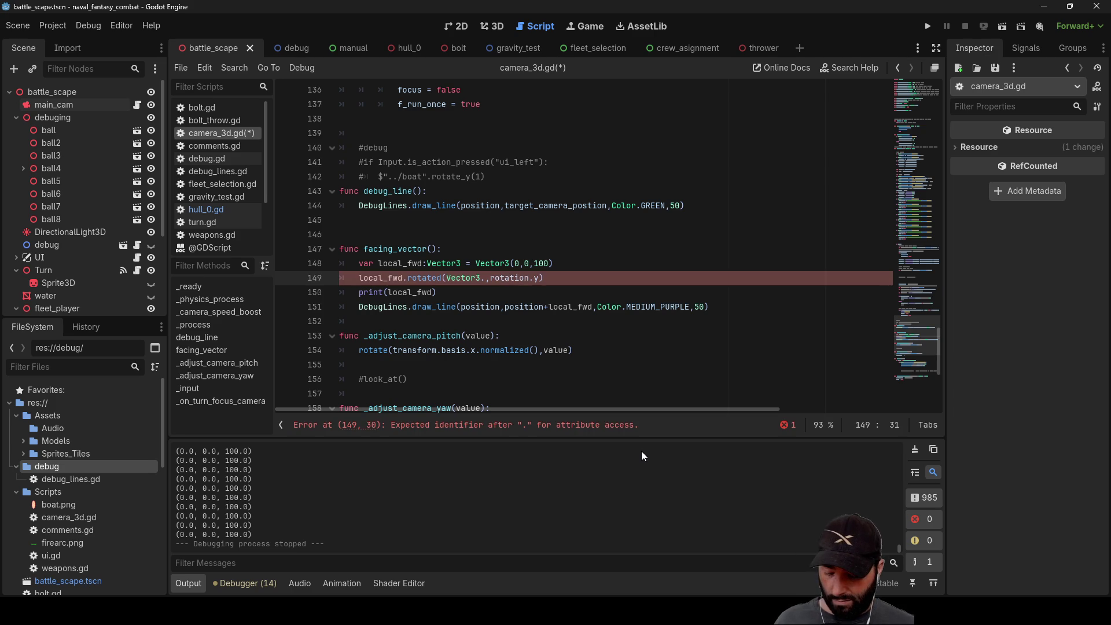
pyautogui.write('.')
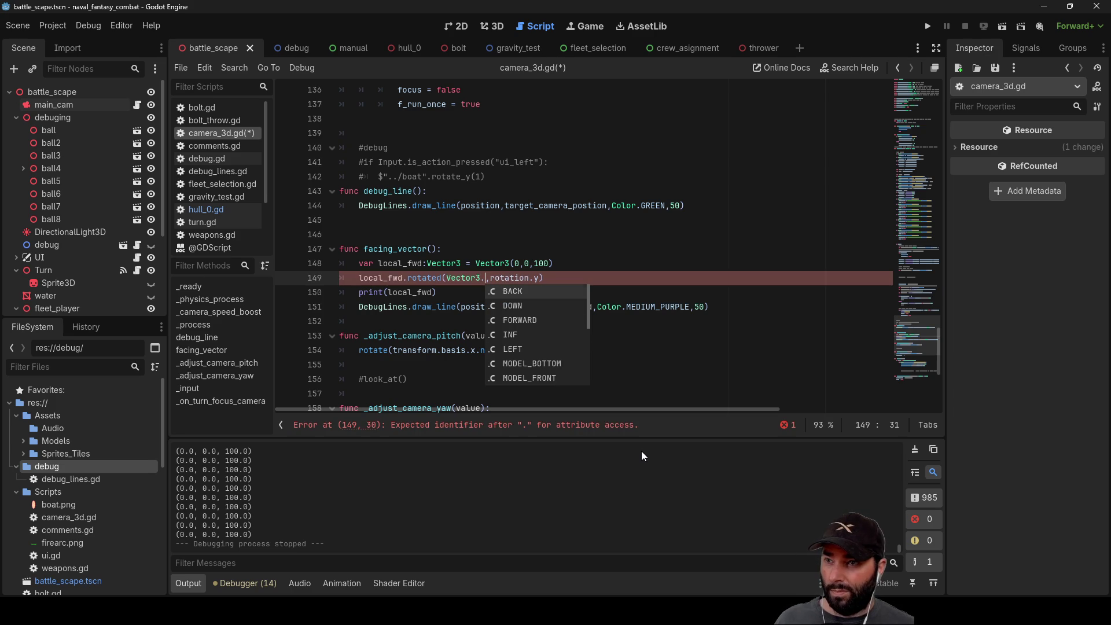
pyautogui.press('Down')
pyautogui.press('Down')
pyautogui.press('Return')
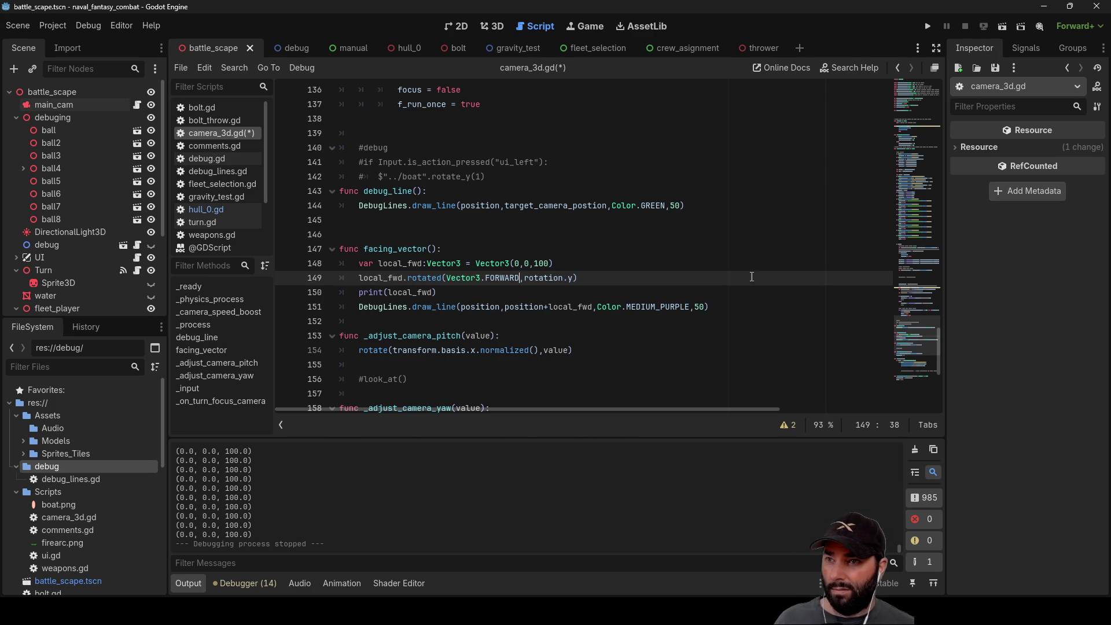
pyautogui.click(928, 27)
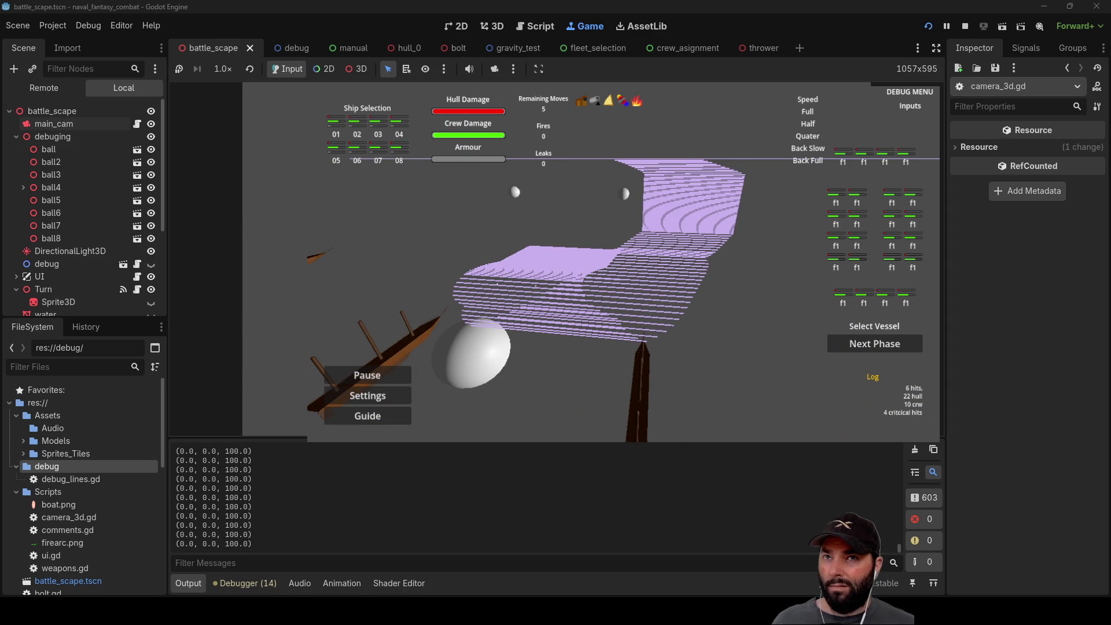
pyautogui.press('F8')
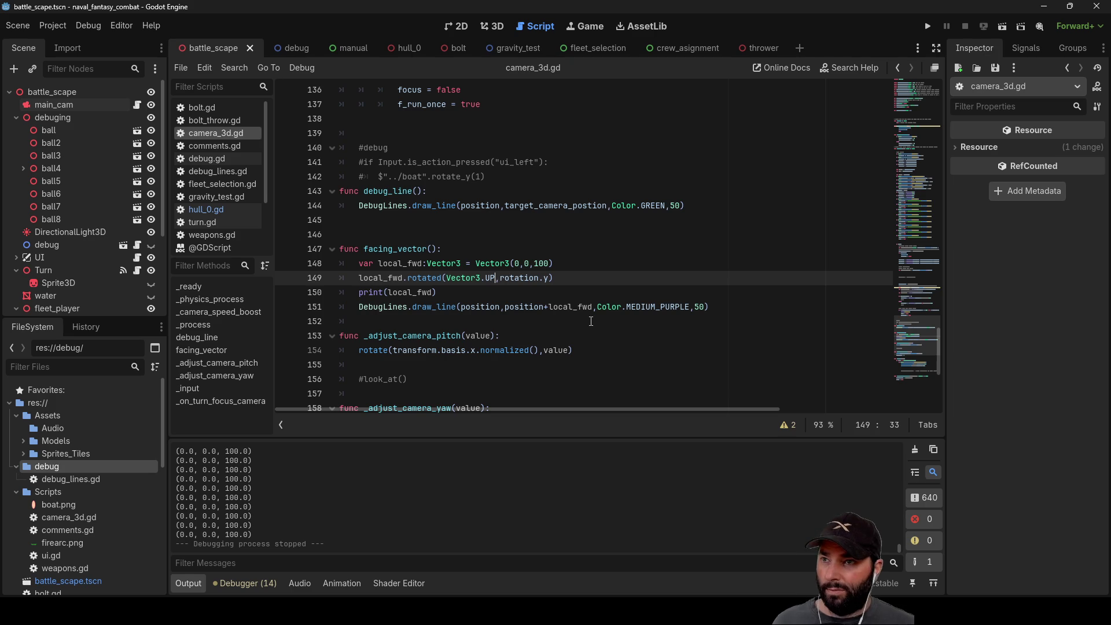
# Step: Change line 149 to local_fwd = local_fwd.rotated(Vector3.UP,rotation.y), then test-run and stop the game
pyautogui.doubleClick(384, 277)
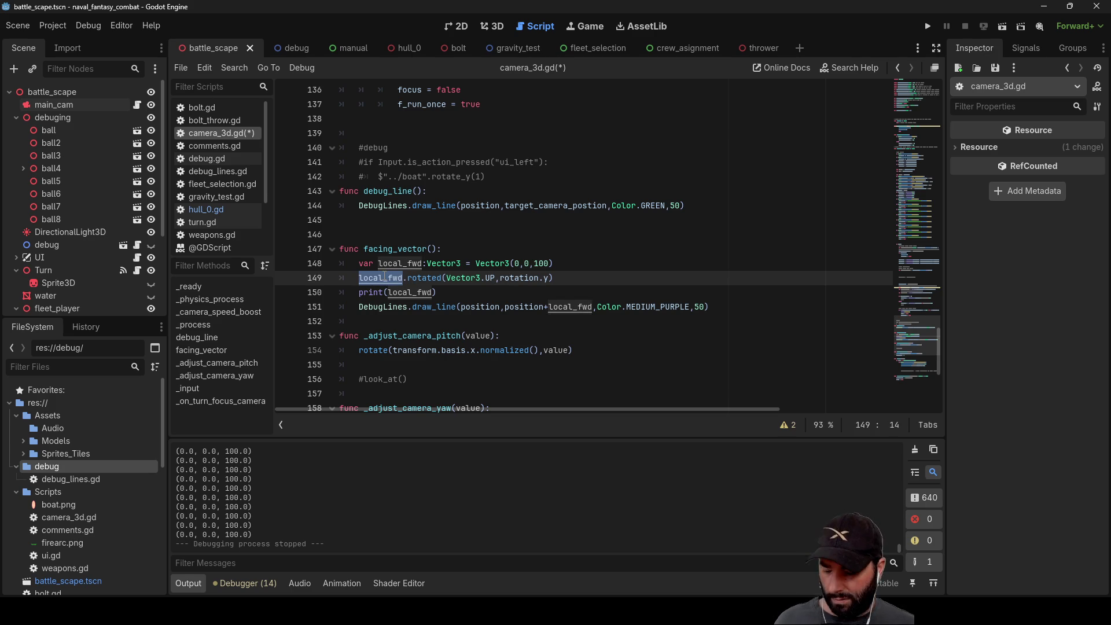
pyautogui.click(357, 278)
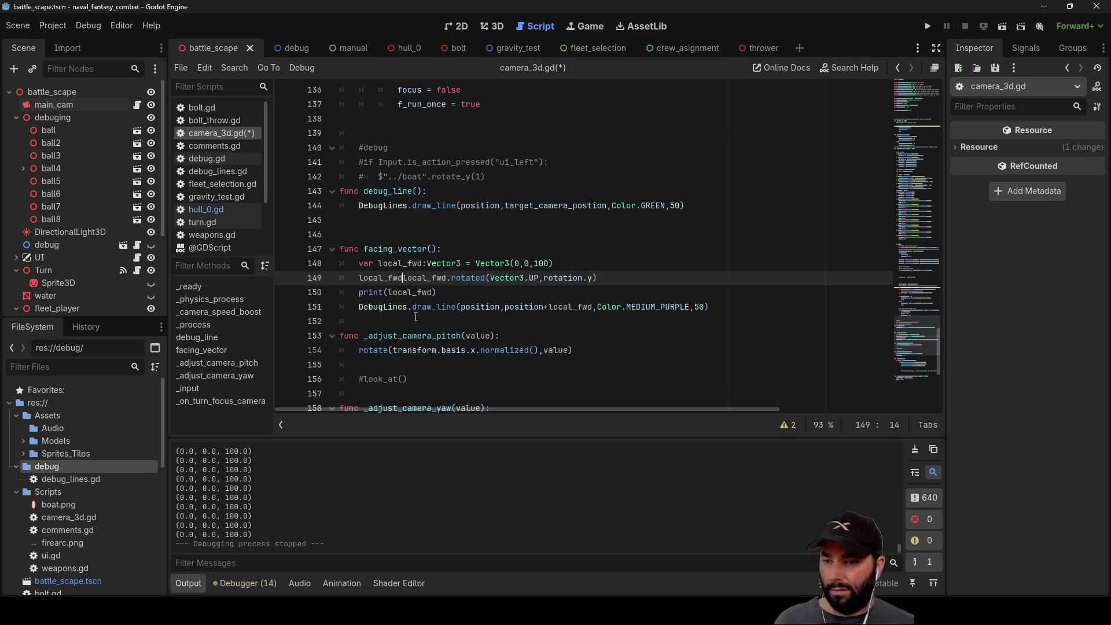
pyautogui.hotkey('ctrl', 'space')
pyautogui.click(672, 268)
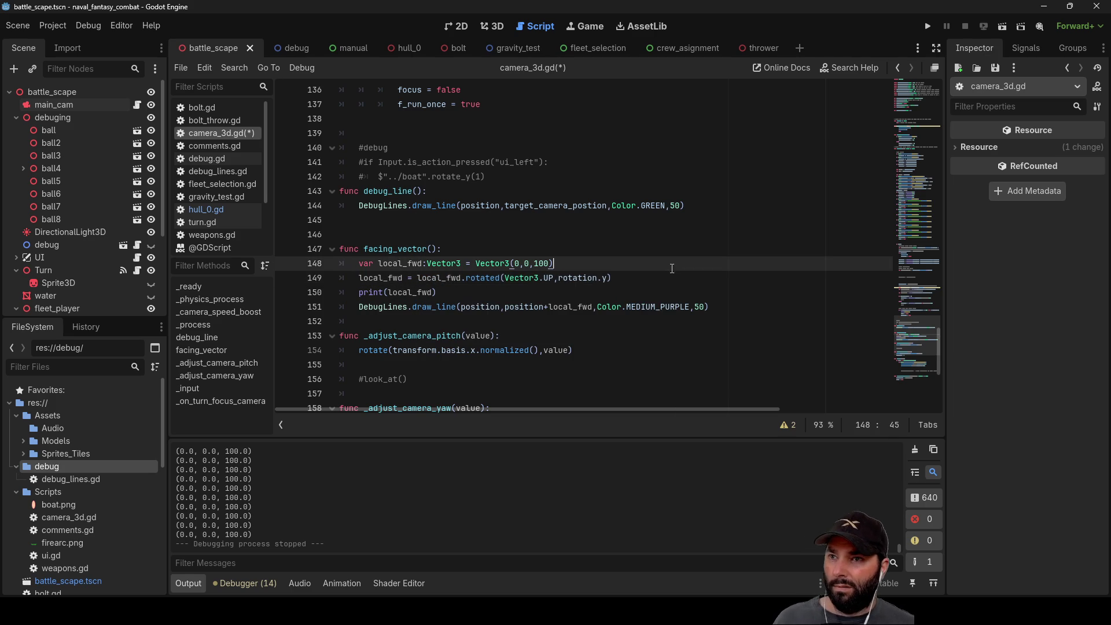
pyautogui.click(930, 26)
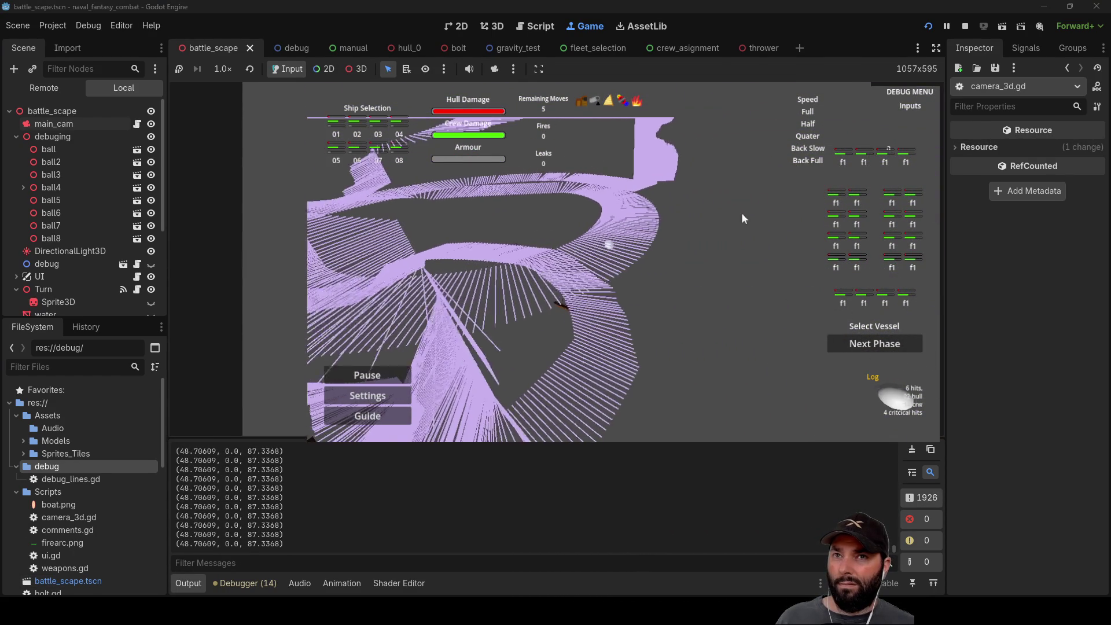
pyautogui.press('F8')
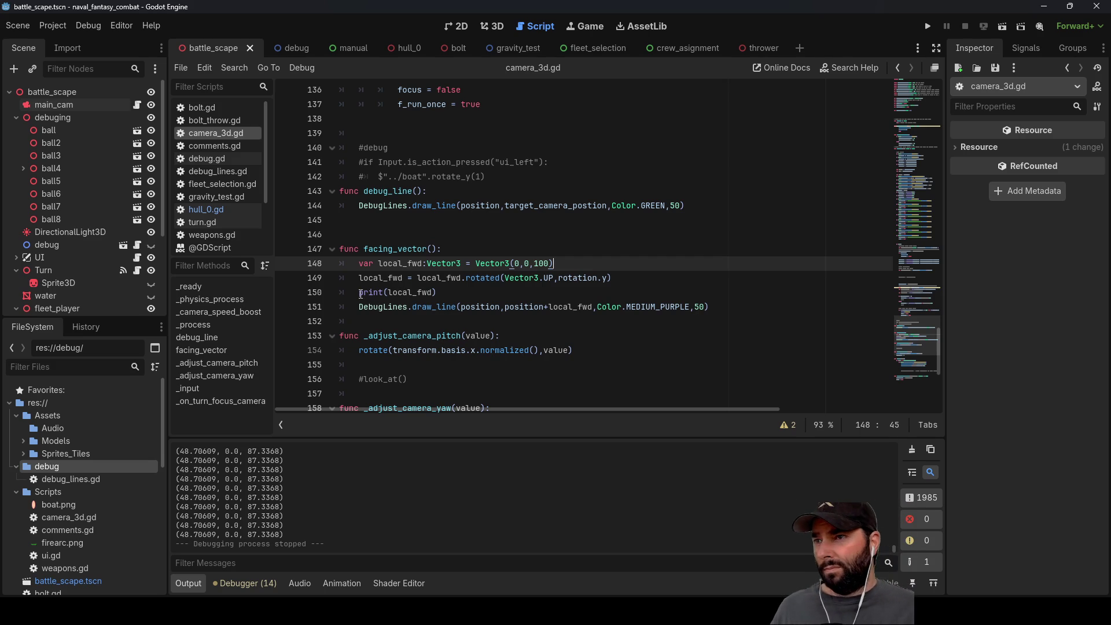
# Step: Delete the print(local_fwd) line and comment out the MEDIUM_PURPLE DebugLines.draw_line call
pyautogui.moveTo(359, 293); pyautogui.dragTo(450, 285)
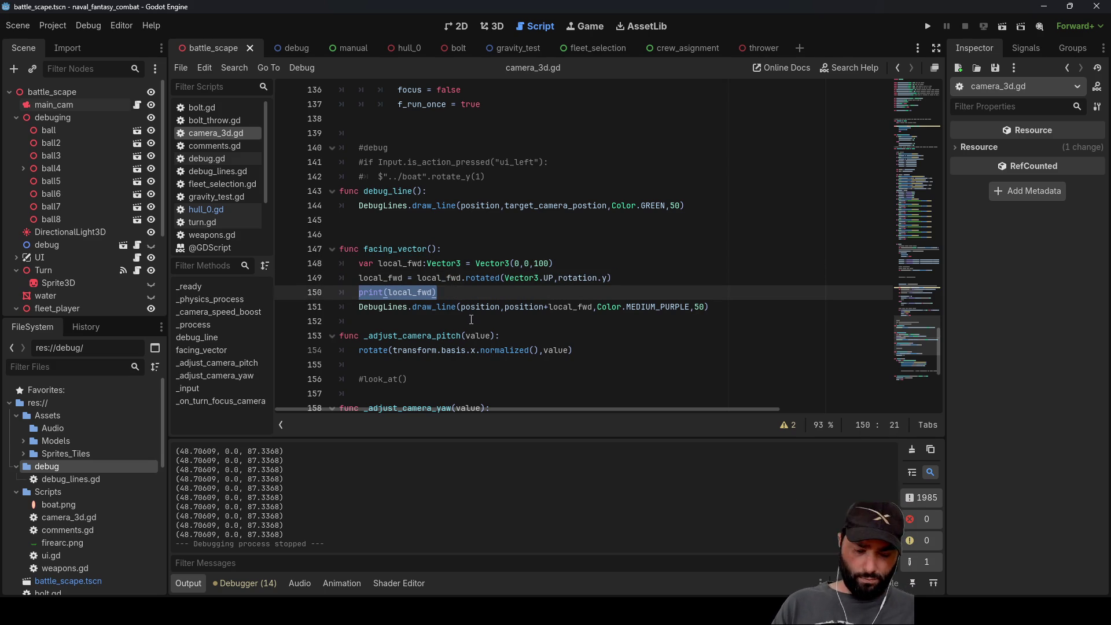
pyautogui.hotkey('ctrl', 'shift', 'k')
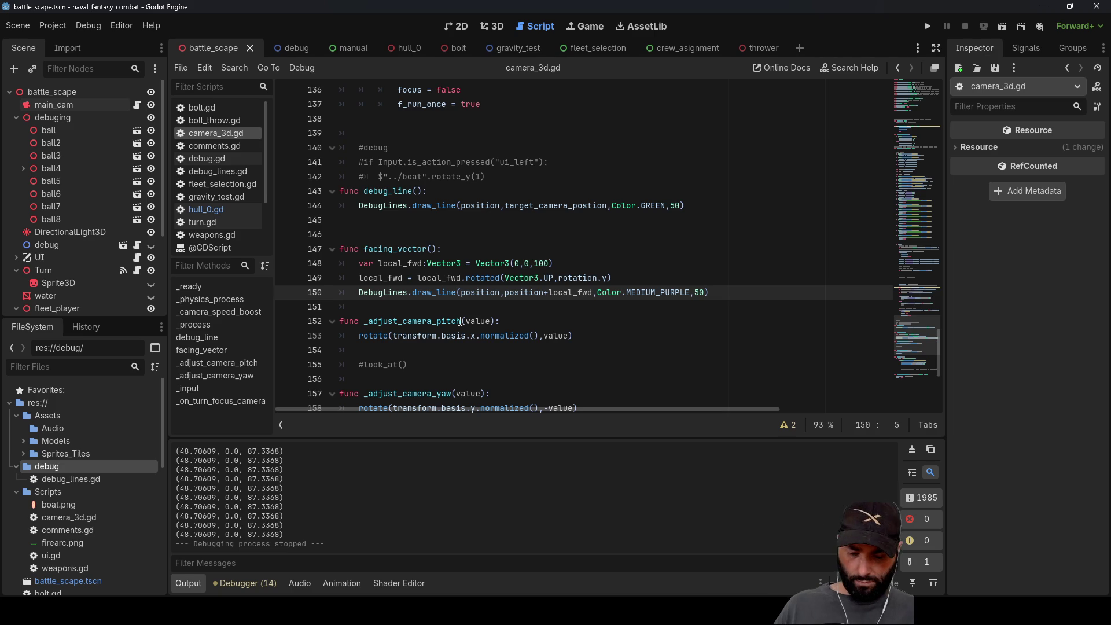
pyautogui.write('#')
# Step: End facing_vector with return position+local_fwd and copy the facing_vector function name
pyautogui.click(370, 307)
pyautogui.write('return')
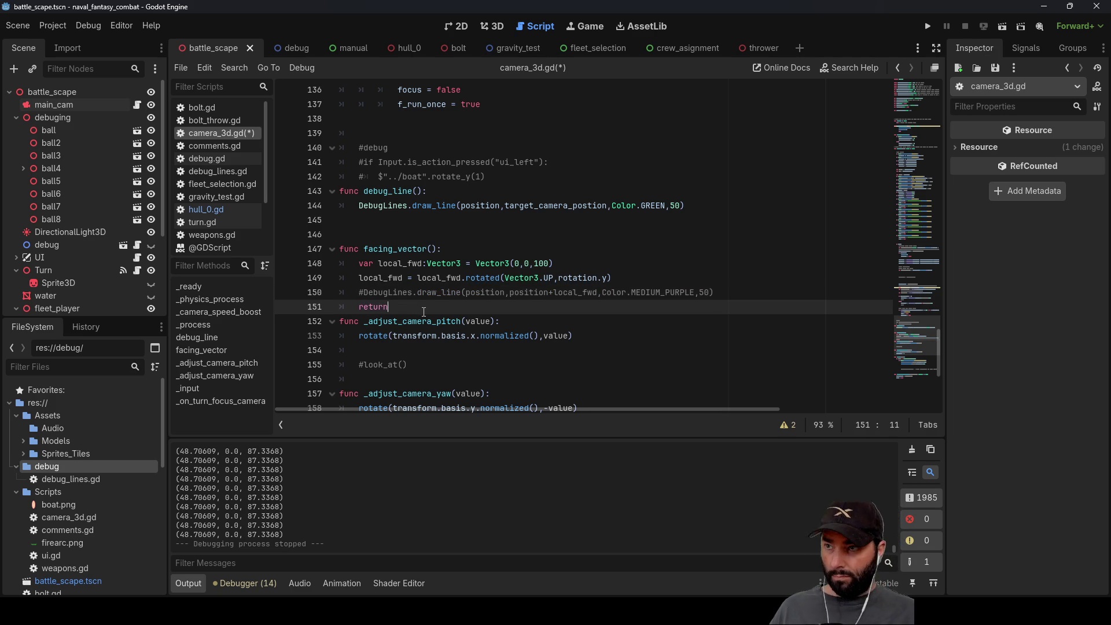
pyautogui.doubleClick(387, 277)
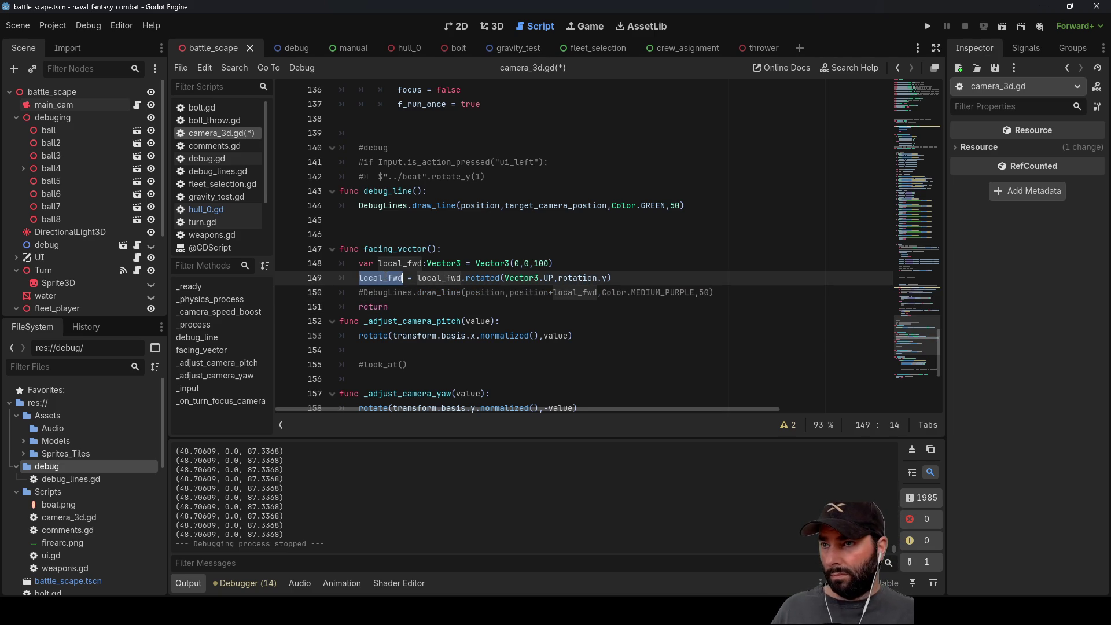
pyautogui.click(410, 307)
pyautogui.write('local_fwd')
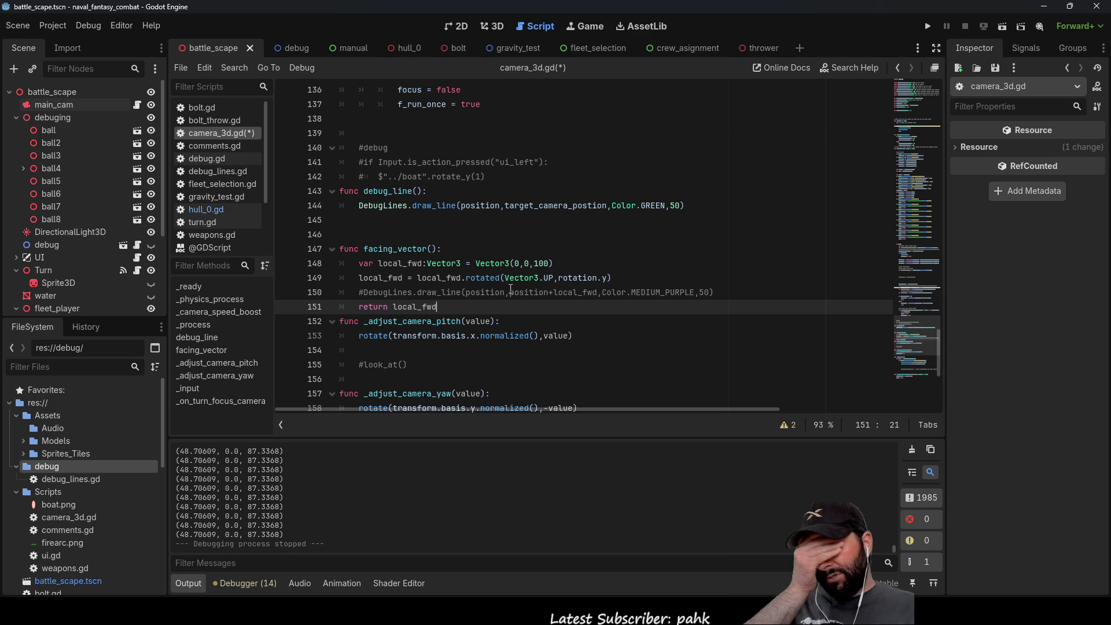
pyautogui.click(390, 307)
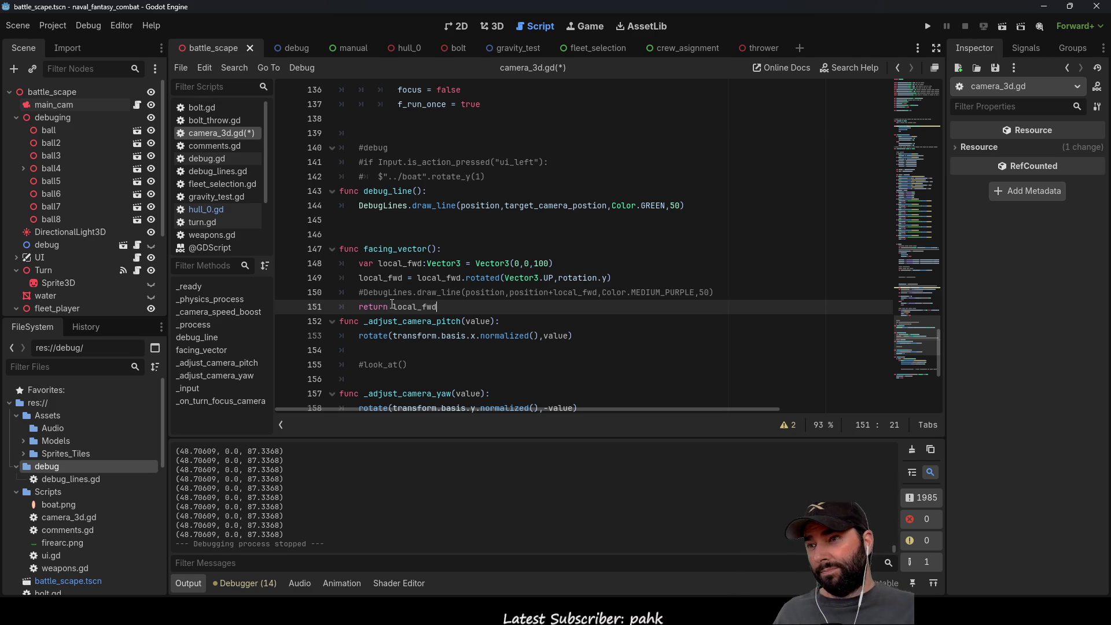
pyautogui.write('position+')
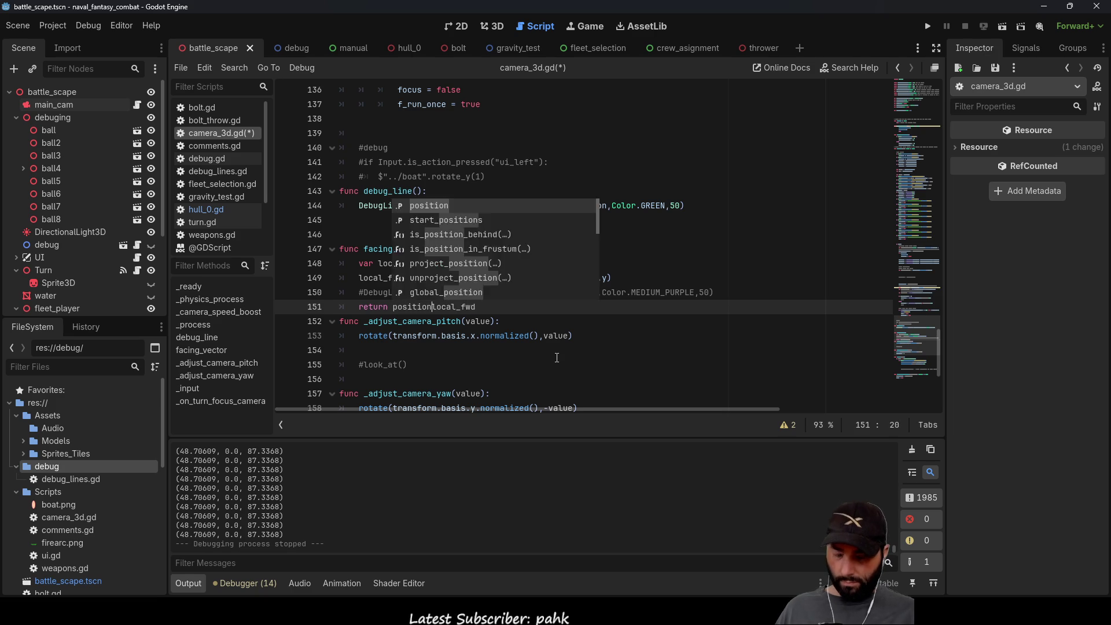
pyautogui.press('End')
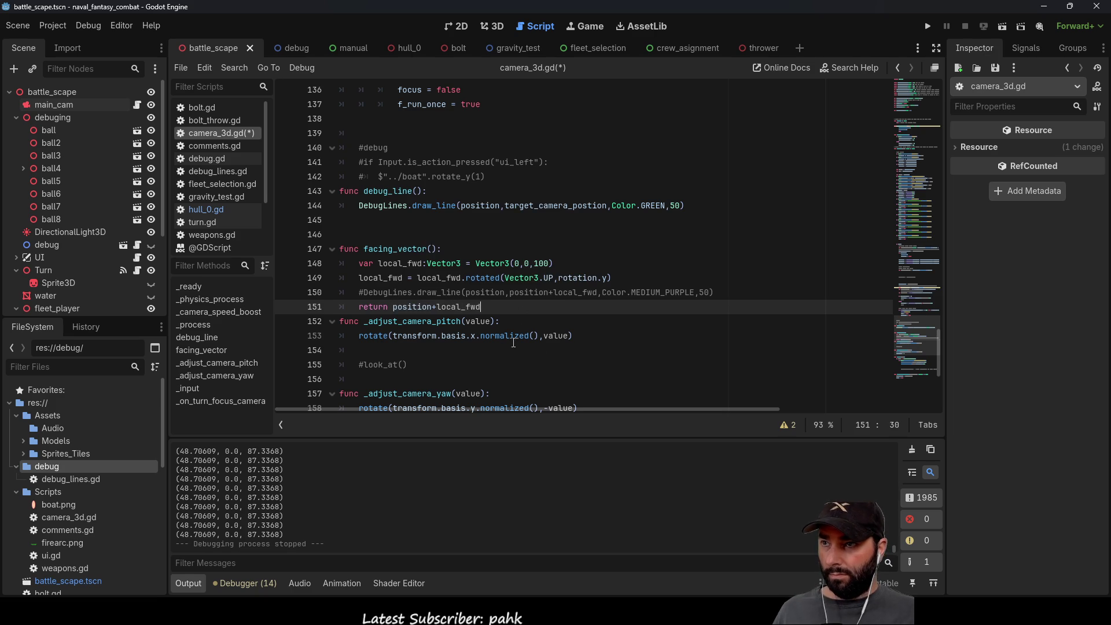
pyautogui.doubleClick(400, 249)
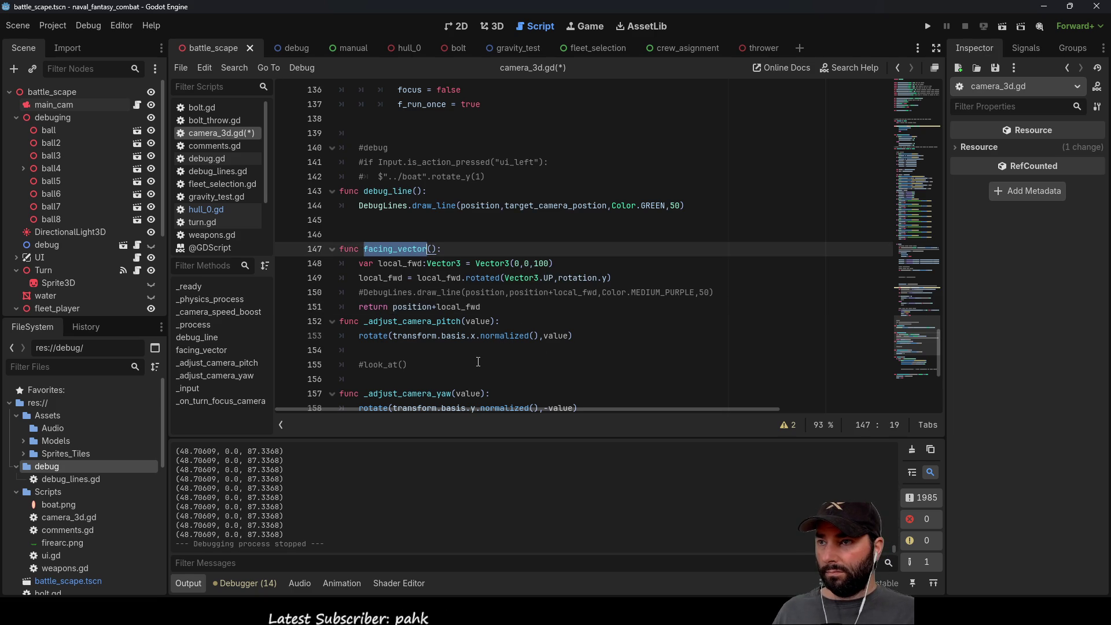
pyautogui.scroll(4, 479, 360)
pyautogui.scroll(7, 479, 362)
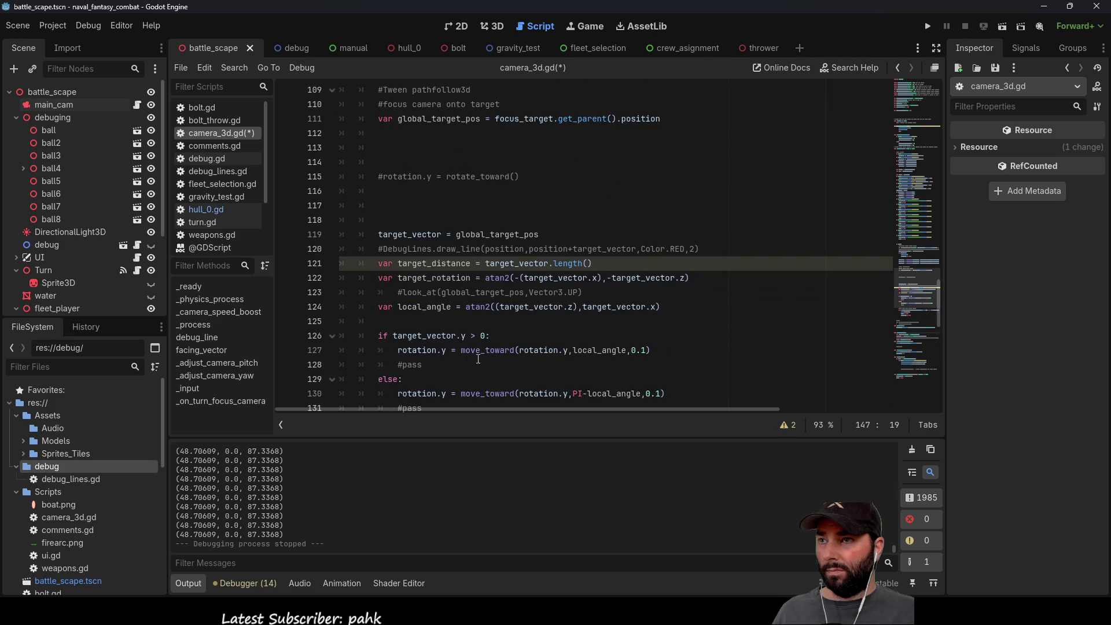
# Step: Clean up the stray facing_vector()/angle_ text below global_target_pos to clear the syntax error
pyautogui.click(401, 228)
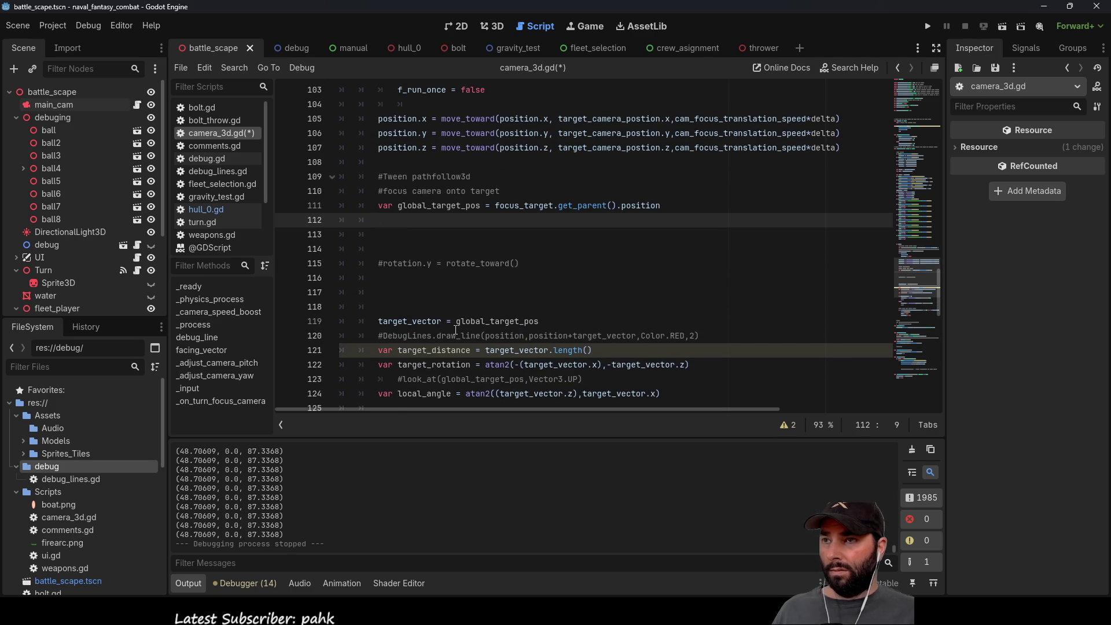
pyautogui.press('Down')
pyautogui.write('facing_vector')
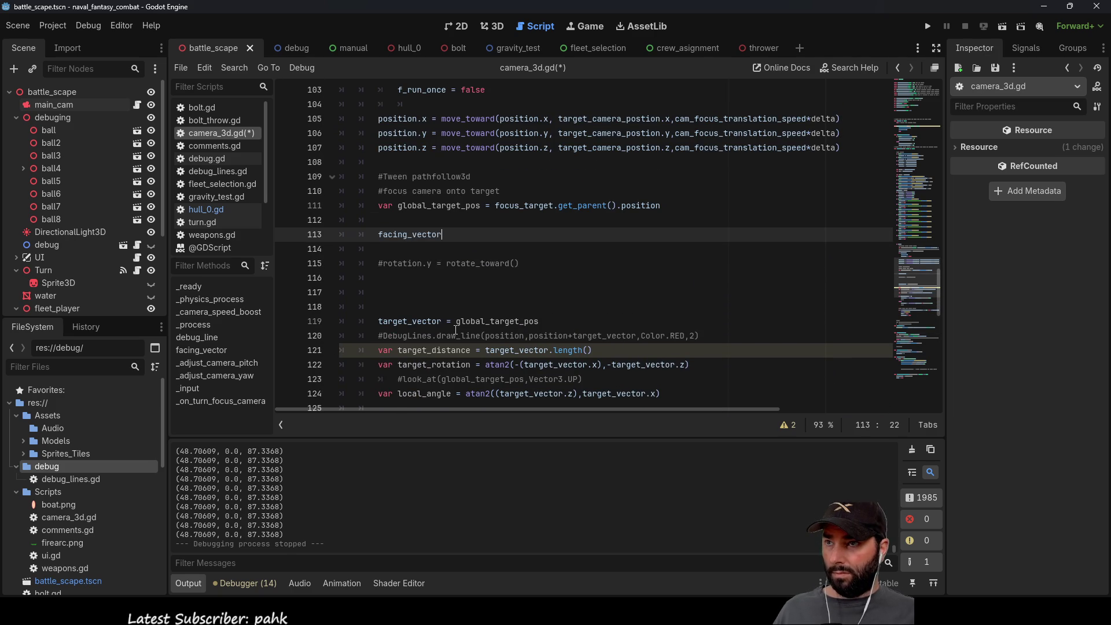
pyautogui.press('End')
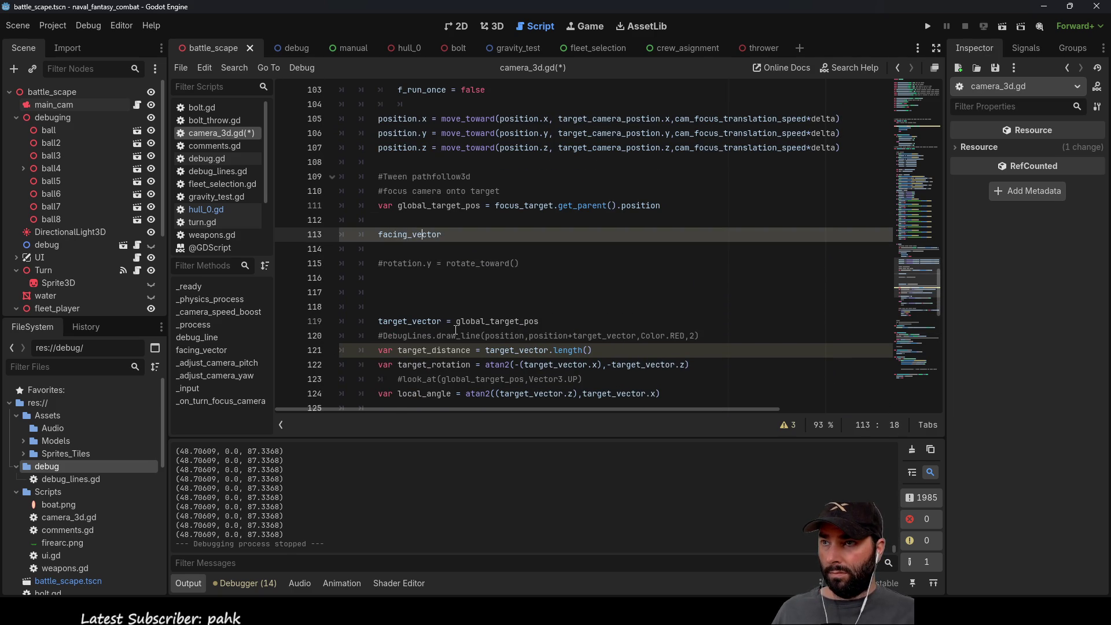
pyautogui.write('()')
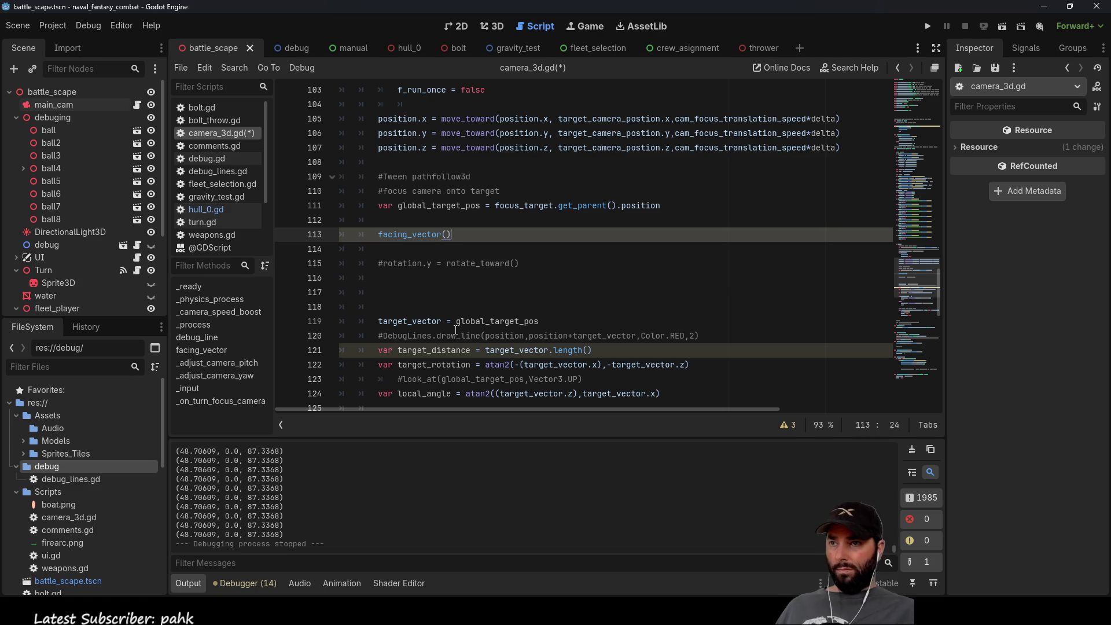
pyautogui.press('Up')
pyautogui.write('ang')
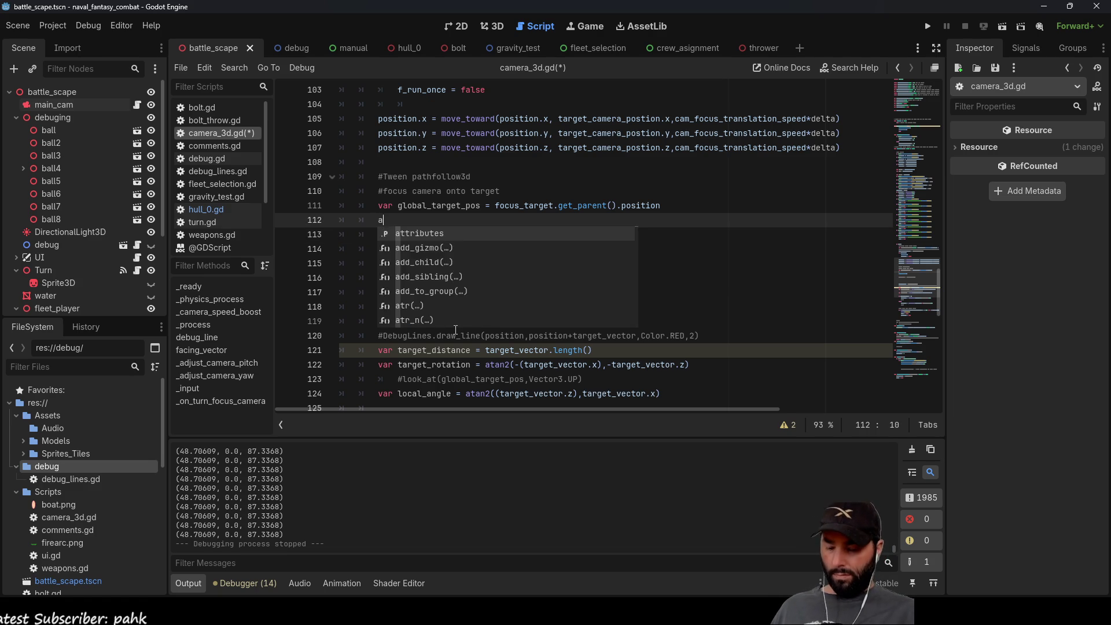
pyautogui.press('Return')
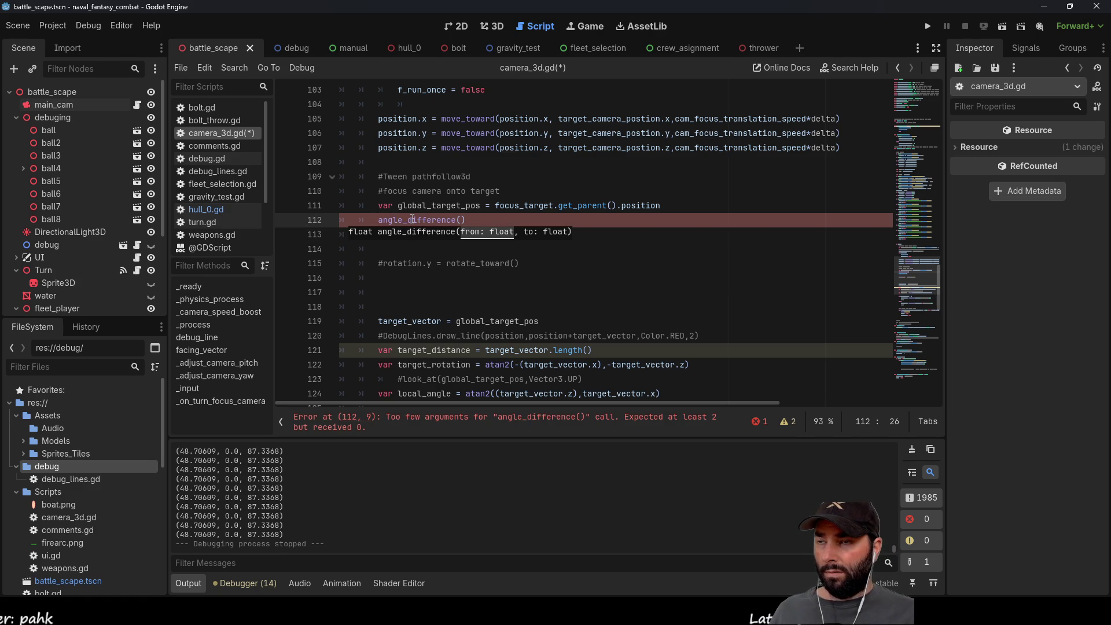
pyautogui.click(476, 218)
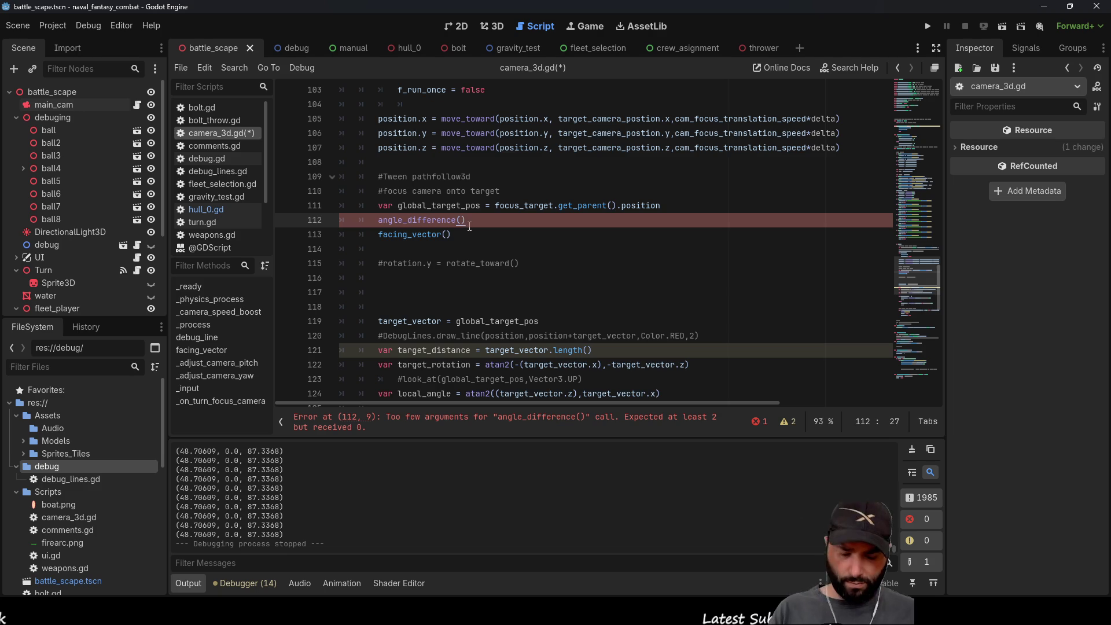
pyautogui.press('BackSpace')
pyautogui.press('BackSpace')
pyautogui.press('BackSpace')
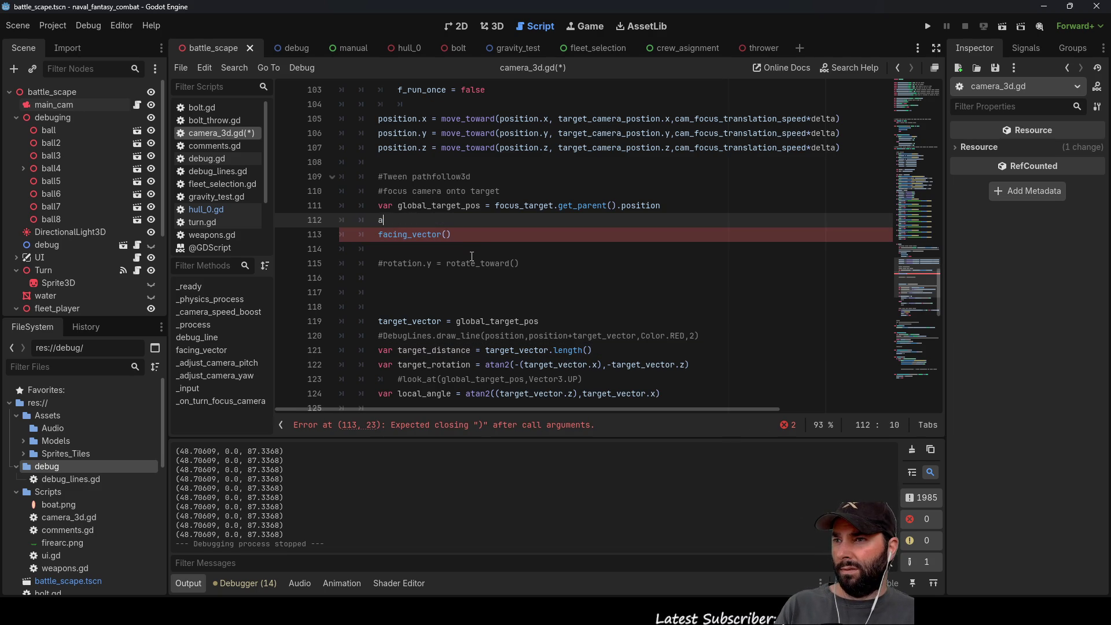
pyautogui.press('Return')
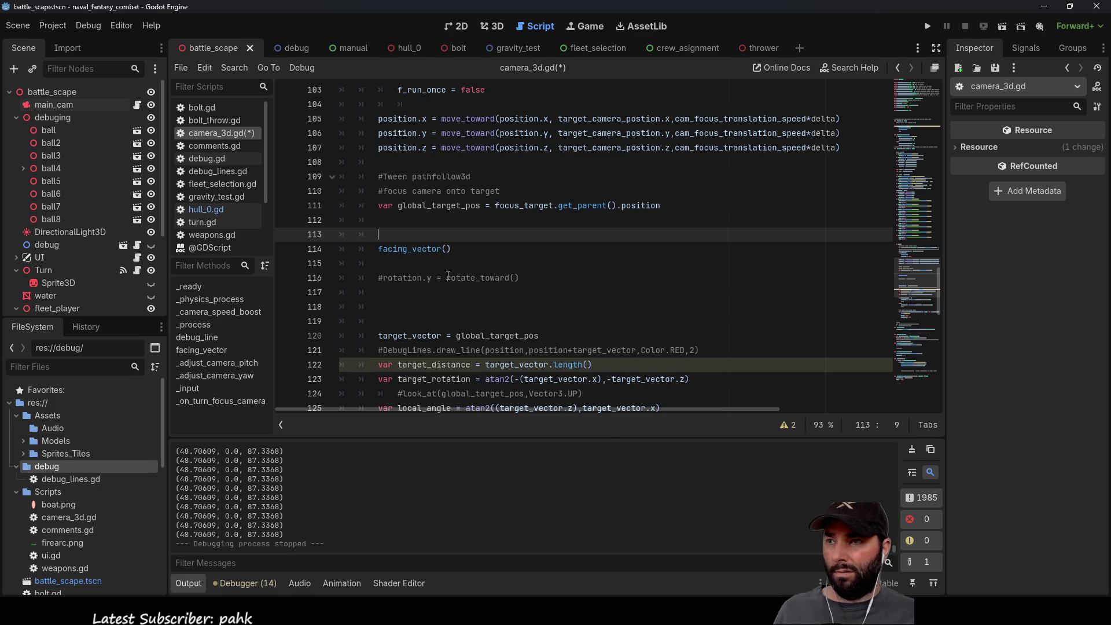
# Step: Append .angle_to() to facing_vector() on line 114 and view angle_to's documentation
pyautogui.click(466, 249)
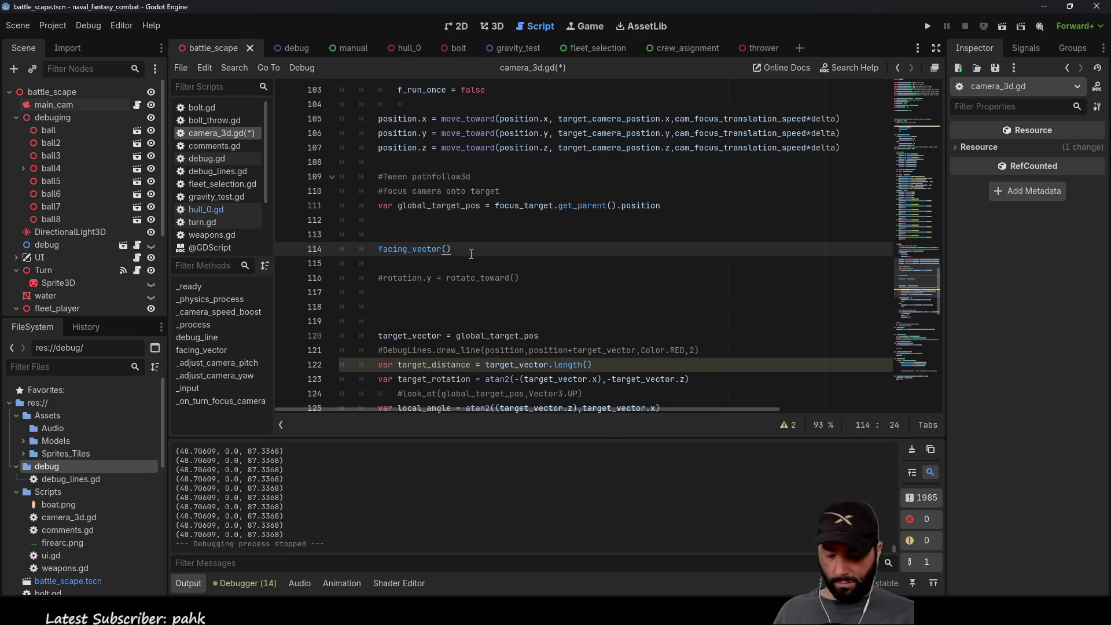
pyautogui.write('.ang')
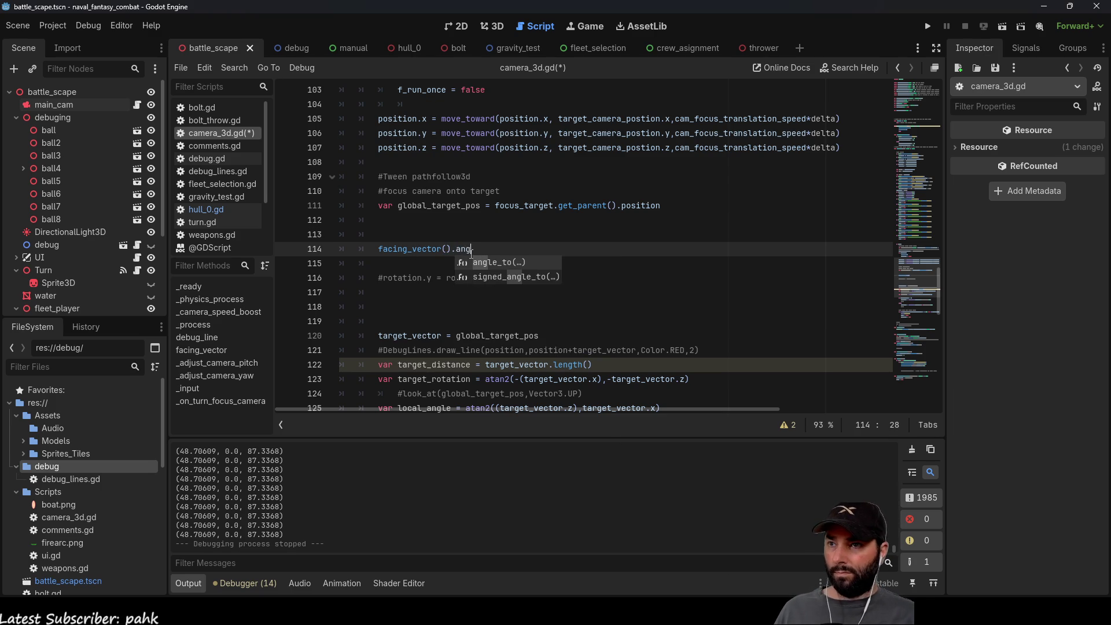
pyautogui.press('Return')
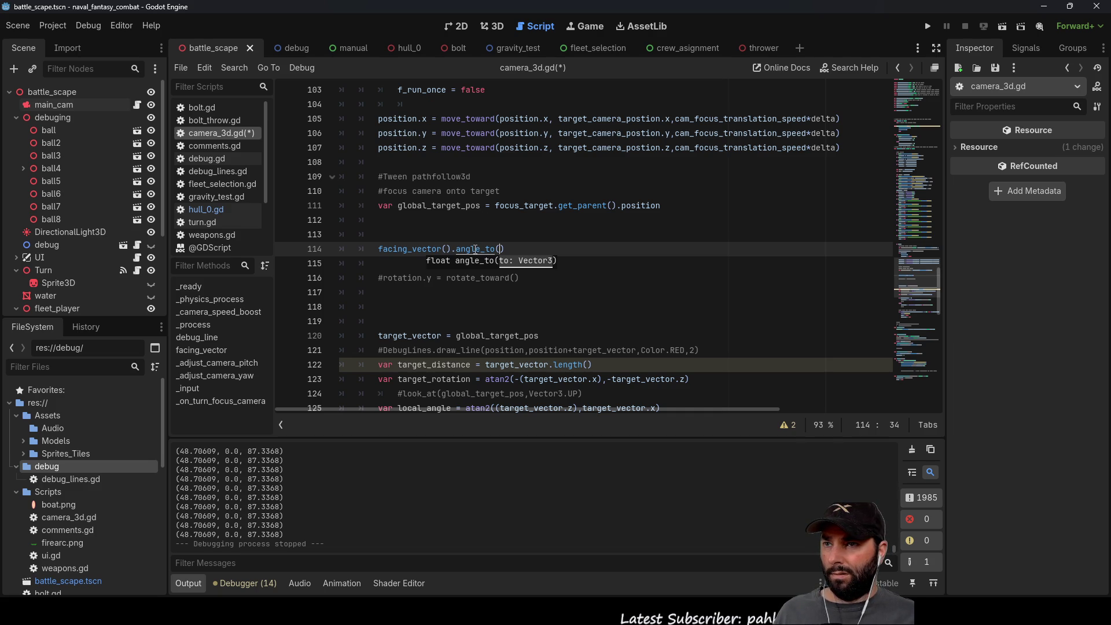
pyautogui.keyDown('ctrl'); pyautogui.click(476, 249); pyautogui.keyUp('ctrl')
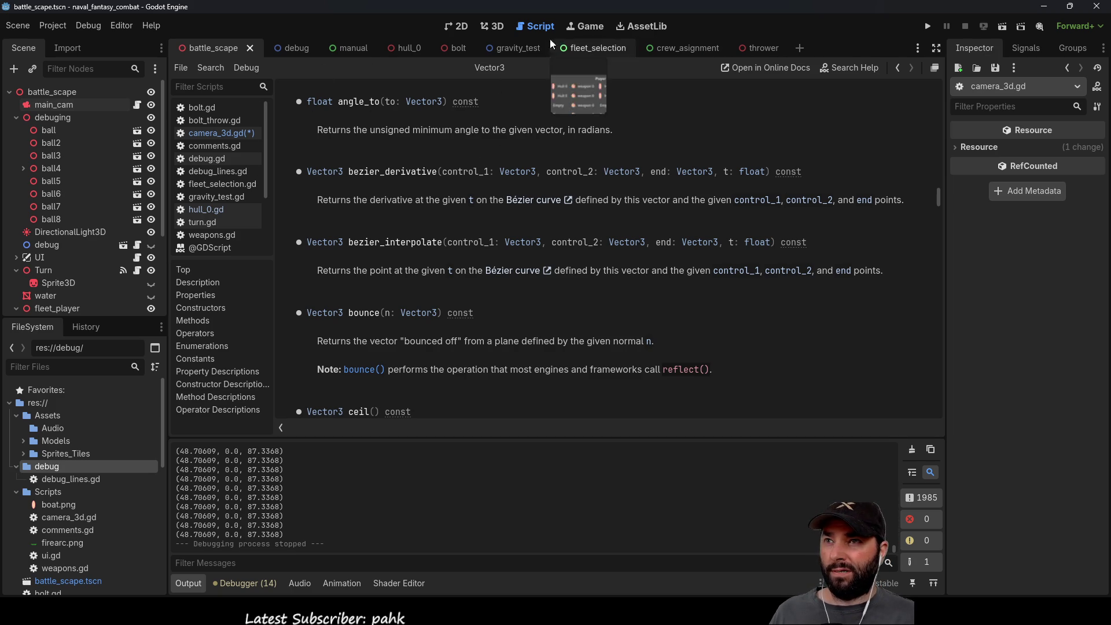
pyautogui.click(213, 133)
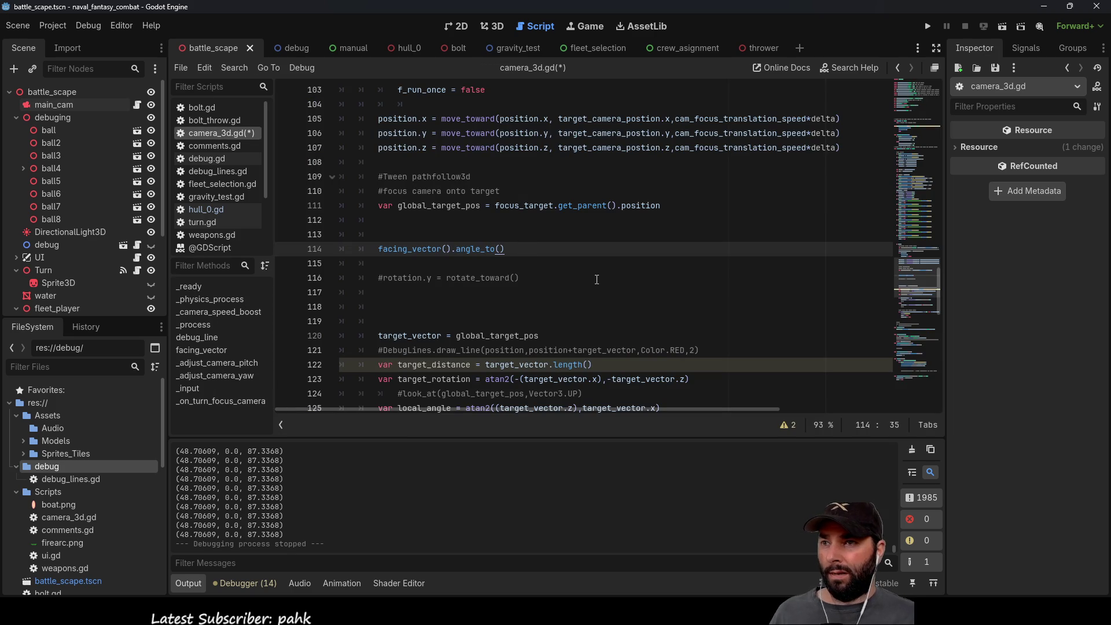
# Step: Pass global_target_pos-position as the argument to angle_to
pyautogui.press('Left')
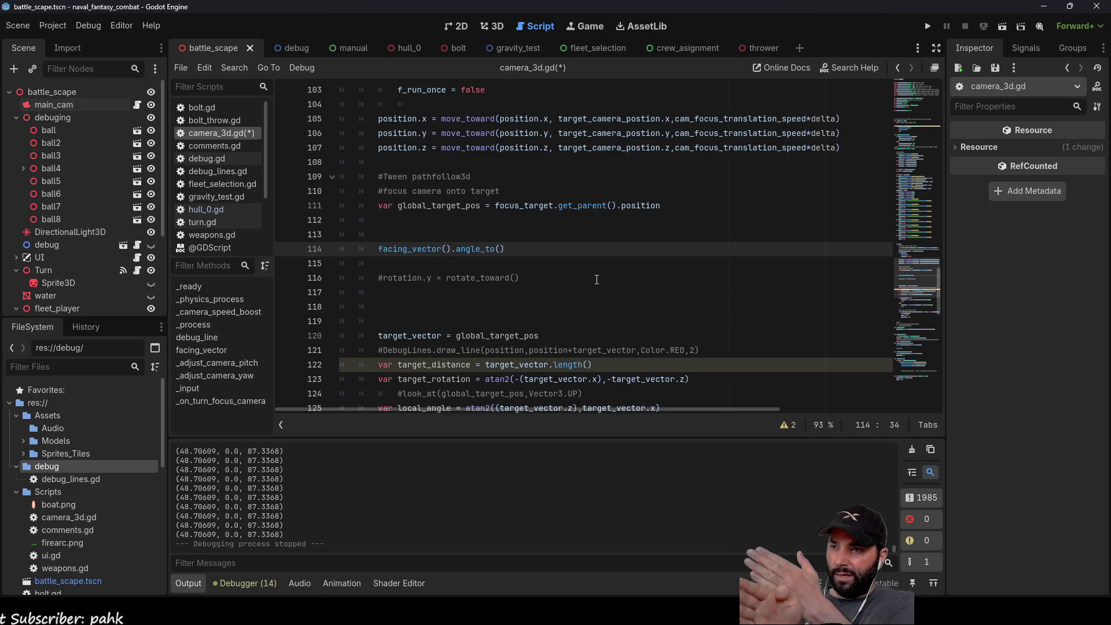
pyautogui.write('global_target_pos-po')
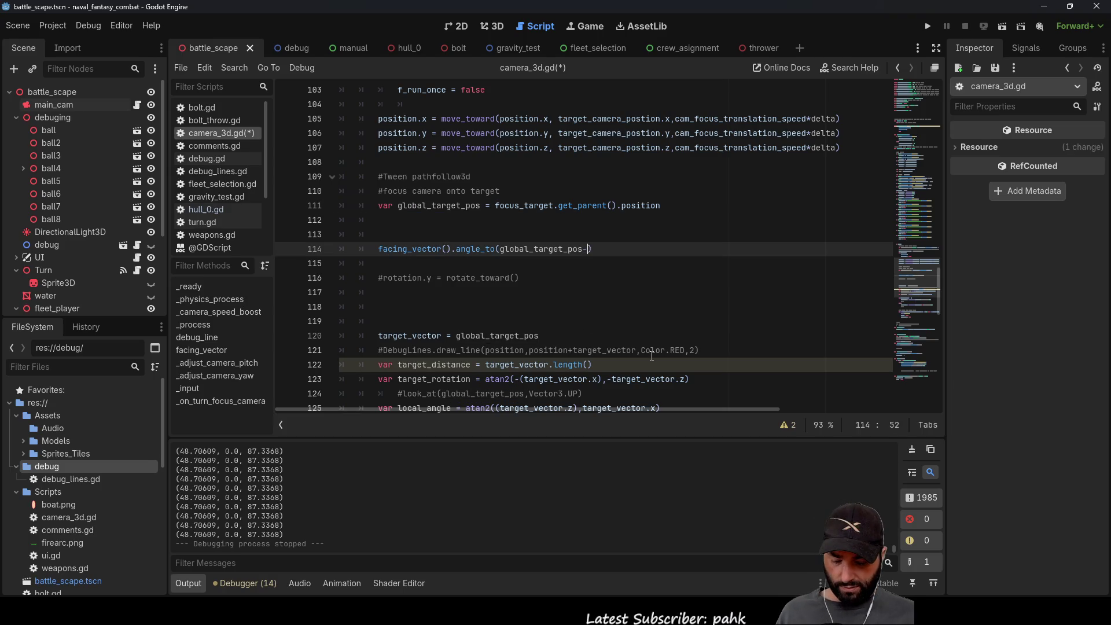
pyautogui.write('sition')
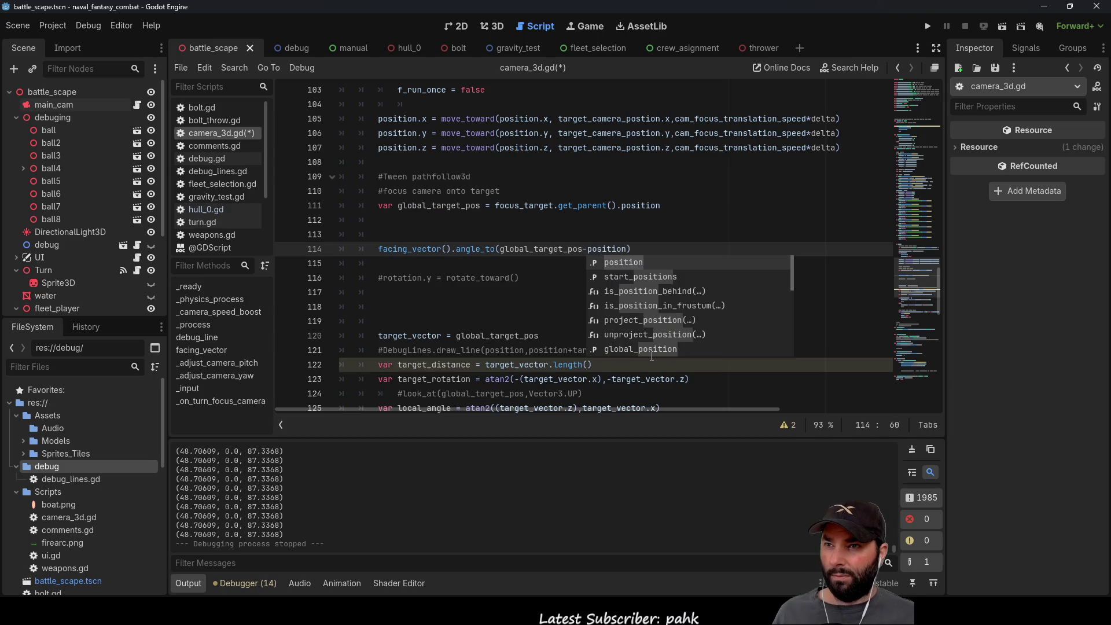
pyautogui.press('Escape')
pyautogui.press('Down')
pyautogui.press('Down')
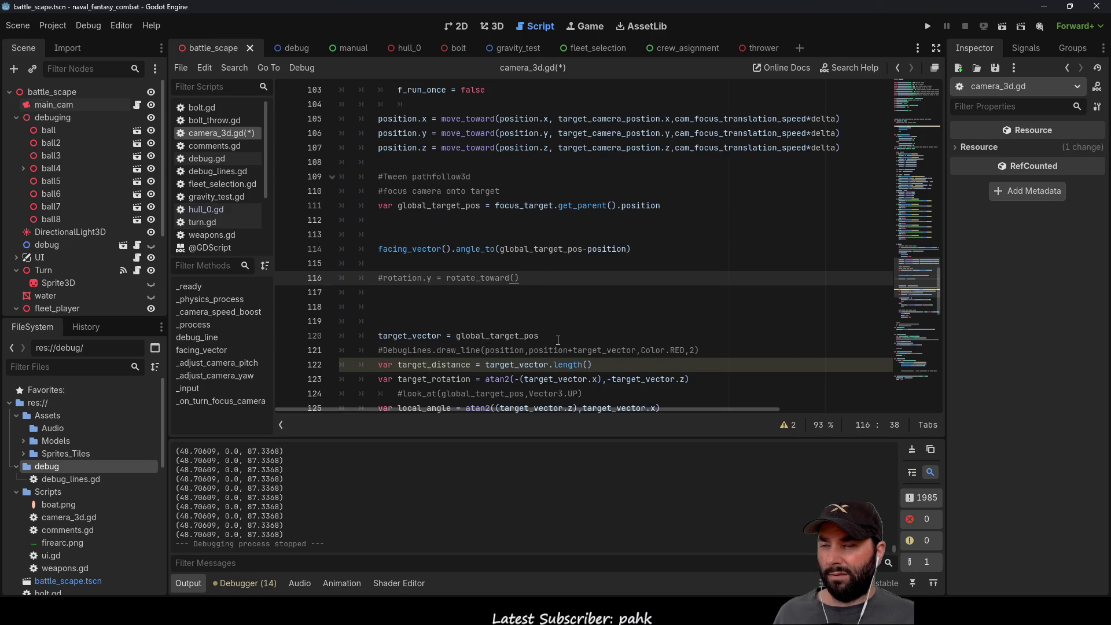
# Step: Store the result in var angle_to_target, add print(angle_to_target) below, and run the game
pyautogui.click(405, 250)
pyautogui.press('Down')
pyautogui.write('print')
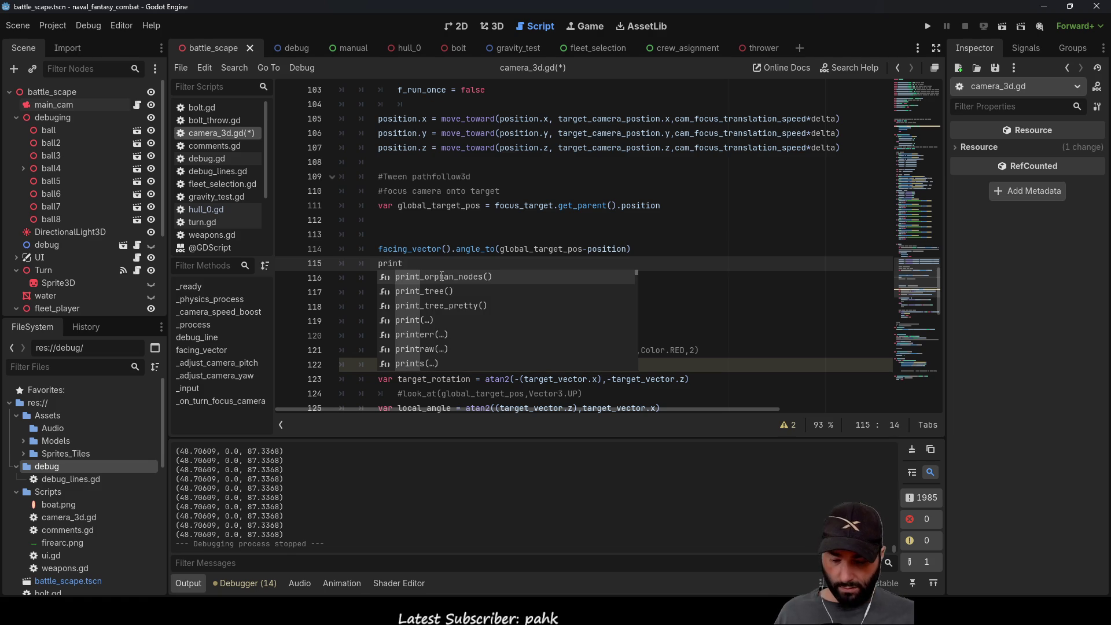
pyautogui.write('(')
pyautogui.press('Up')
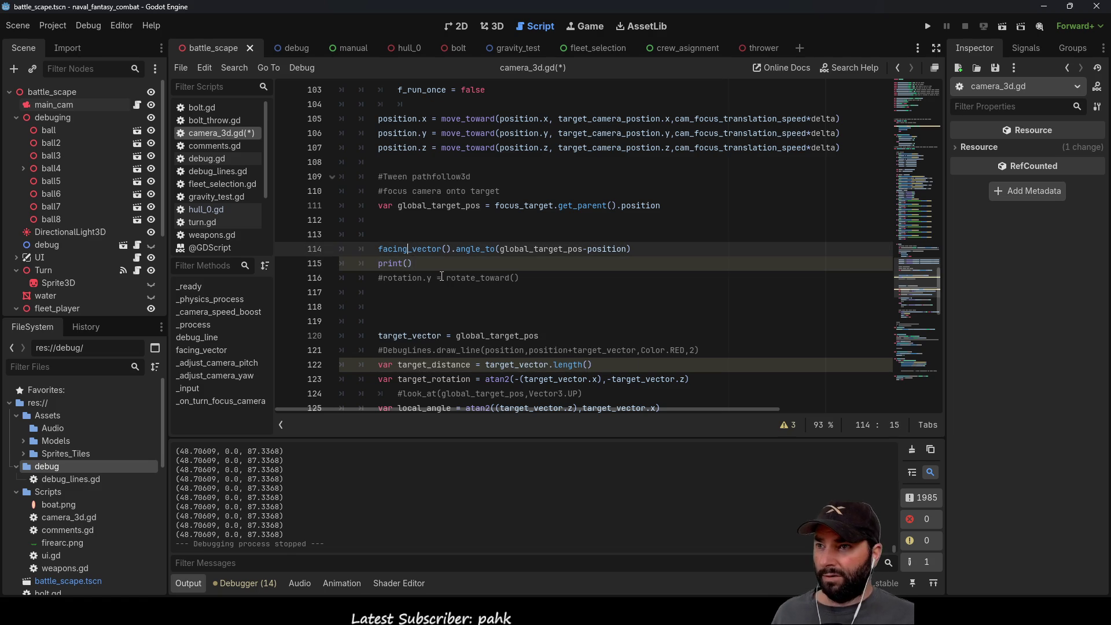
pyautogui.press('Home')
pyautogui.write('var ang')
pyautogui.write('le')
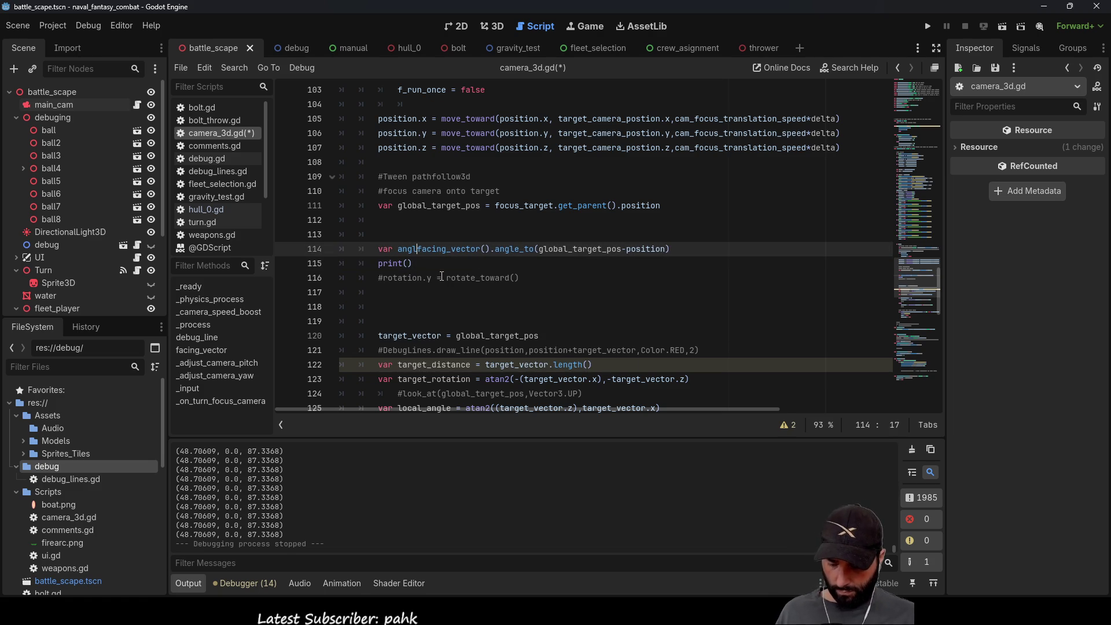
pyautogui.write('_to_')
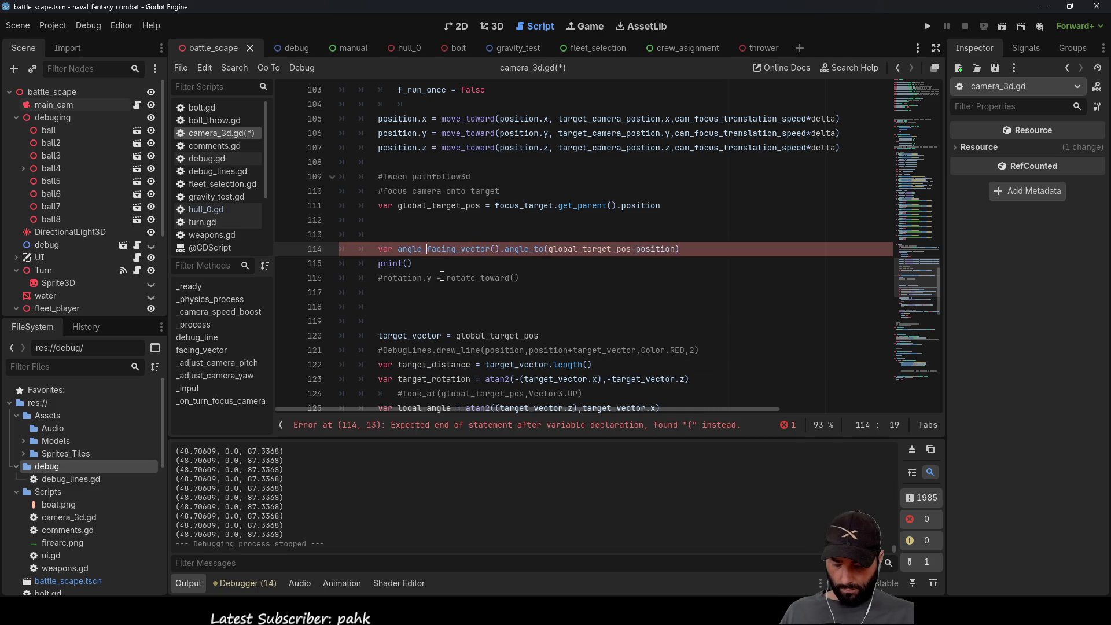
pyautogui.write('target ')
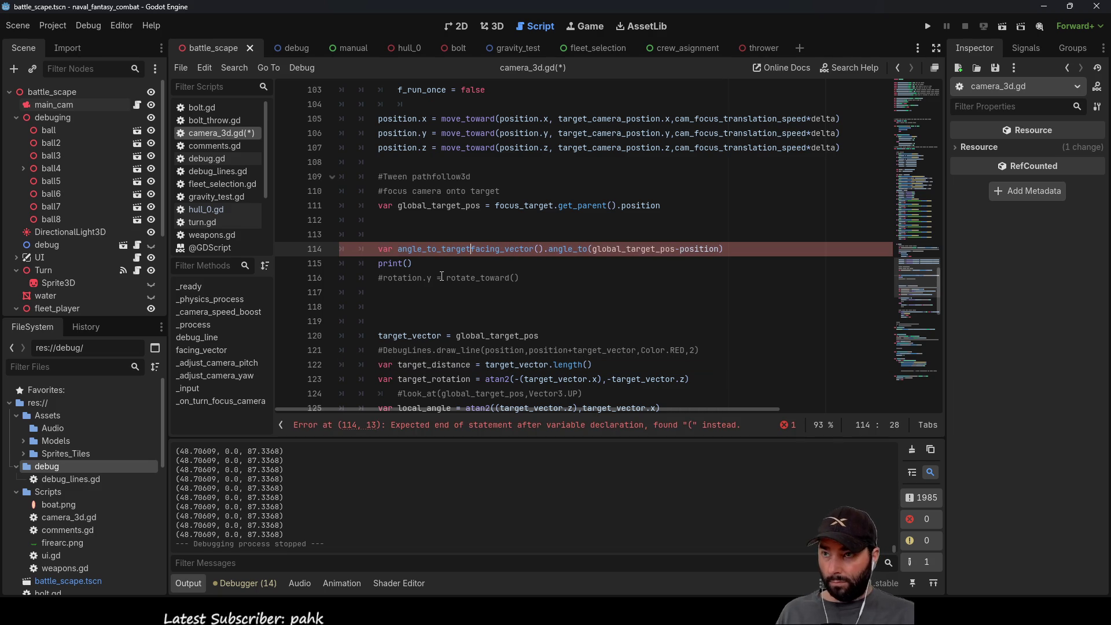
pyautogui.write('=')
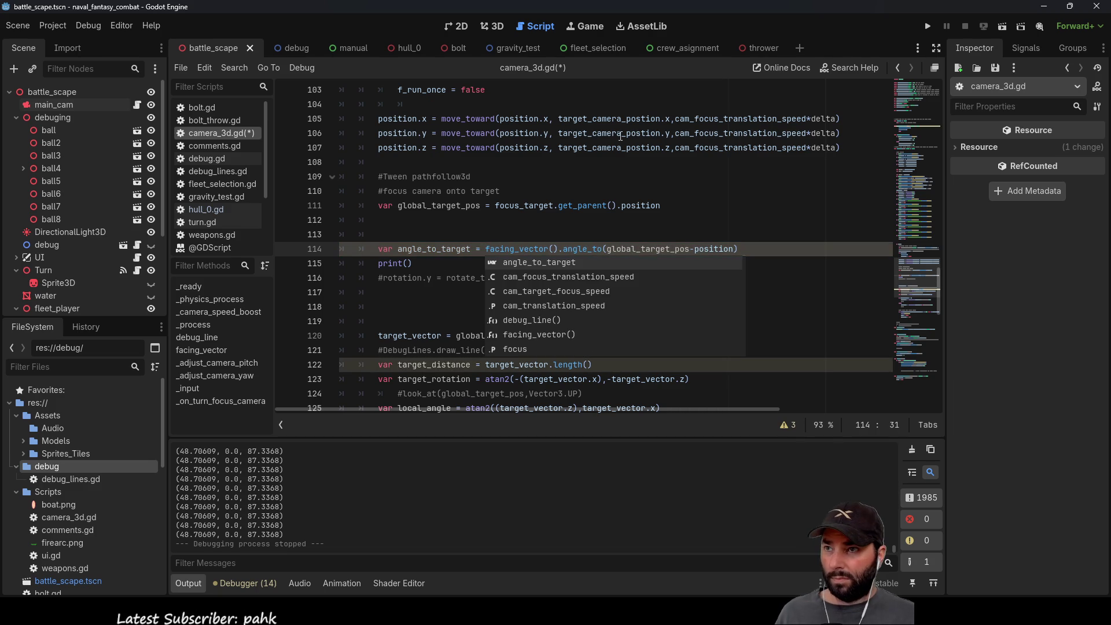
pyautogui.doubleClick(409, 250)
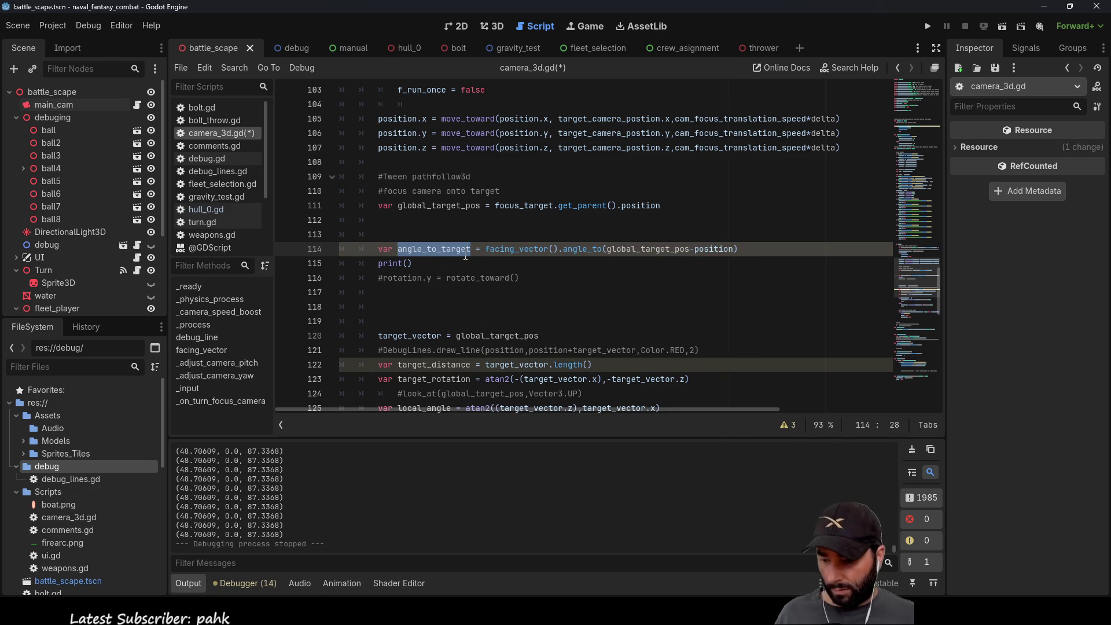
pyautogui.hotkey('ctrl', 'c')
pyautogui.click(410, 263)
pyautogui.hotkey('ctrl', 'v')
pyautogui.click(927, 26)
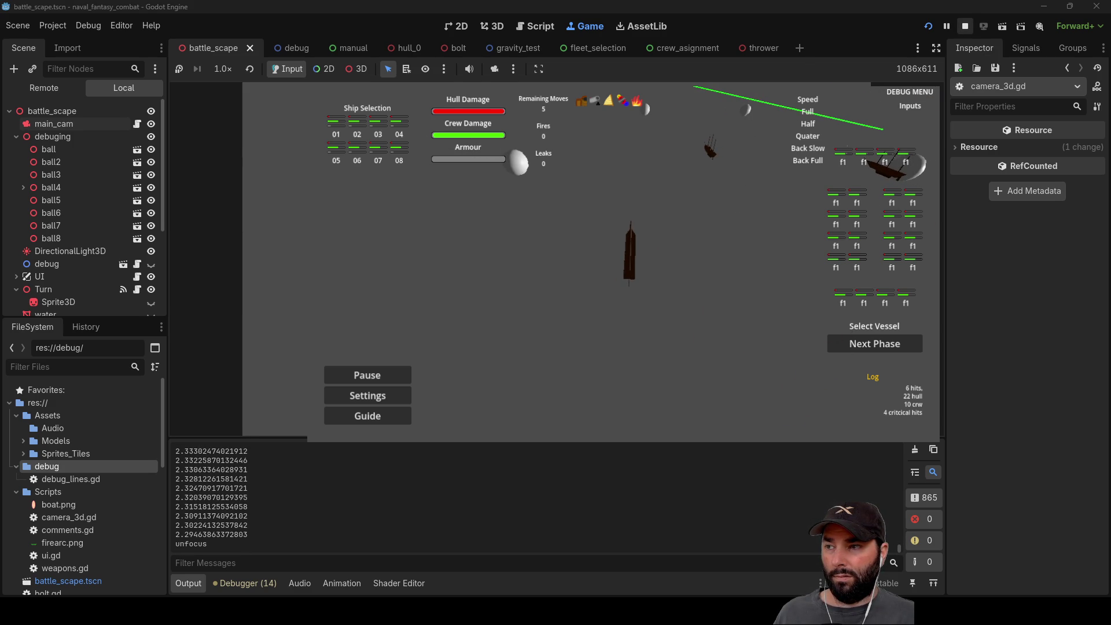
# Step: Stop the game once angle values near 2.29 print, and put the caret after facing_vector()
pyautogui.press('F8')
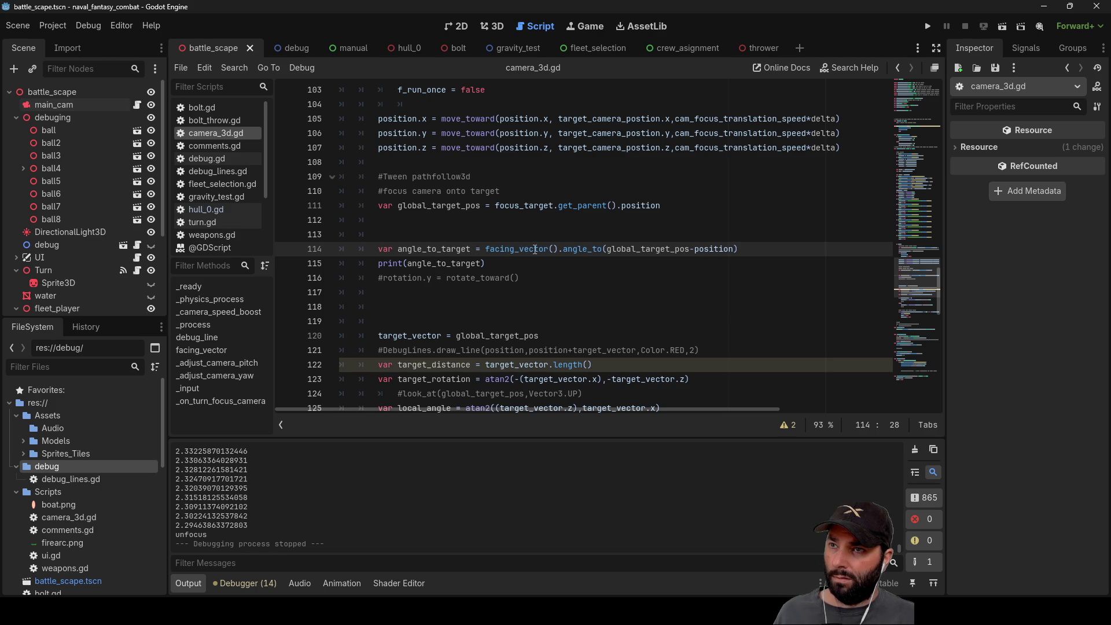
pyautogui.click(559, 250)
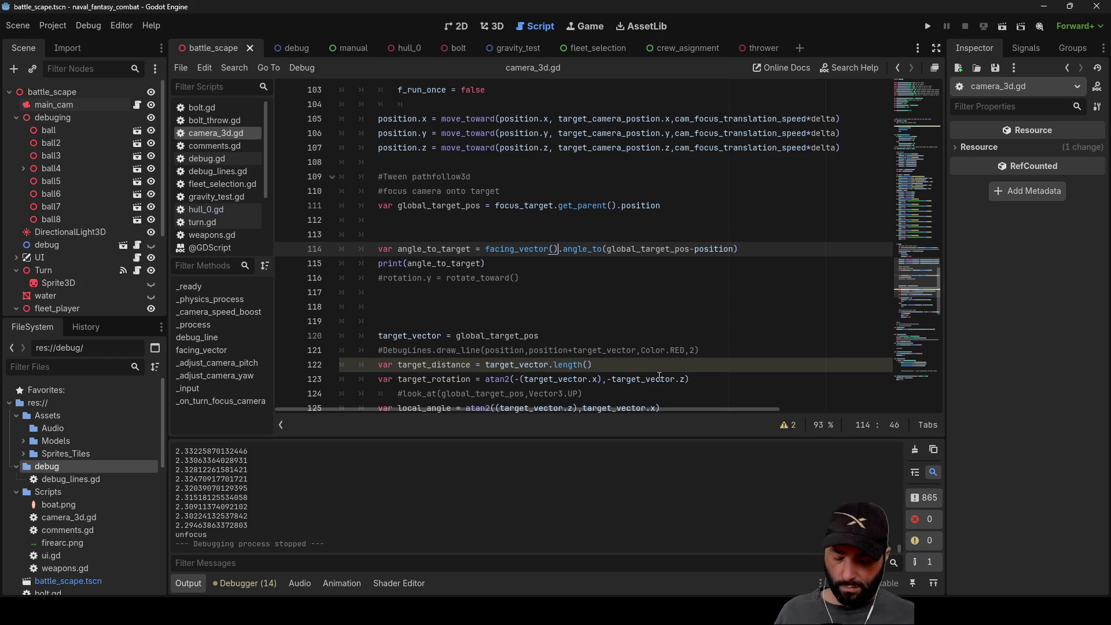
# Step: Change line 114 to use facing_vector().y before angle_to and run, triggering the float angle_to error
pyautogui.write('.')
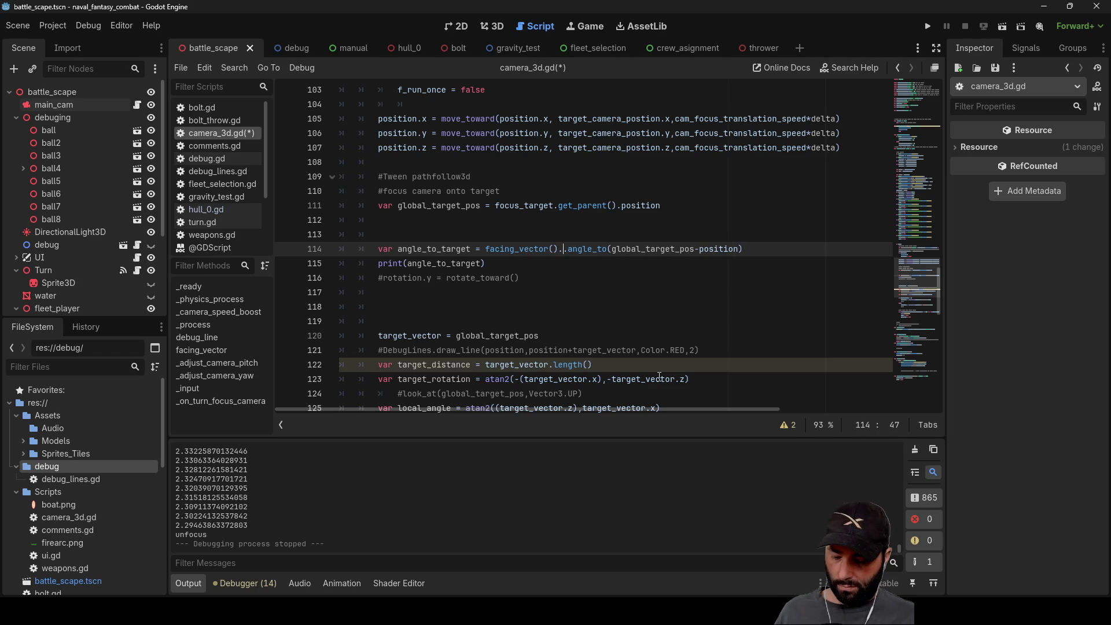
pyautogui.write('y')
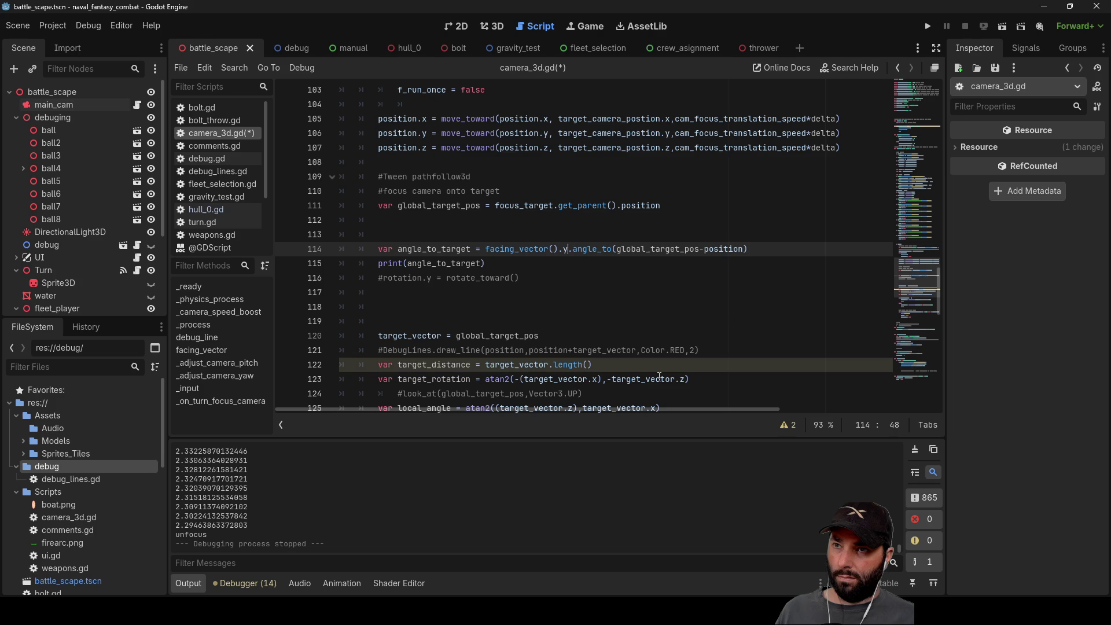
pyautogui.press('Right')
pyautogui.press('Right')
pyautogui.press('Right')
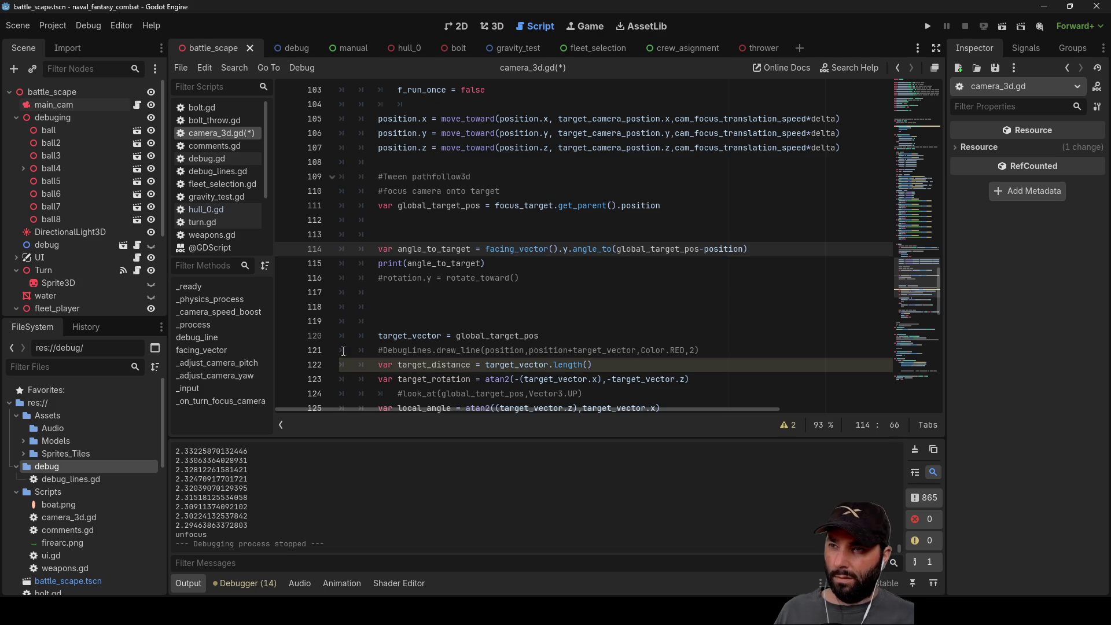
pyautogui.click(928, 26)
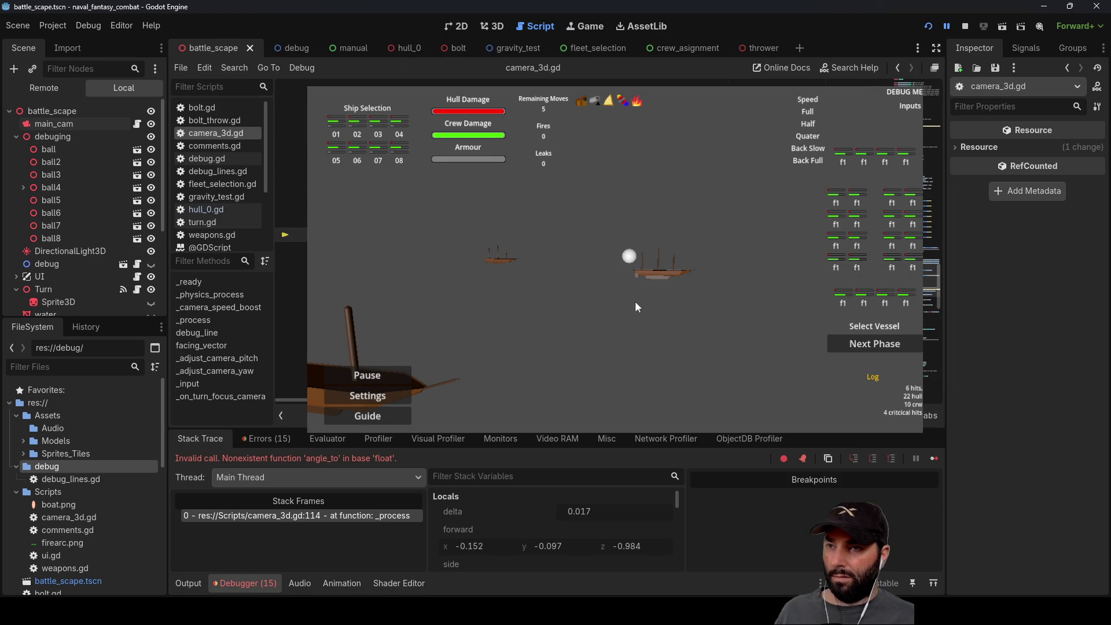
# Step: Check the Vector3 reference page, then return to the facing_vector function in camera_3d.gd
pyautogui.press('Return')
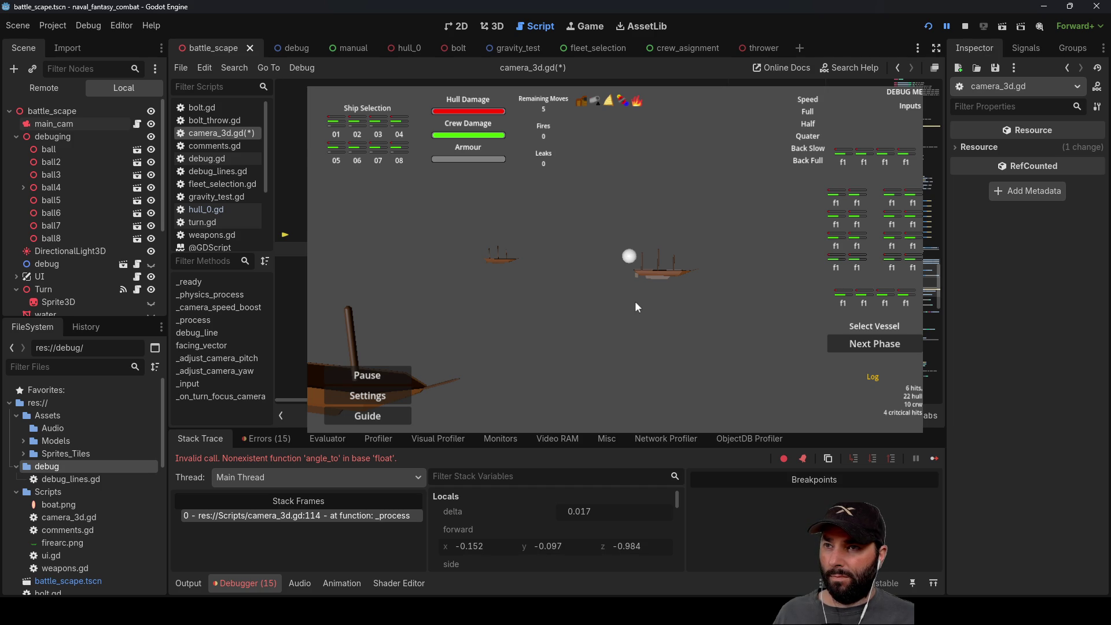
pyautogui.hotkey('alt', 'F1')
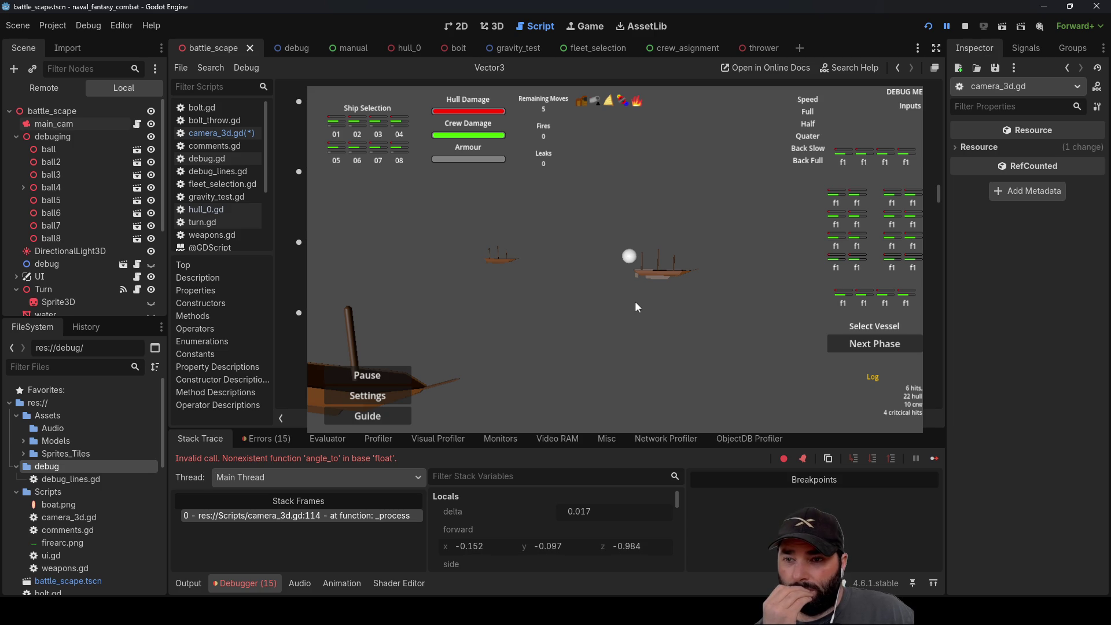
pyautogui.click(219, 133)
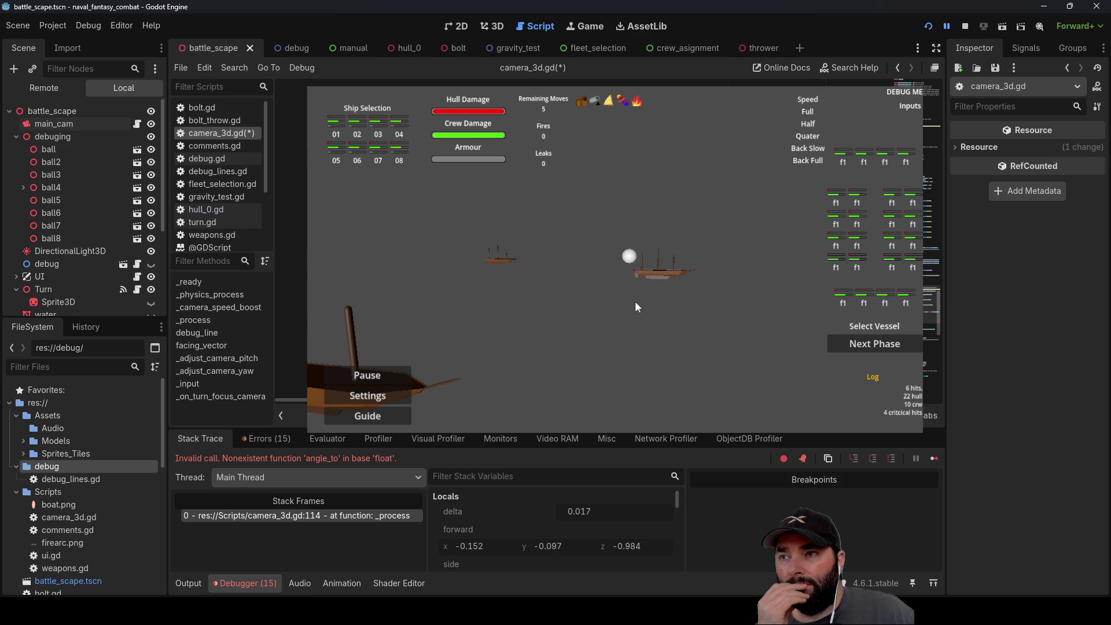
pyautogui.click(202, 345)
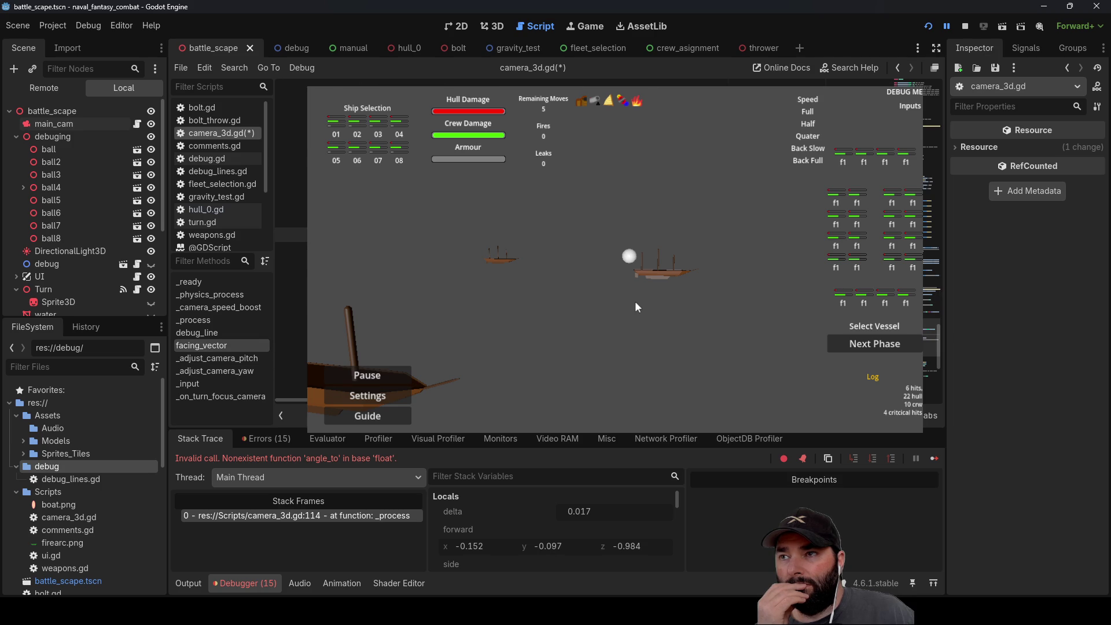
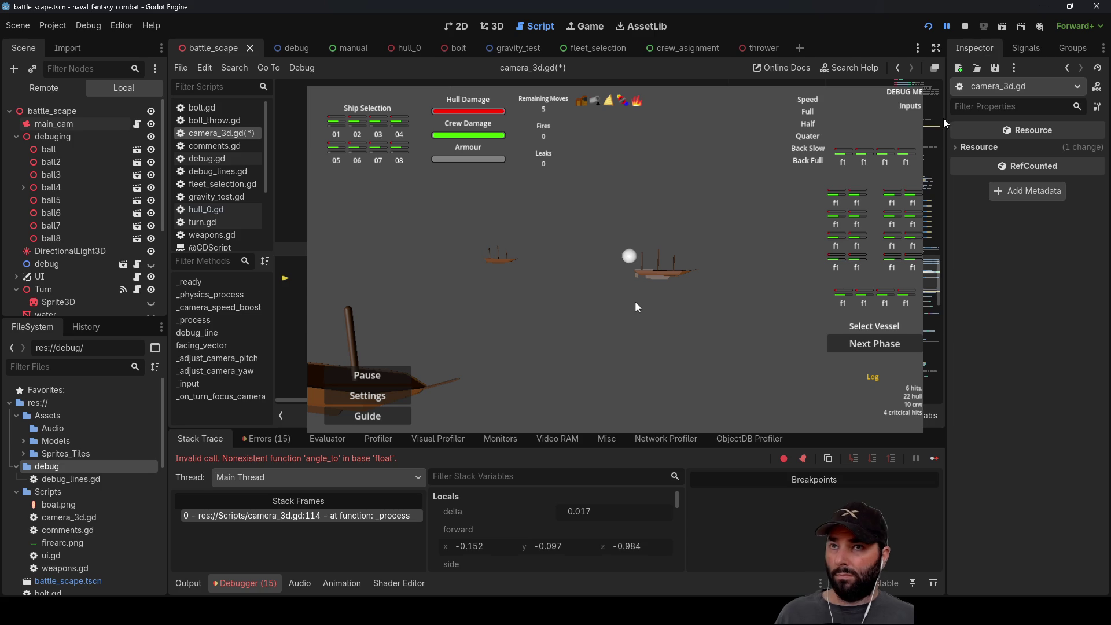
# Step: Restart the naval battle game to check the printed projected target value, then stop it
pyautogui.click(965, 26)
pyautogui.click(929, 27)
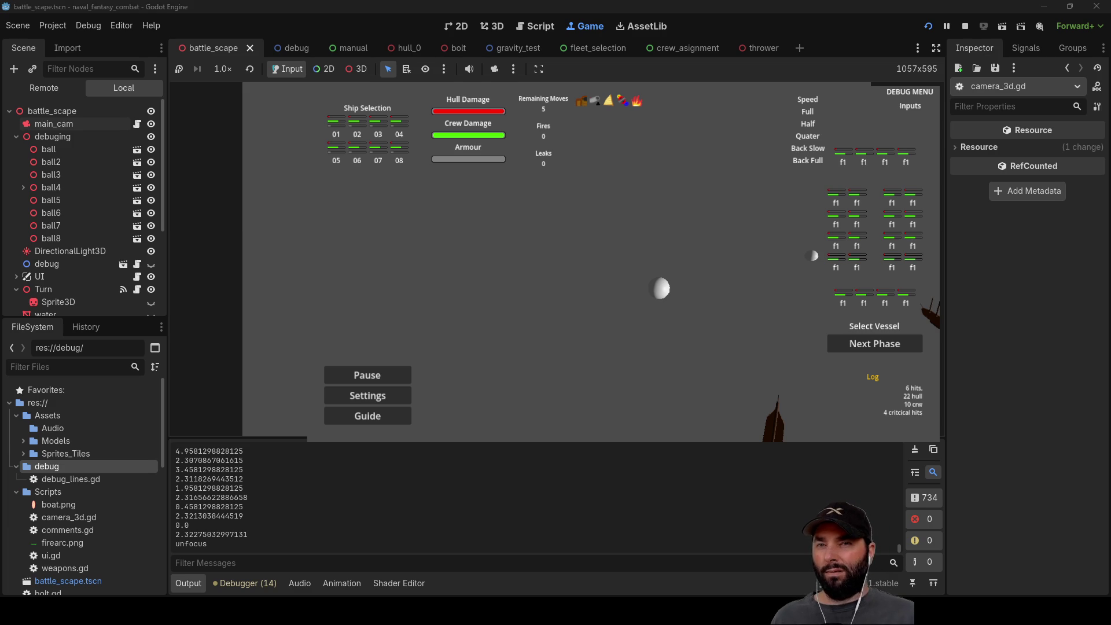
pyautogui.click(965, 26)
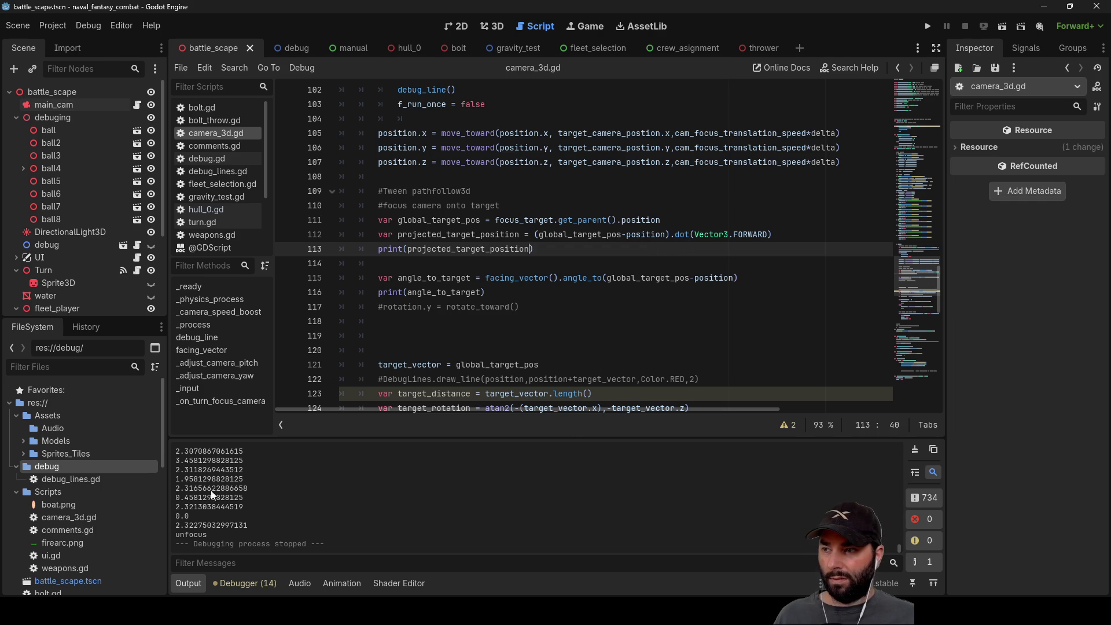
# Step: Comment out the print(angle_to_target) line on 116 and test-run the game again
pyautogui.click(379, 294)
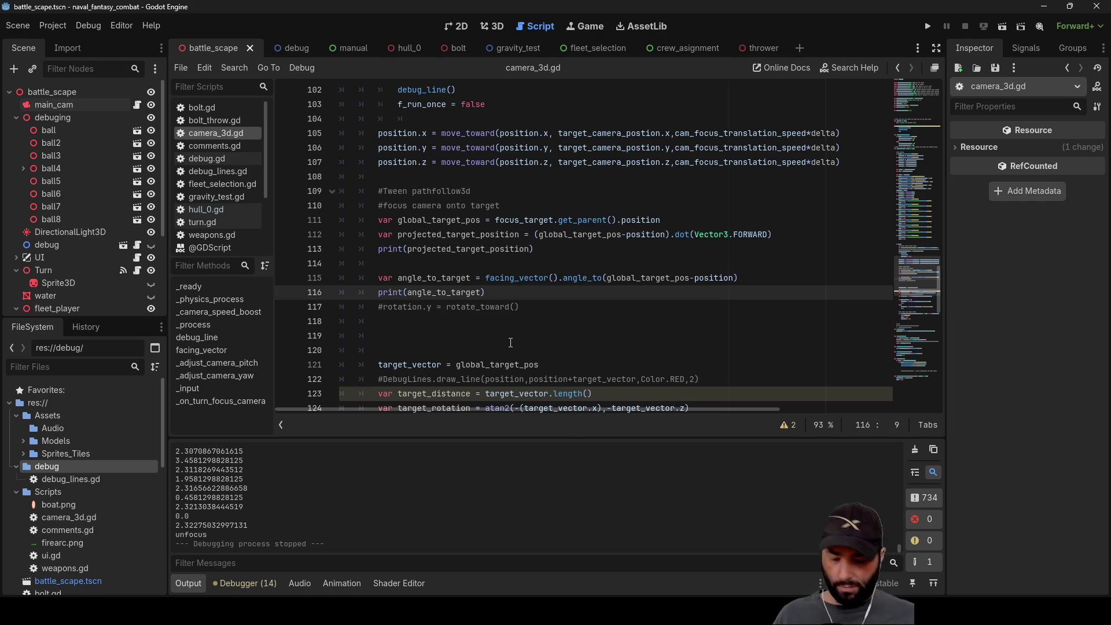
pyautogui.write('#')
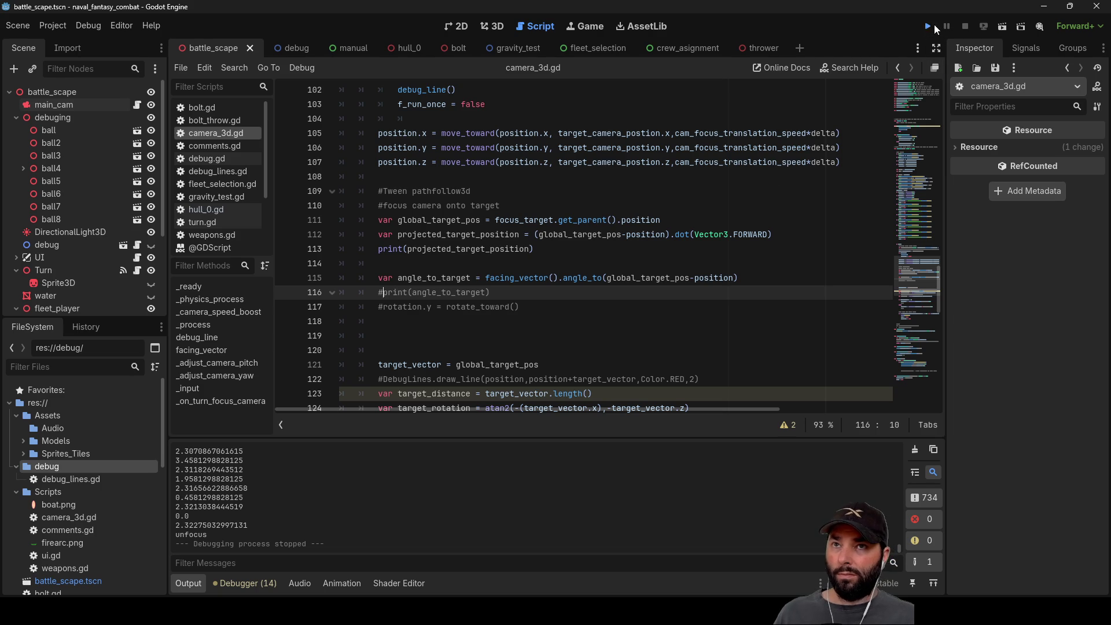
pyautogui.click(932, 26)
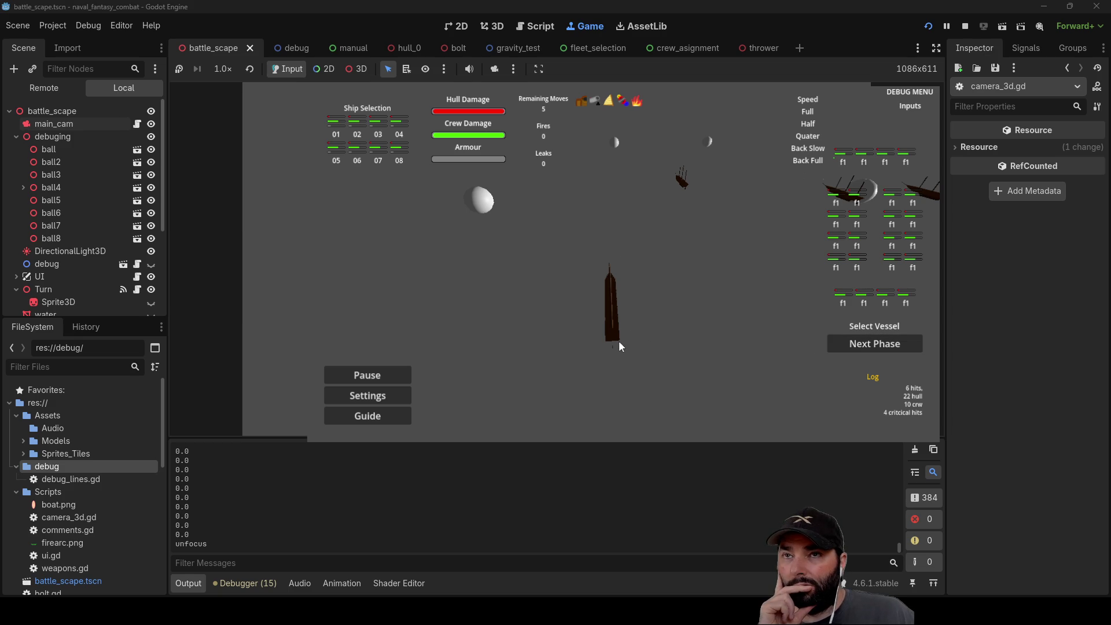
pyautogui.click(966, 26)
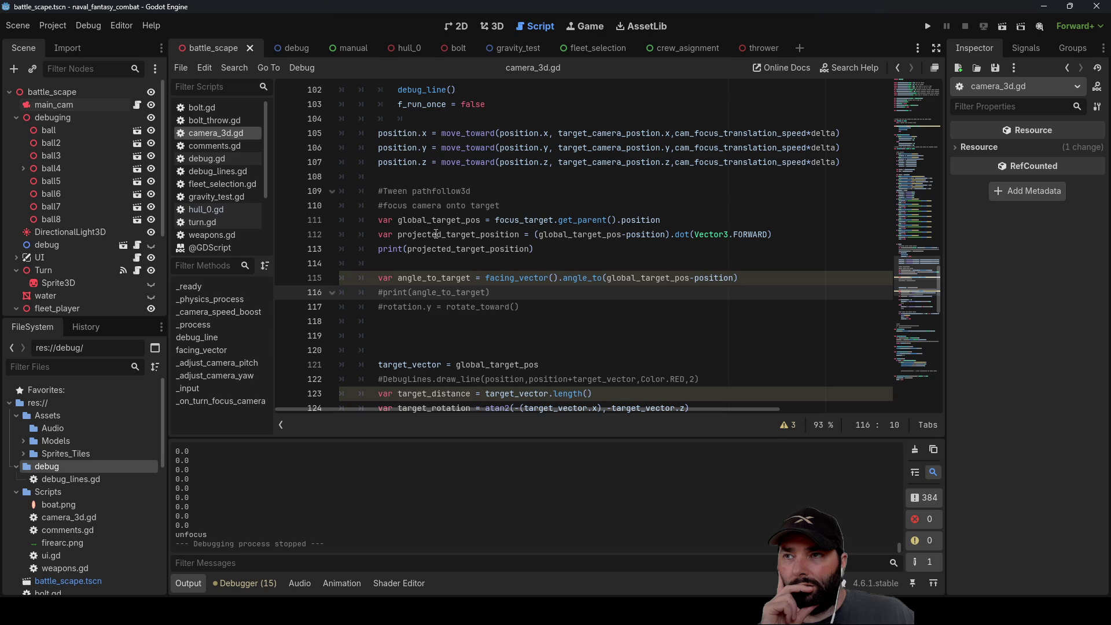
# Step: Divide the projected_target_position dot product on line 112 by global_target_pos
pyautogui.doubleClick(469, 234)
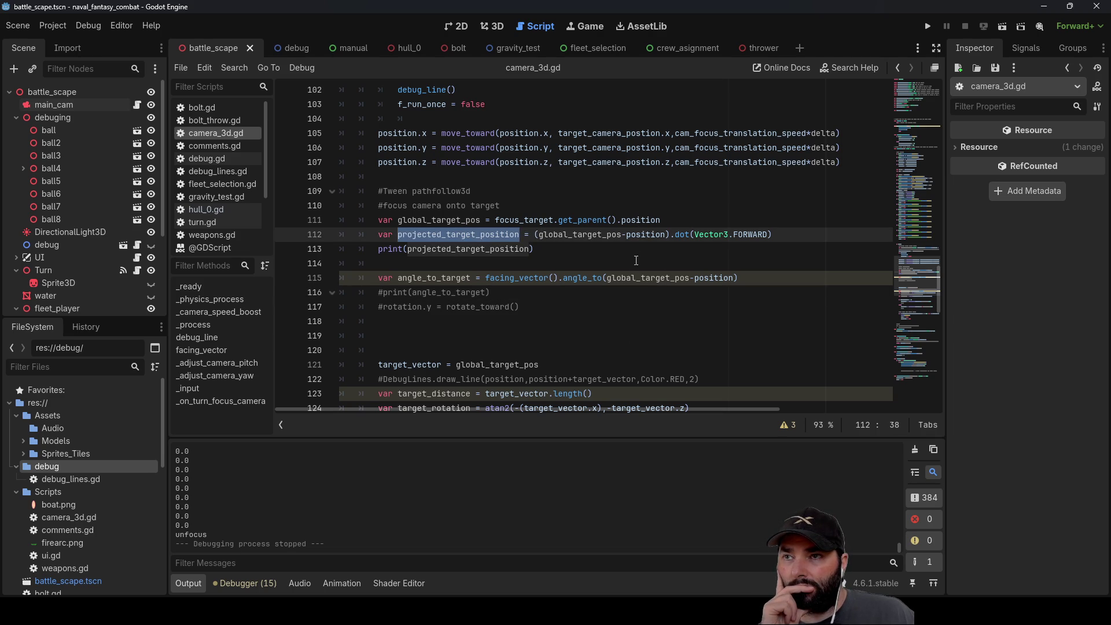
pyautogui.click(773, 233)
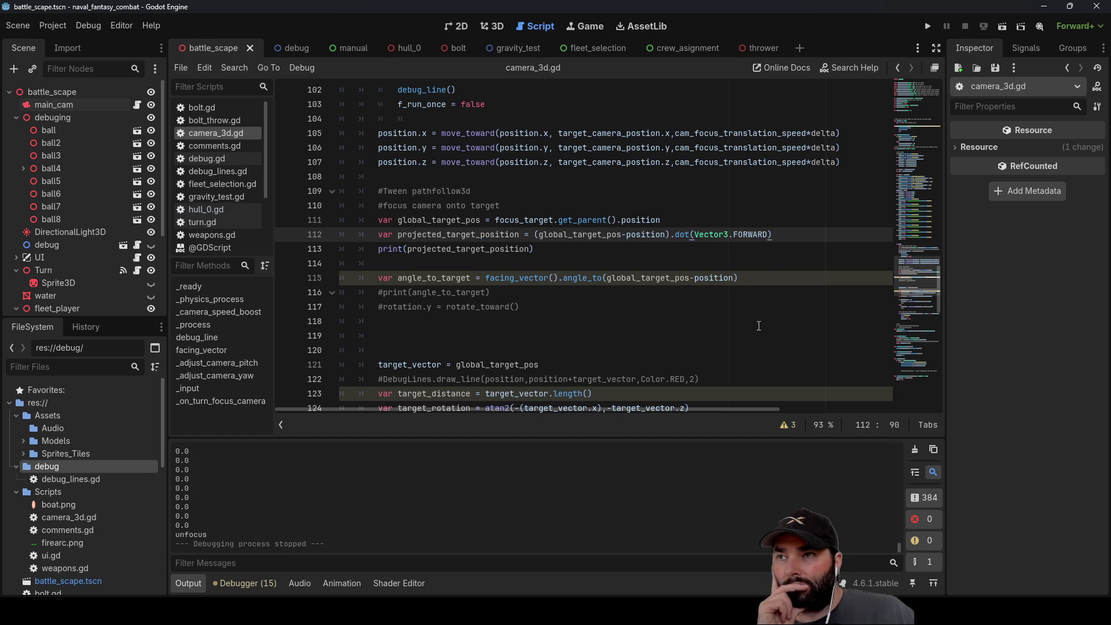
pyautogui.write('/')
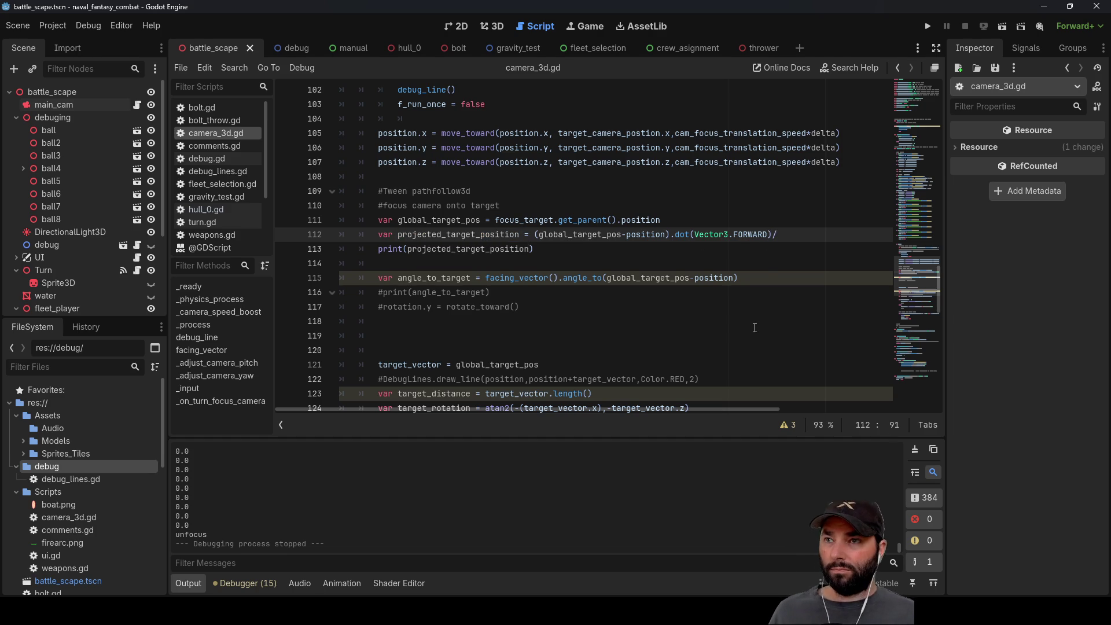
pyautogui.moveTo(398, 220); pyautogui.dragTo(480, 219)
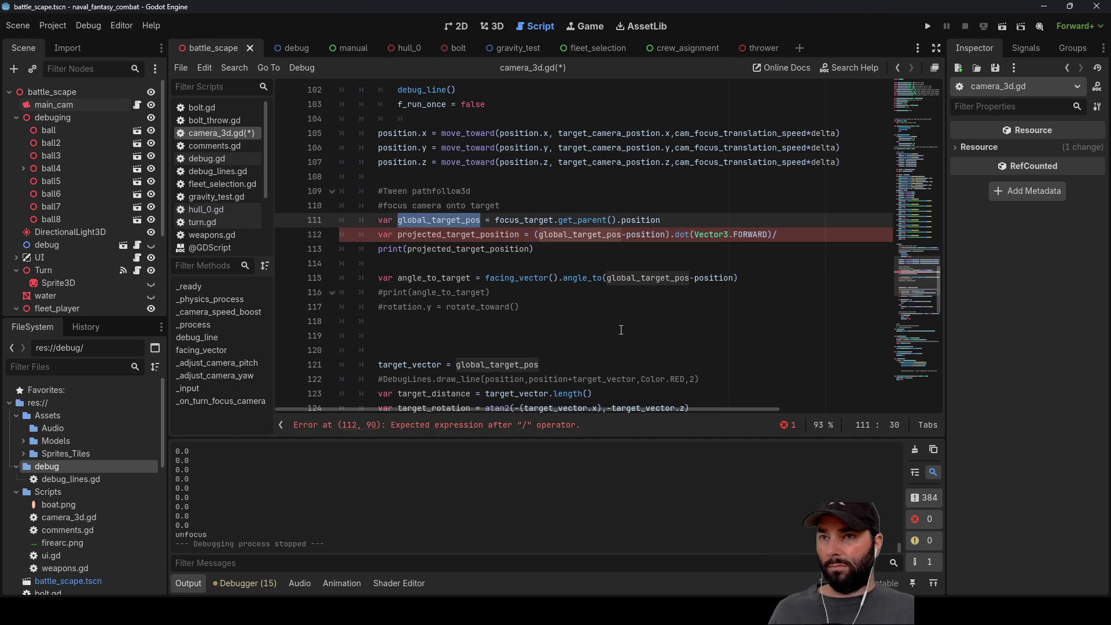
pyautogui.hotkey('ctrl', 'c')
pyautogui.press('Down')
pyautogui.press('End')
pyautogui.hotkey('ctrl', 'v')
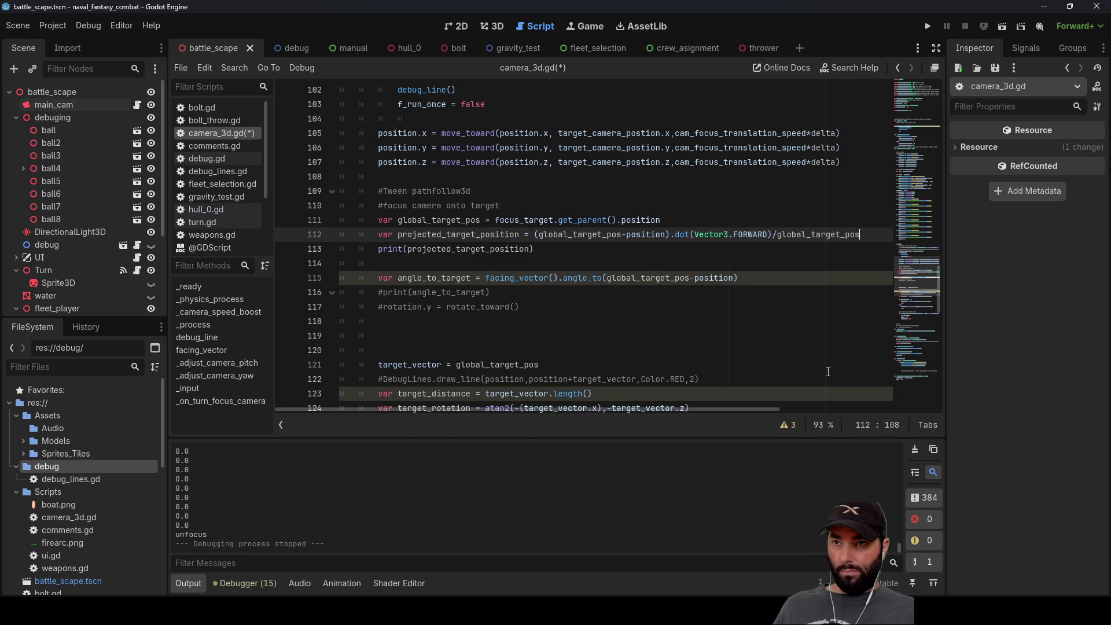
# Step: Test-run the game twice, triggering camera focus on a target ship, then stop
pyautogui.press('F5')
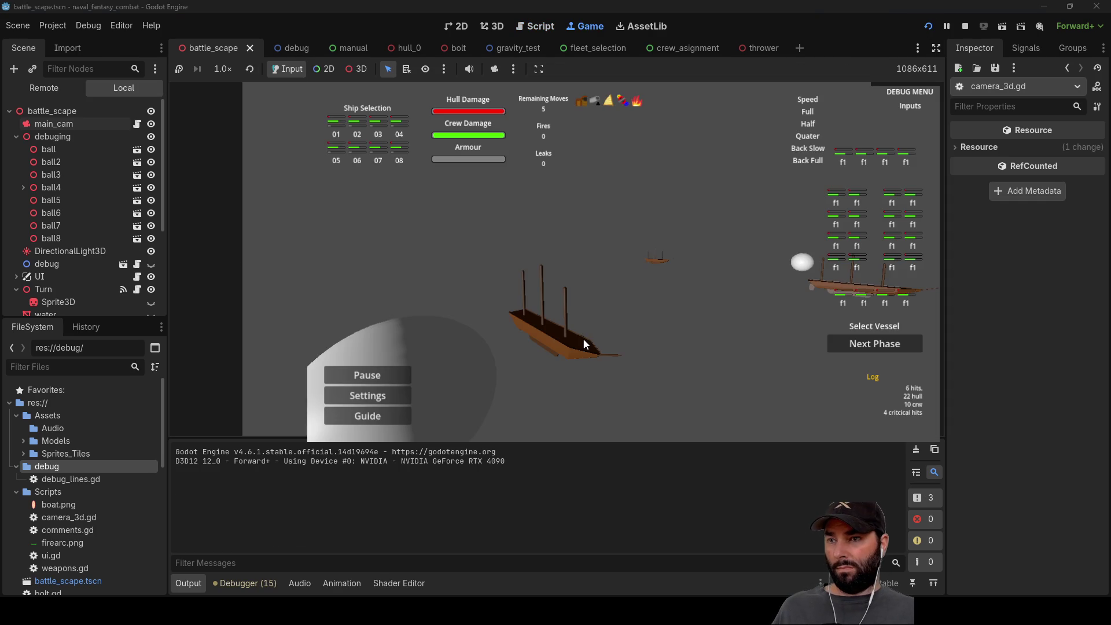
pyautogui.click(582, 338)
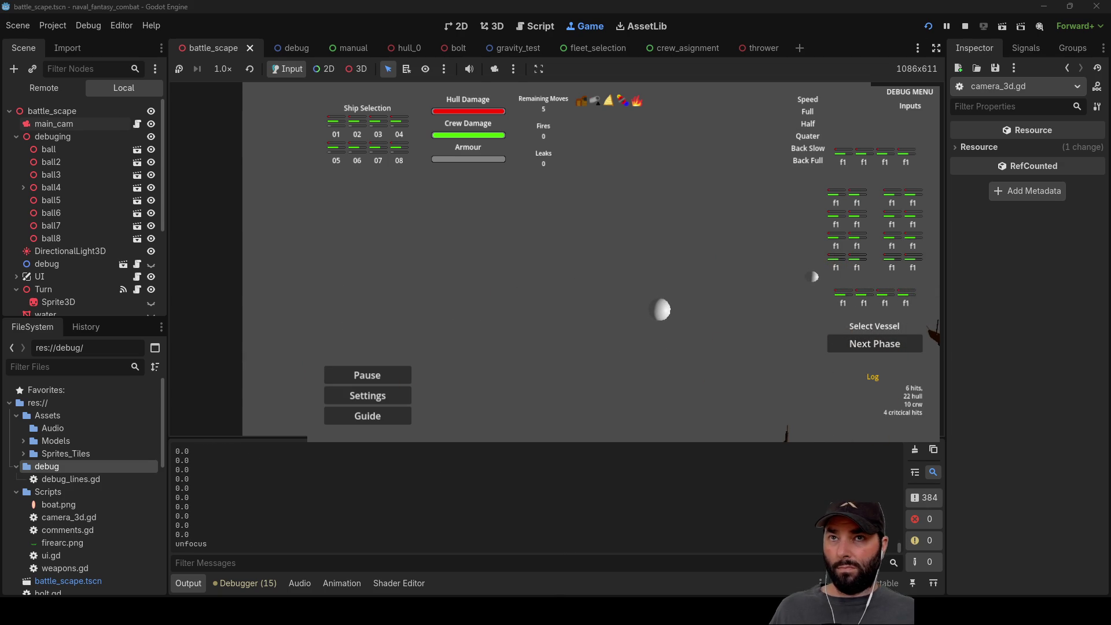
pyautogui.click(964, 26)
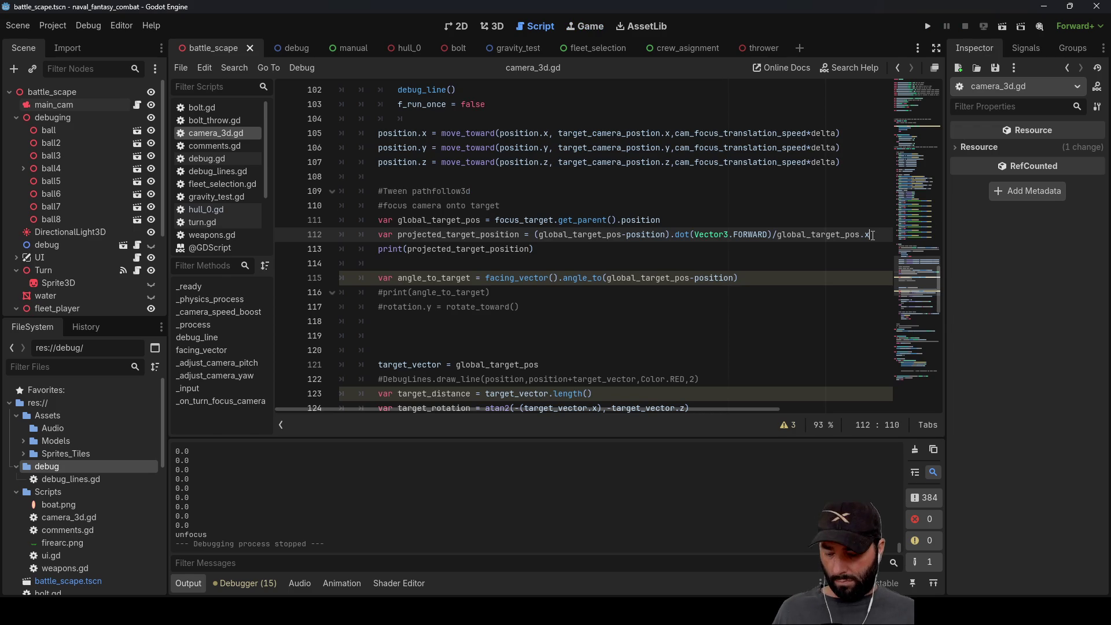
pyautogui.click(928, 26)
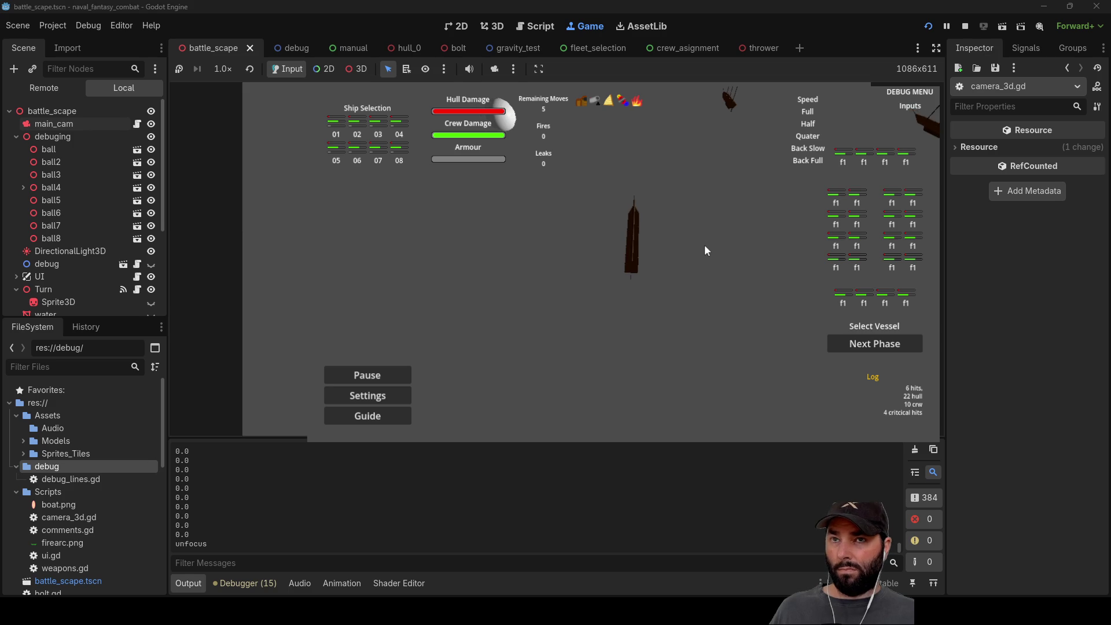
pyautogui.click(964, 26)
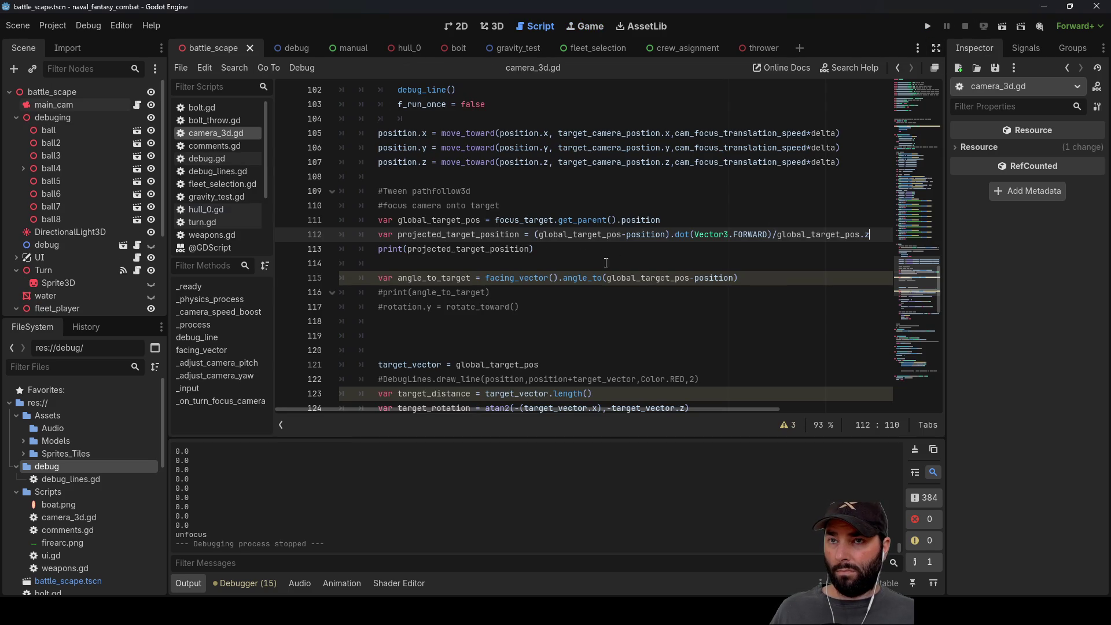
pyautogui.click(377, 251)
pyautogui.press('Down')
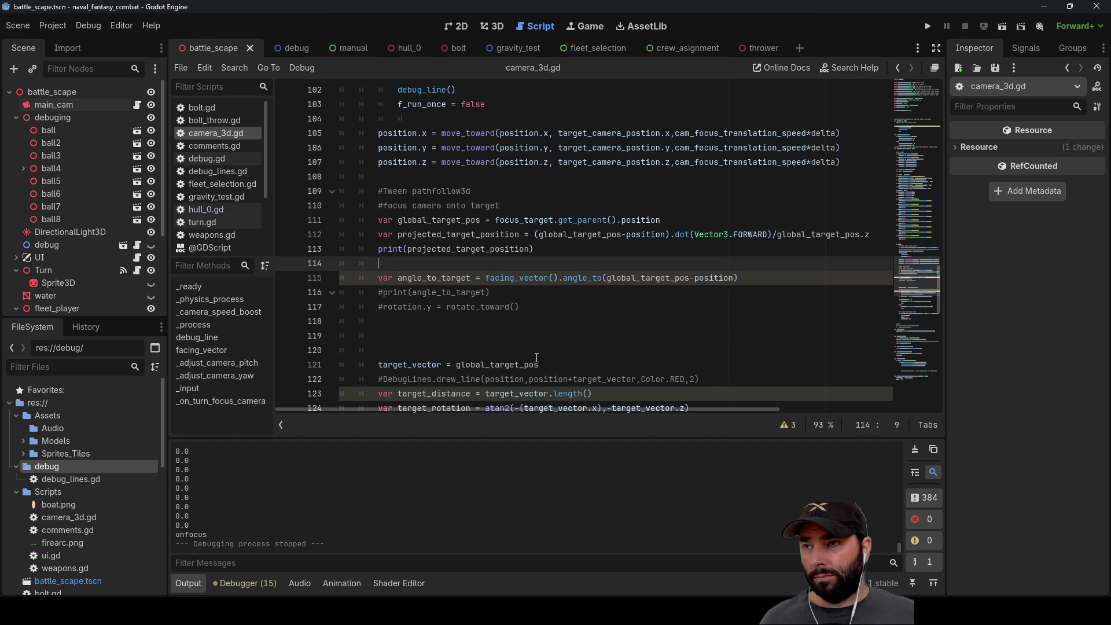
# Step: Write an if projected_target_position > 0 condition on line 114
pyautogui.press('Down')
pyautogui.press('Down')
pyautogui.hotkey('ctrl', 'k')
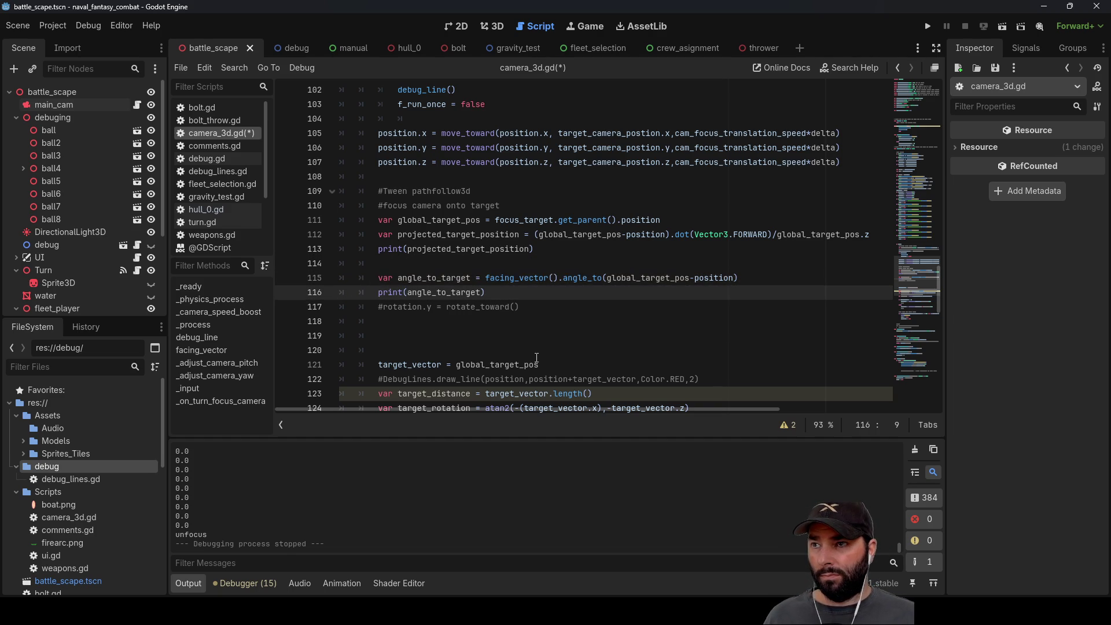
pyautogui.press('Up')
pyautogui.press('Up')
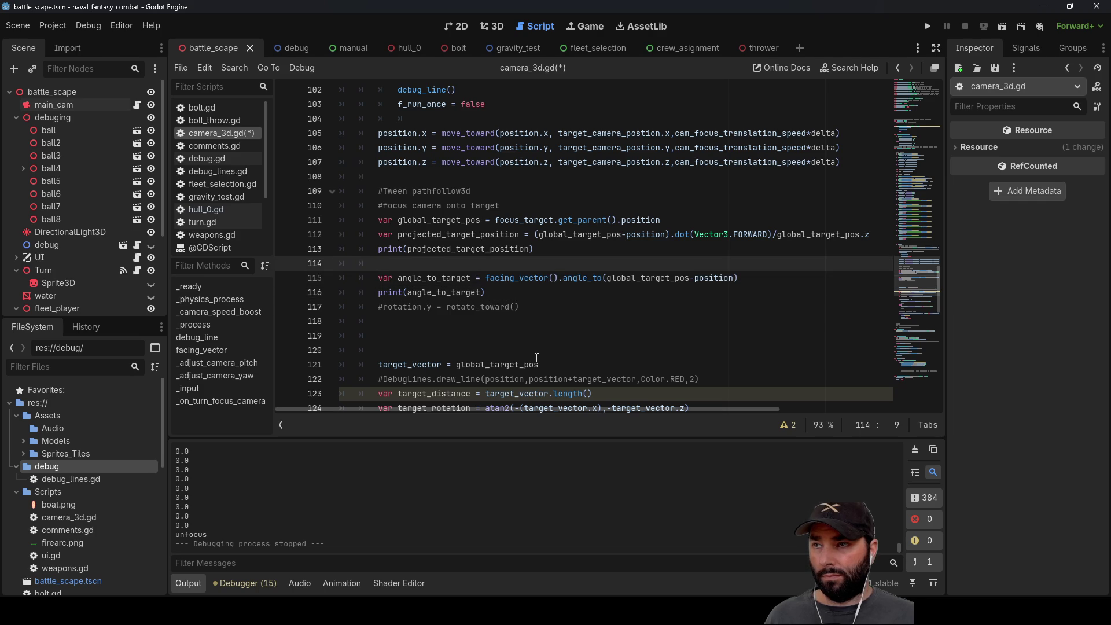
pyautogui.write('ig')
pyautogui.press('BackSpace')
pyautogui.press('BackSpace')
pyautogui.press('BackSpace')
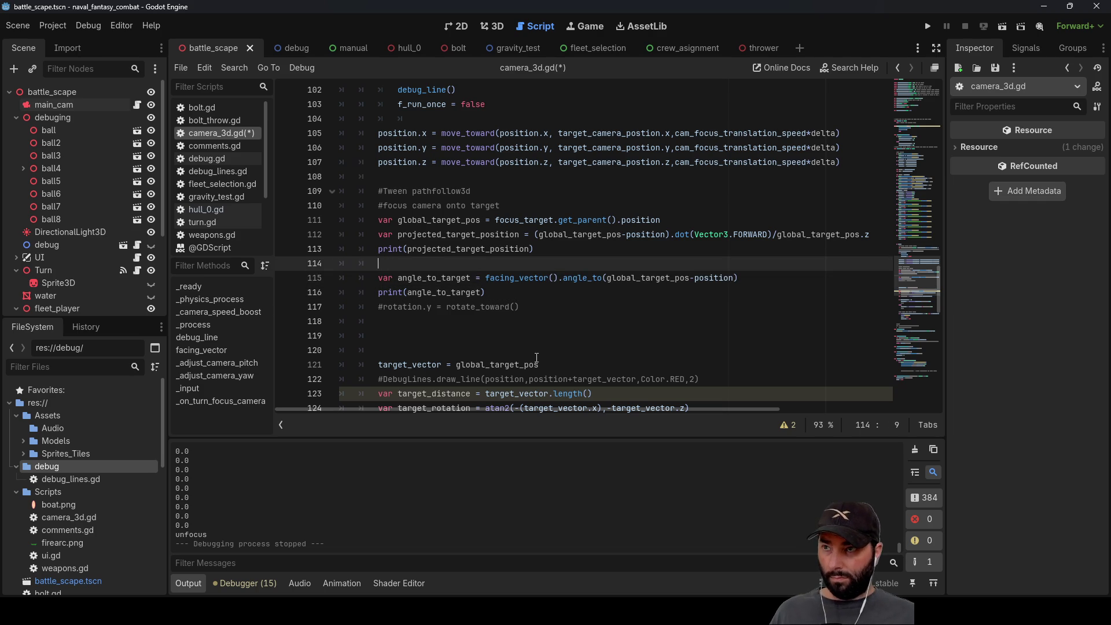
pyautogui.write('if')
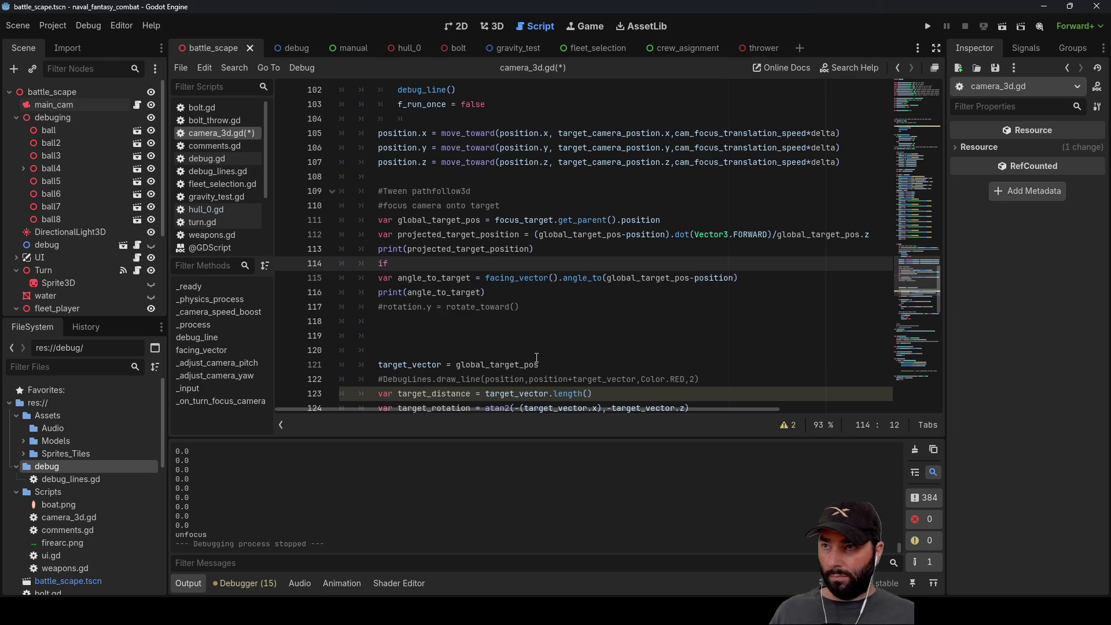
pyautogui.doubleClick(446, 249)
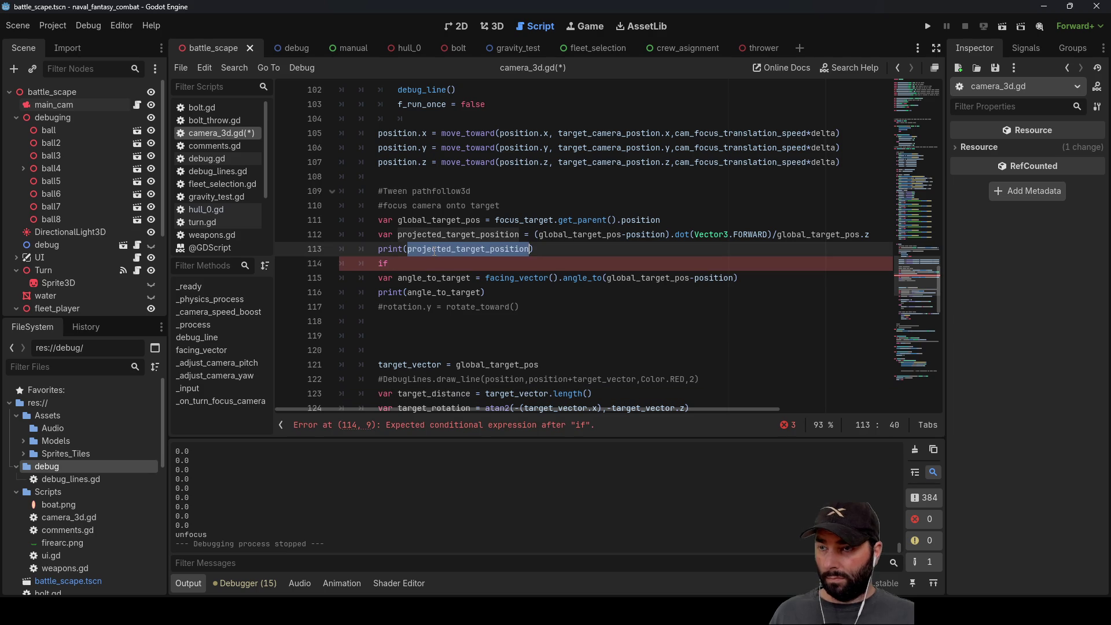
pyautogui.hotkey('ctrl', 'c')
pyautogui.click(436, 264)
pyautogui.hotkey('ctrl', 'v')
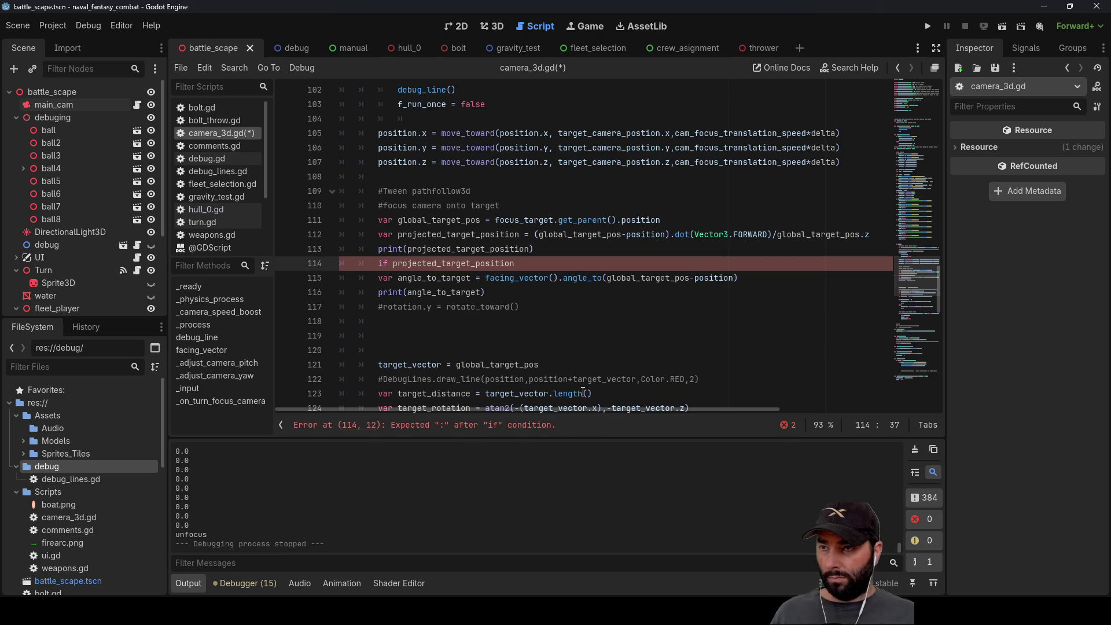
pyautogui.write('0')
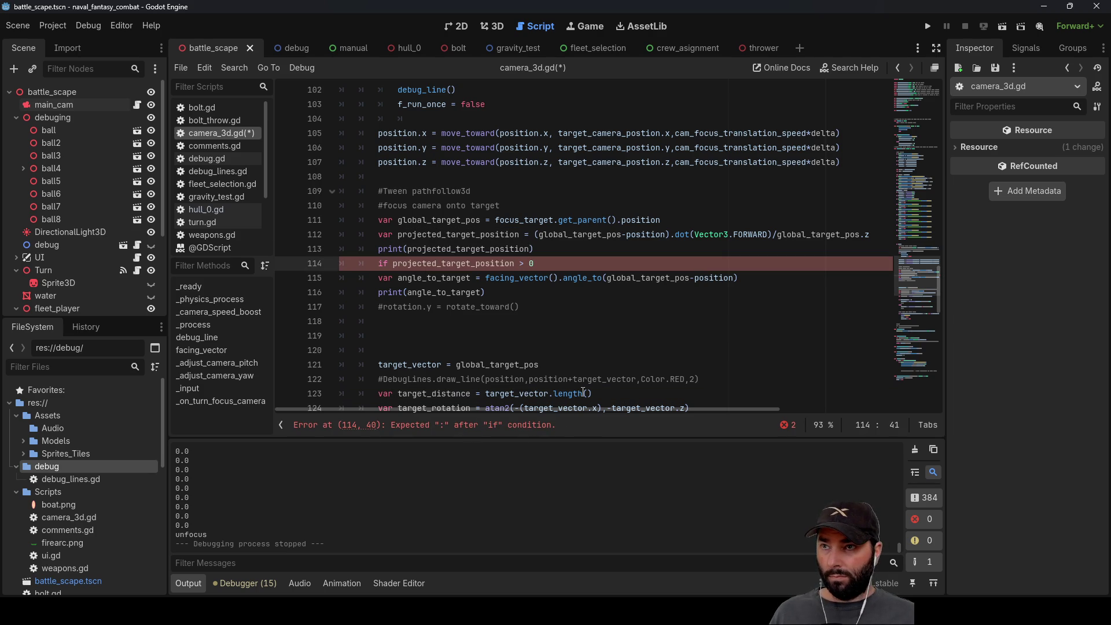
# Step: Move the angle_to_target declaration above the if and comment out the projected_target_position print
pyautogui.press('Down')
pyautogui.press('Left')
pyautogui.press('Left')
pyautogui.press('Left')
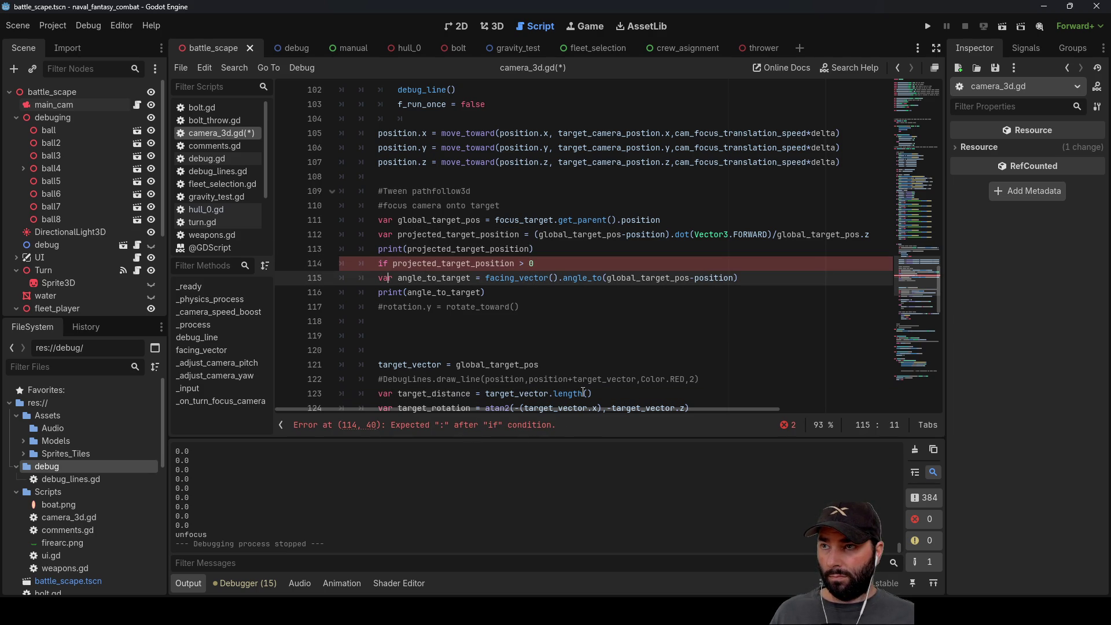
pyautogui.moveTo(751, 280); pyautogui.dragTo(359, 279)
pyautogui.hotkey('ctrl', 'x')
pyautogui.hotkey('alt', 'Up')
pyautogui.hotkey('ctrl', 'v')
pyautogui.press('Left')
pyautogui.press('Left')
pyautogui.press('Left')
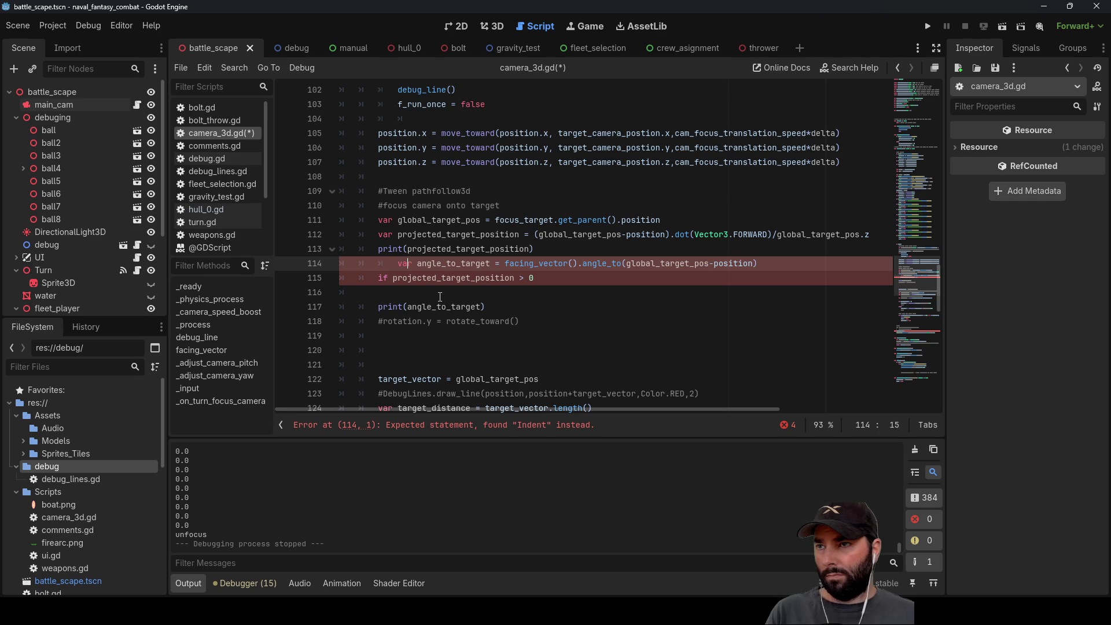
pyautogui.press('BackSpace')
pyautogui.press('Up')
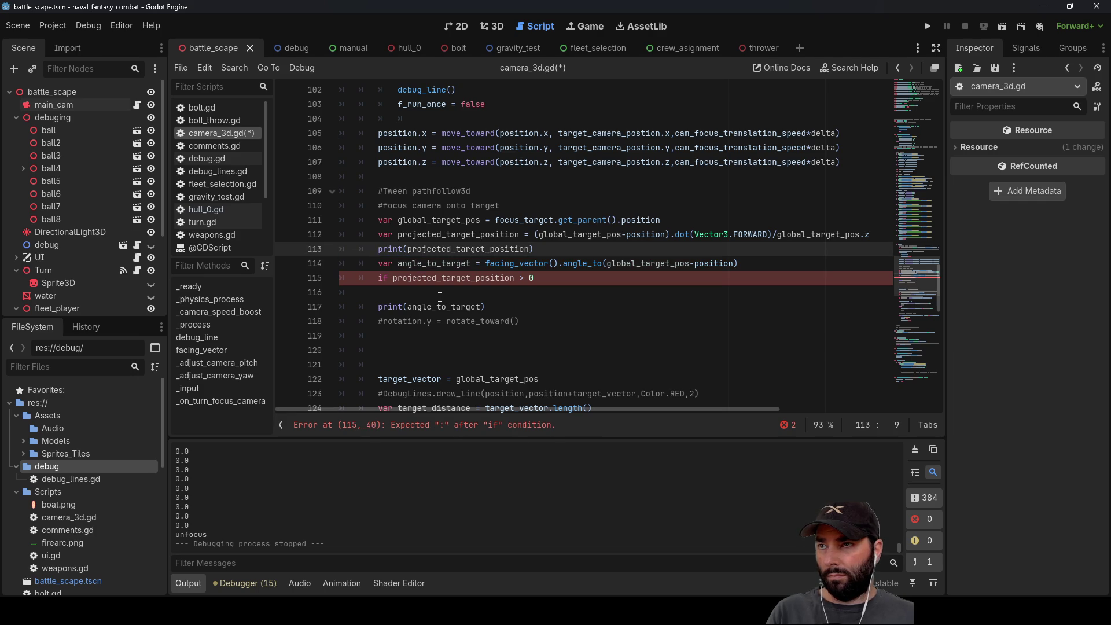
pyautogui.hotkey('ctrl', 'k')
pyautogui.press('Down')
pyautogui.press('Down')
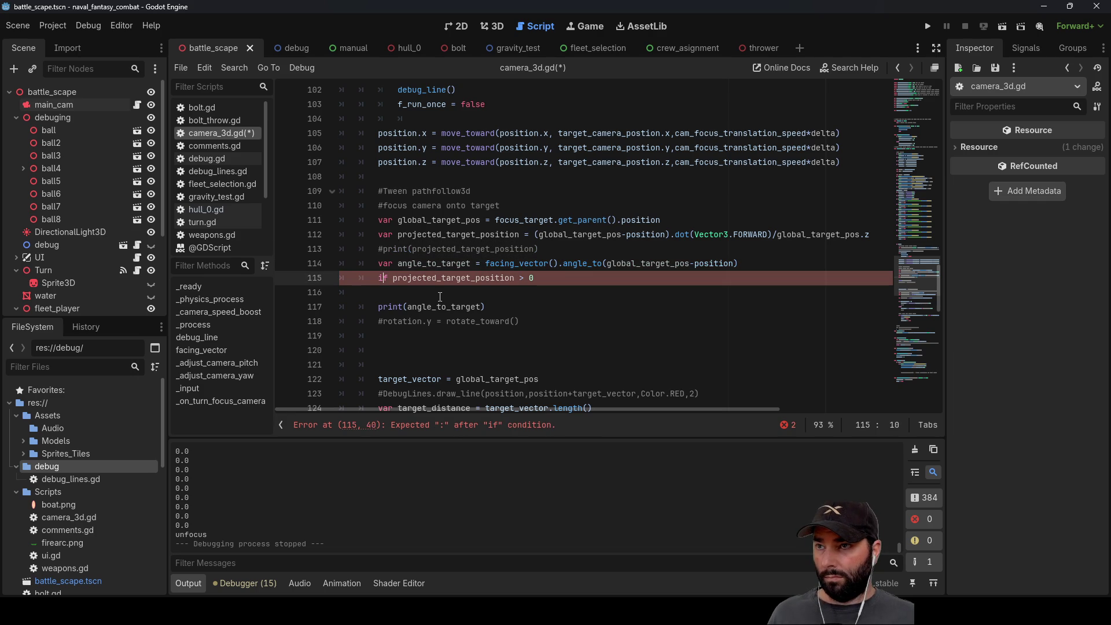
pyautogui.press('End')
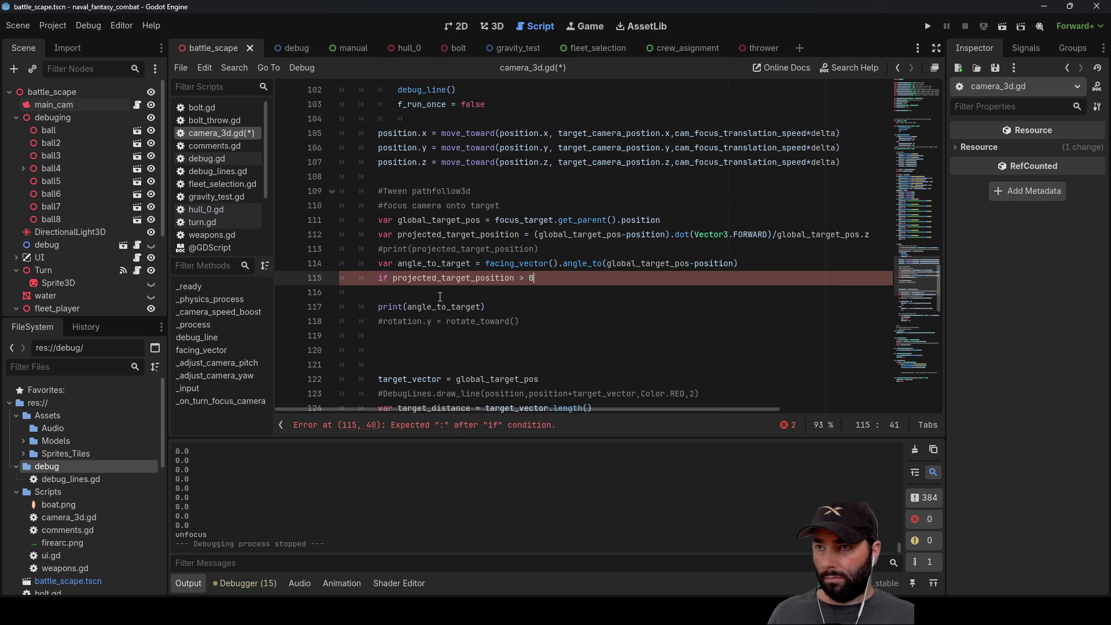
pyautogui.write(':')
# Step: Replace the print(angle_to_target) under the if with the uncommented rotation.y = rotate_toward() line
pyautogui.click(439, 296)
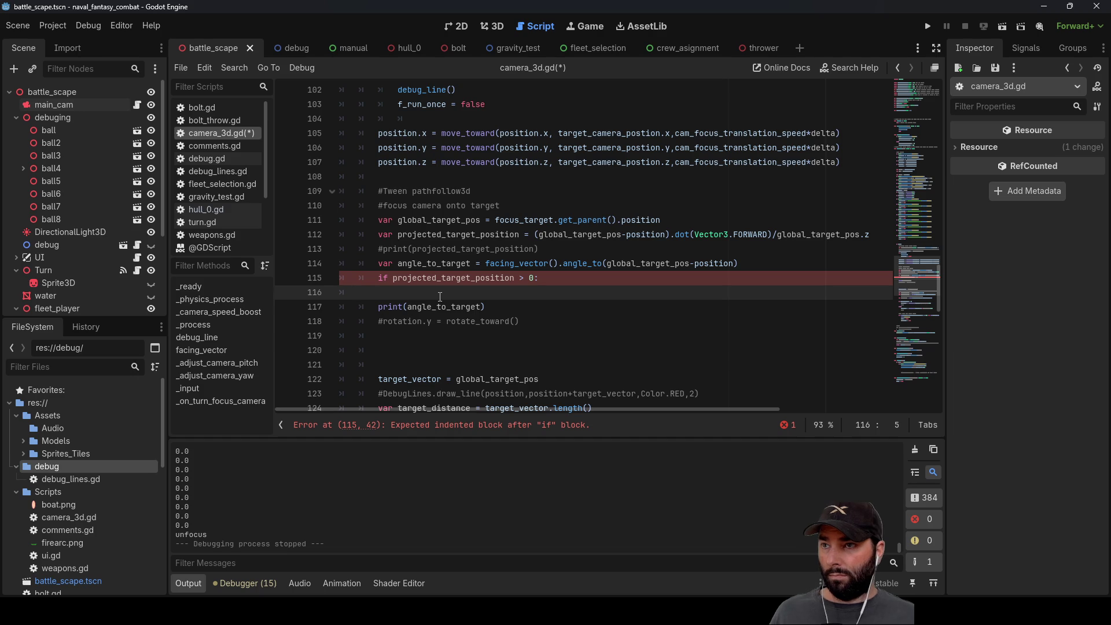
pyautogui.moveTo(489, 308); pyautogui.dragTo(343, 305)
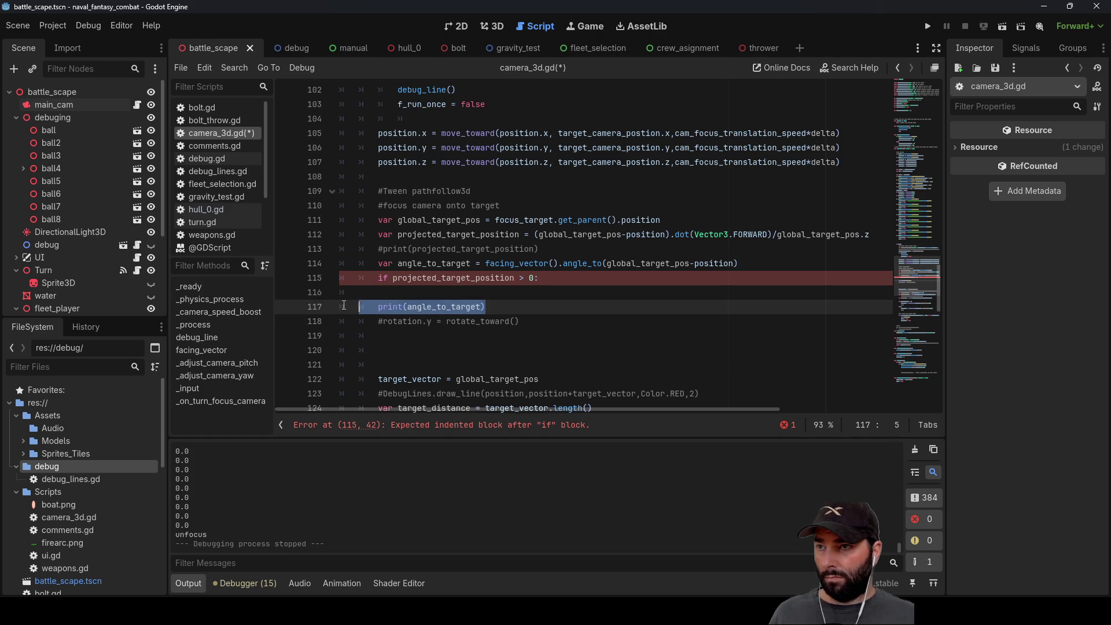
pyautogui.press('Delete')
pyautogui.click(392, 289)
pyautogui.press('Delete')
pyautogui.press('Delete')
pyautogui.press('BackSpace')
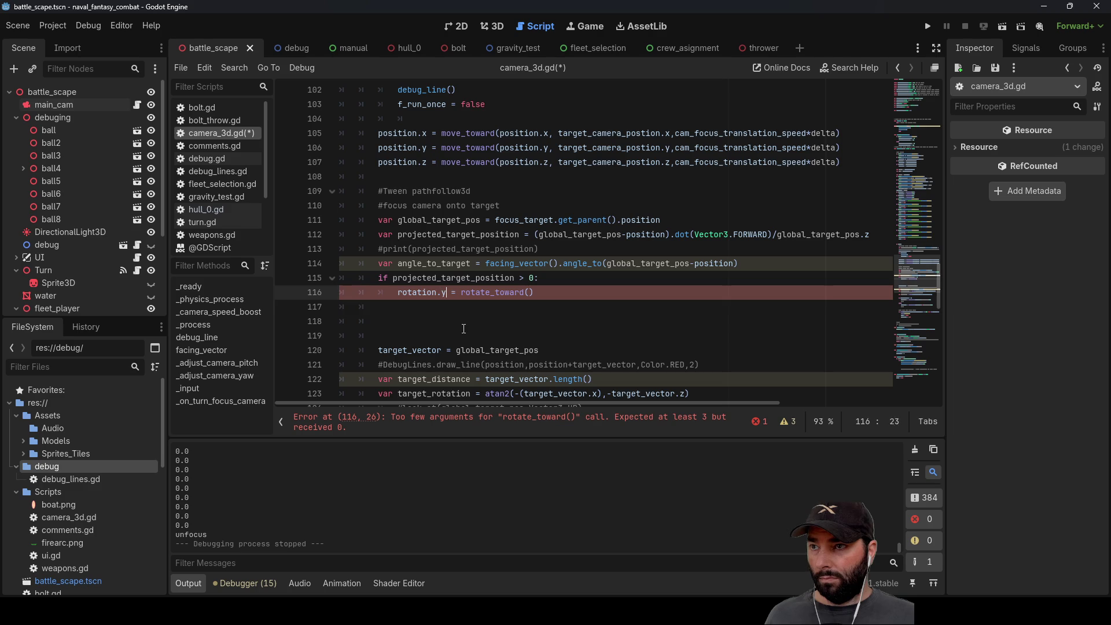
# Step: Open a triple-quote comment above the old target_vector code
pyautogui.press('Down')
pyautogui.press('Down')
pyautogui.press('Down')
pyautogui.press('Up')
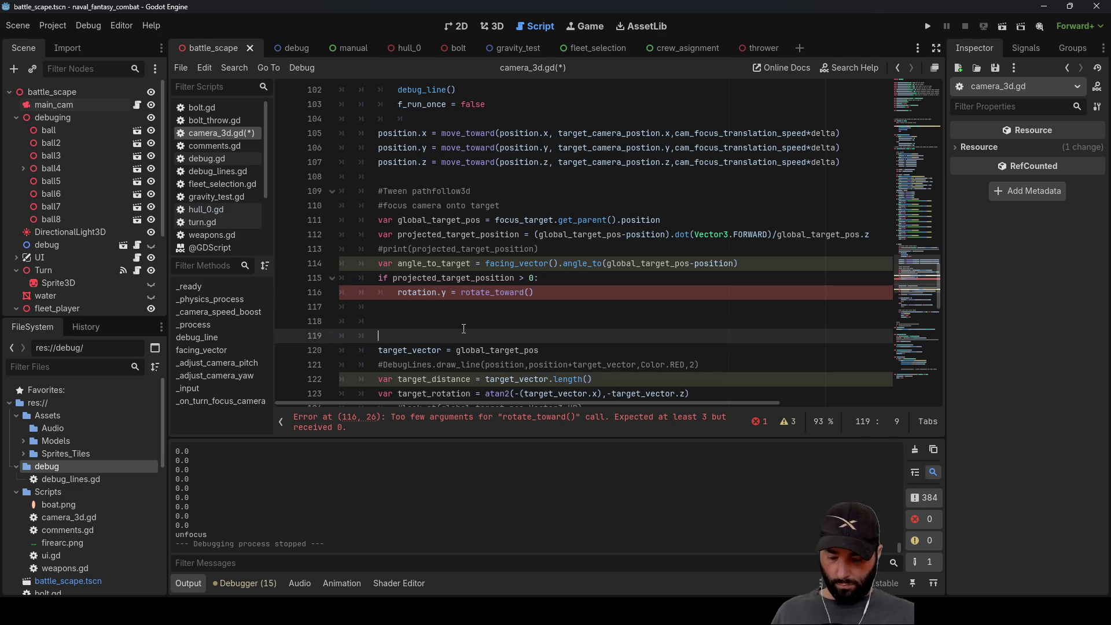
pyautogui.write('"""')
pyautogui.hotkey('shift', 'End')
pyautogui.hotkey('ctrl', 'x')
pyautogui.scroll(-9, 408, 269)
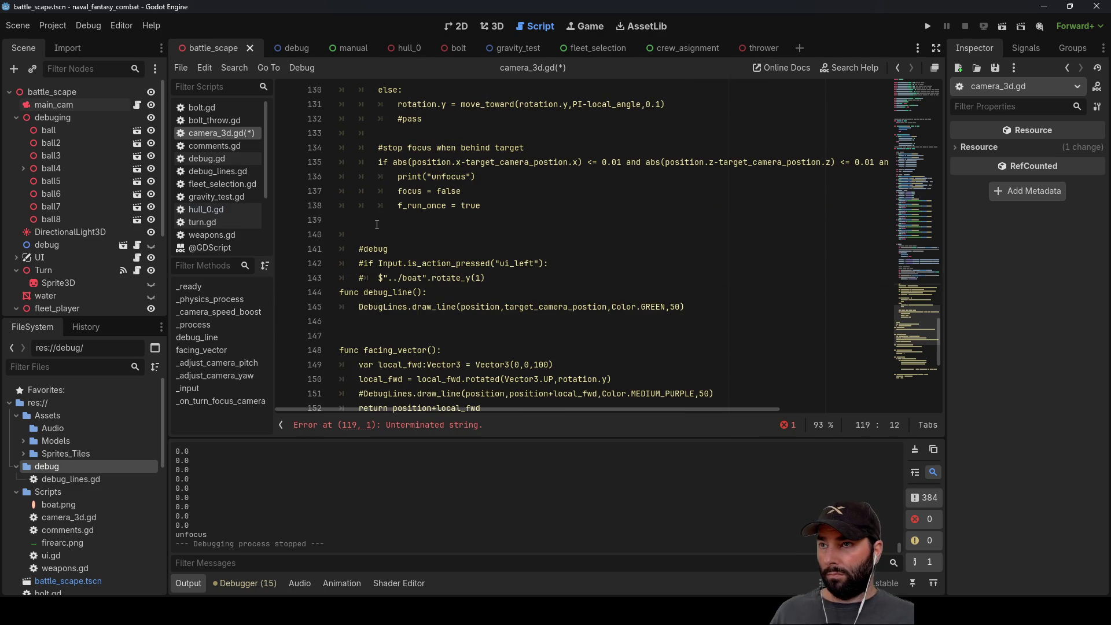
# Step: Close the triple-quote comment block on line 133
pyautogui.click(377, 221)
pyautogui.press('Up')
pyautogui.press('Up')
pyautogui.press('Up')
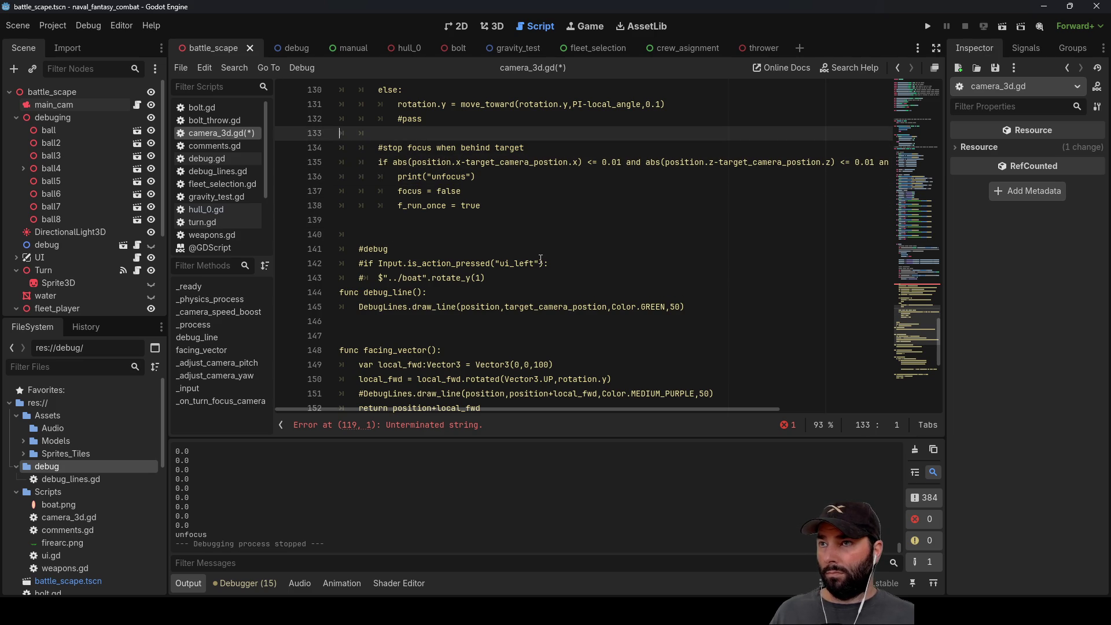
pyautogui.scroll(3, 541, 260)
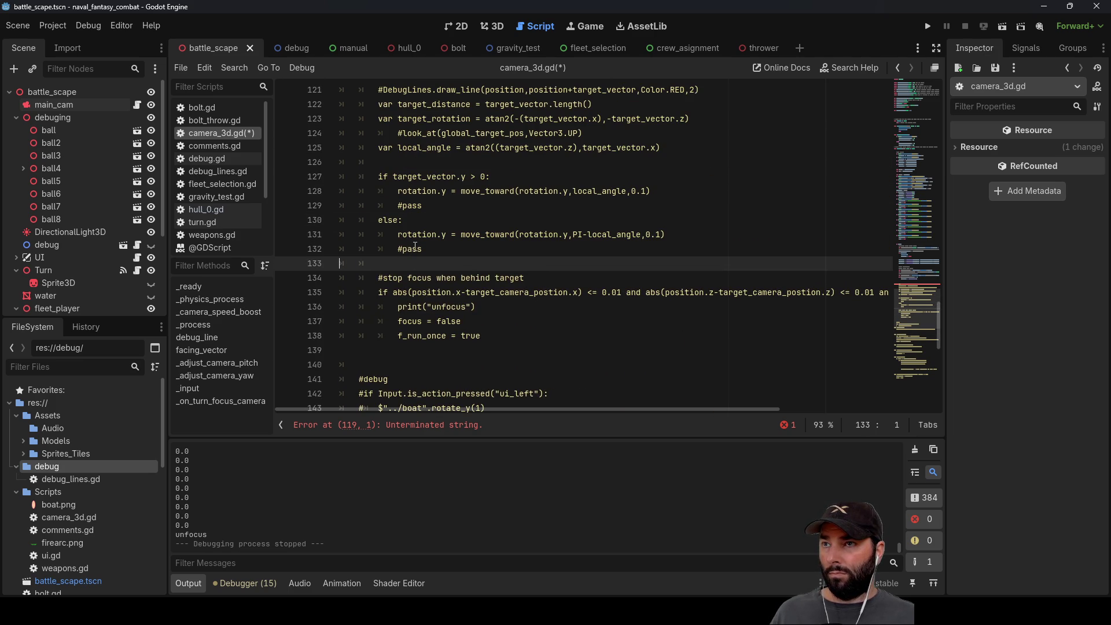
pyautogui.press('Tab')
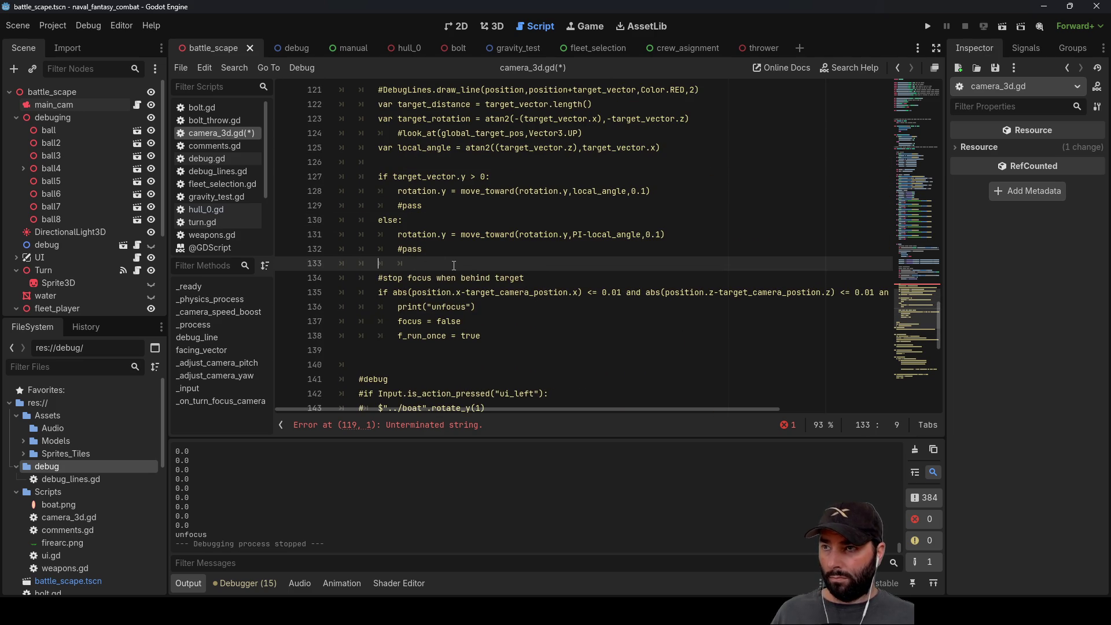
pyautogui.write('"""')
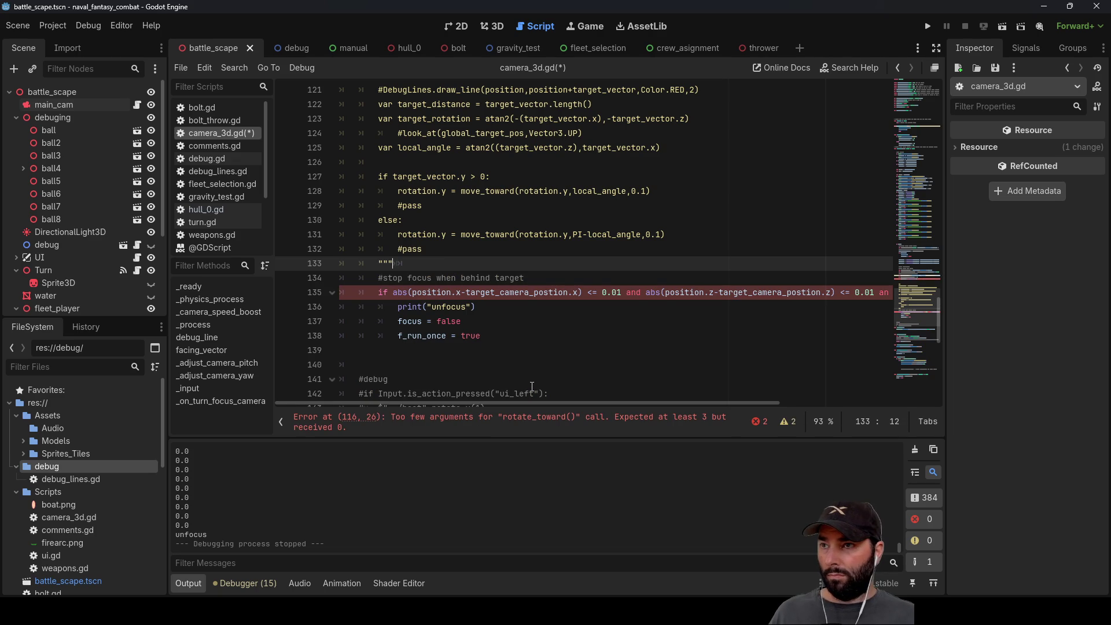
pyautogui.scroll(6, 509, 348)
pyautogui.scroll(-6, 448, 322)
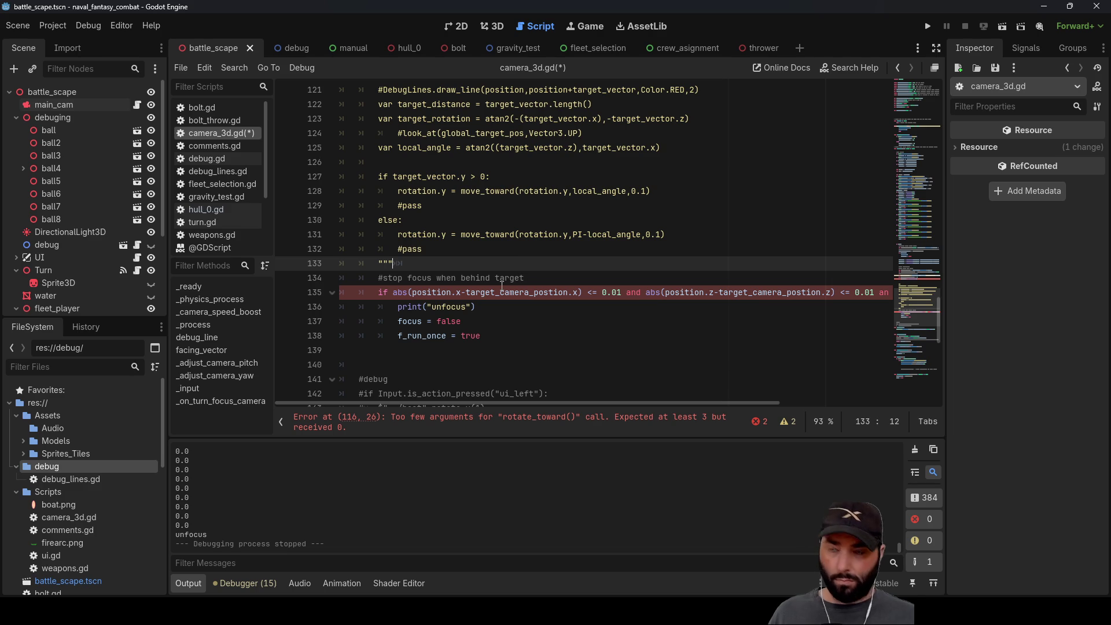
pyautogui.press('Down')
pyautogui.press('Down')
pyautogui.press('Home')
pyautogui.press('Right')
pyautogui.scroll(6, 501, 285)
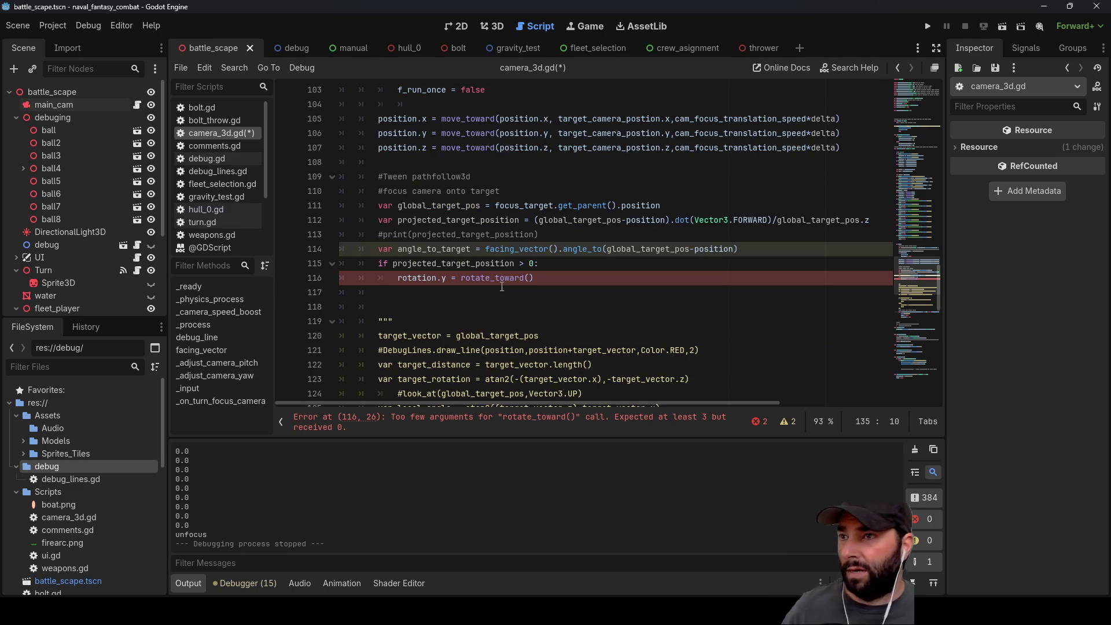
# Step: Add an else: branch containing a copy of the rotation.y = rotate_toward() line
pyautogui.click(436, 290)
pyautogui.write('else:')
pyautogui.press('Return')
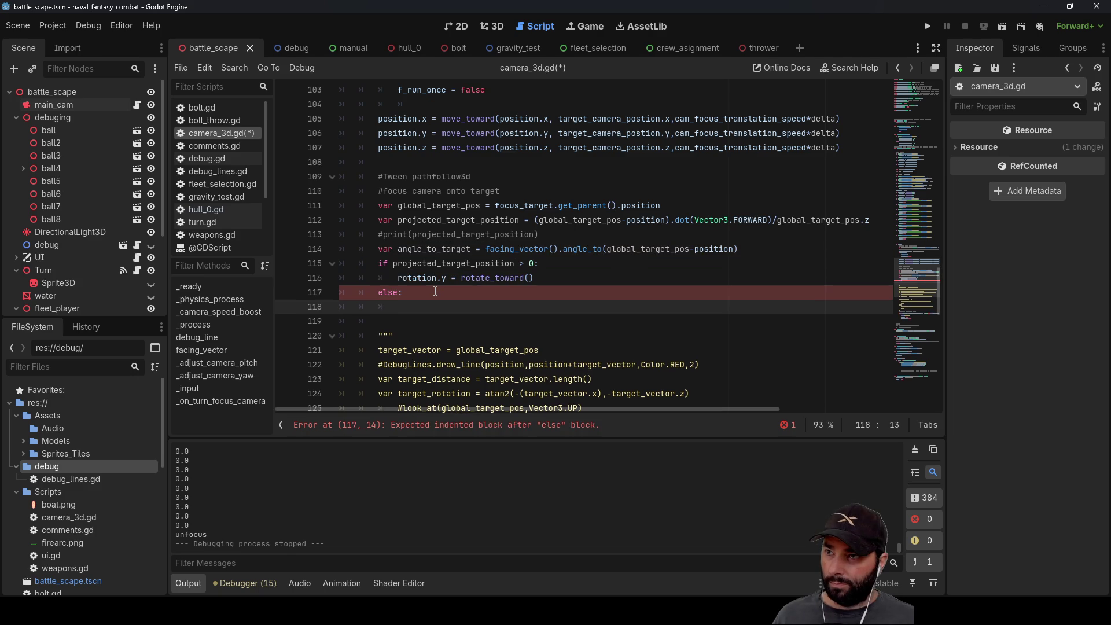
pyautogui.moveTo(397, 279); pyautogui.dragTo(534, 280)
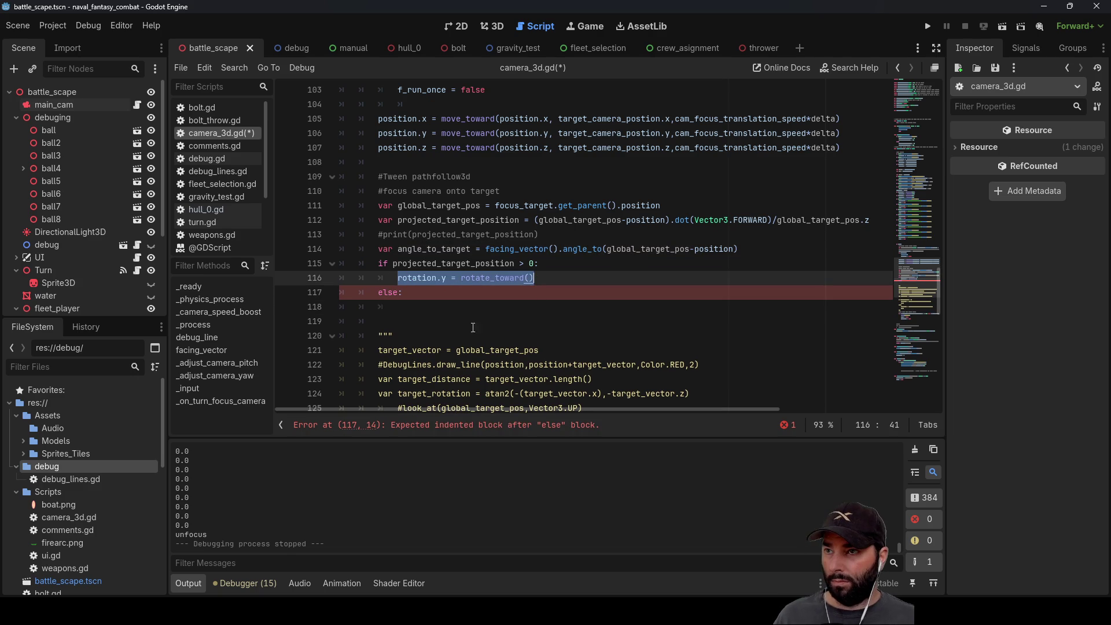
pyautogui.hotkey('ctrl', 'c')
pyautogui.click(401, 303)
pyautogui.hotkey('ctrl', 'v')
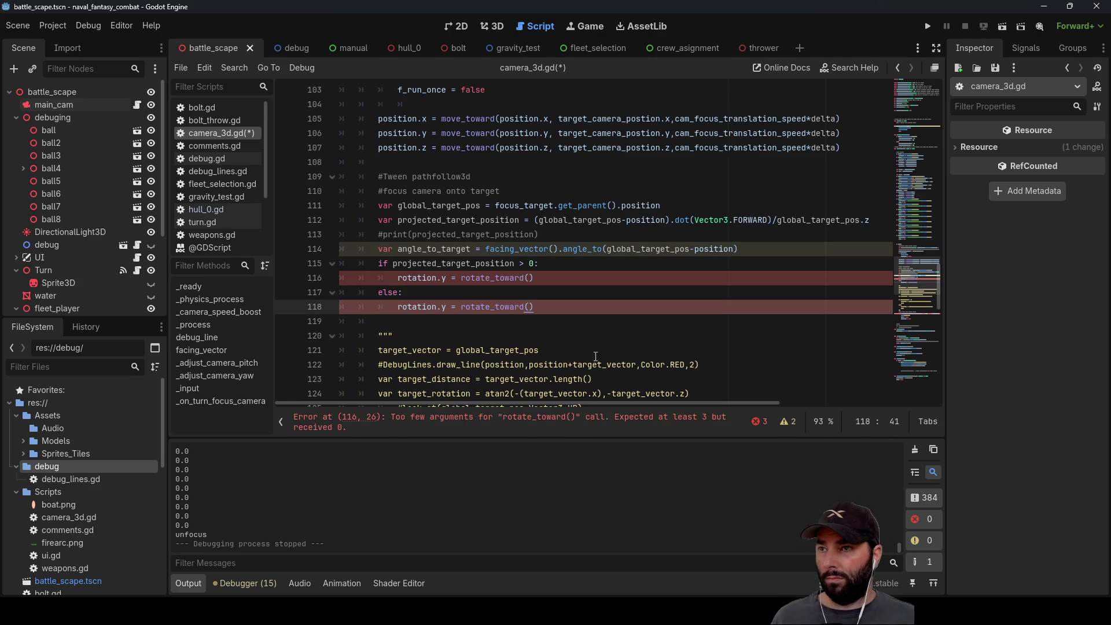
# Step: Pass rotation.y as the first argument to both rotate_toward calls
pyautogui.click(527, 278)
pyautogui.doubleClick(416, 279)
pyautogui.moveTo(447, 279); pyautogui.dragTo(397, 277)
pyautogui.hotkey('ctrl', 'c')
pyautogui.press('End')
pyautogui.press('Left')
pyautogui.hotkey('ctrl', 'v')
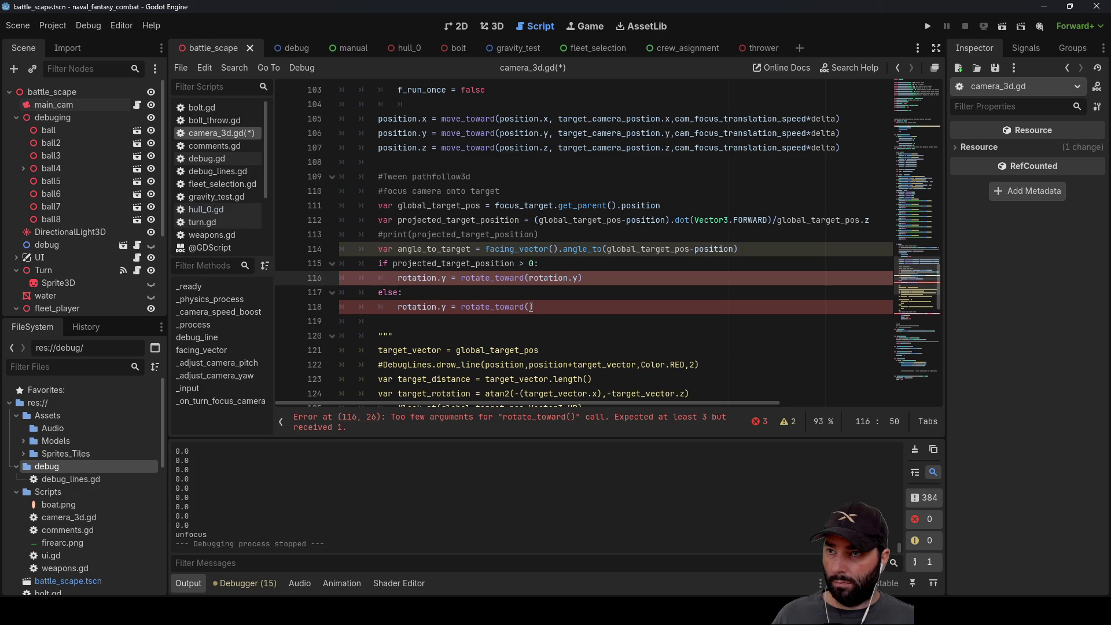
pyautogui.click(531, 307)
pyautogui.hotkey('ctrl', 'v')
pyautogui.click(580, 278)
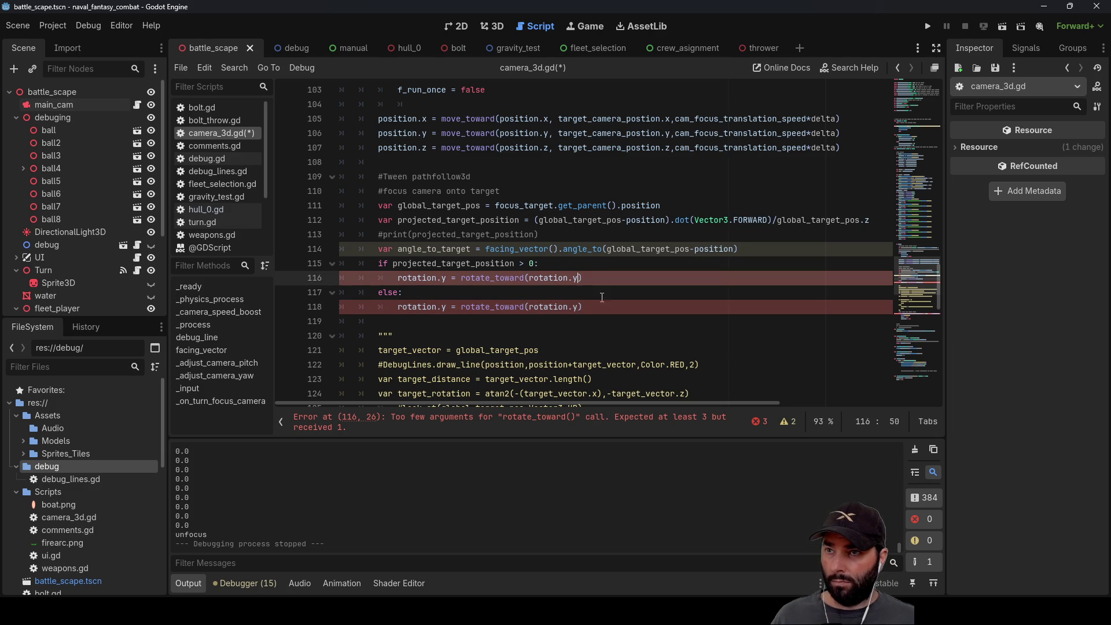
pyautogui.write(',')
pyautogui.press('Down')
pyautogui.press('Down')
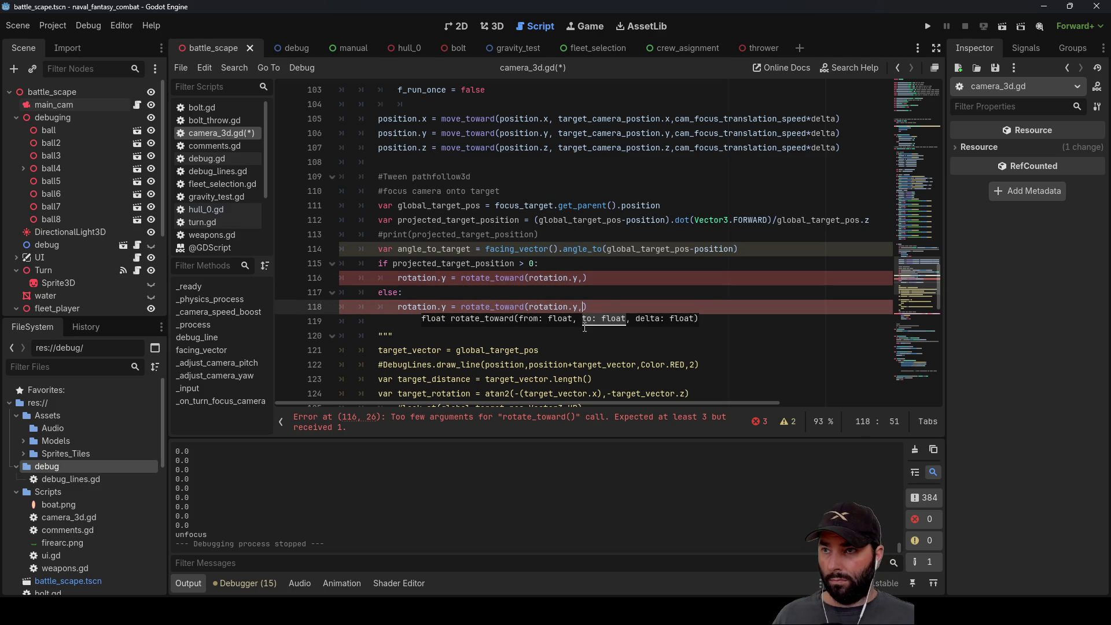
# Step: Add angle_to_target and delta arguments to both rotate_toward calls
pyautogui.doubleClick(444, 249)
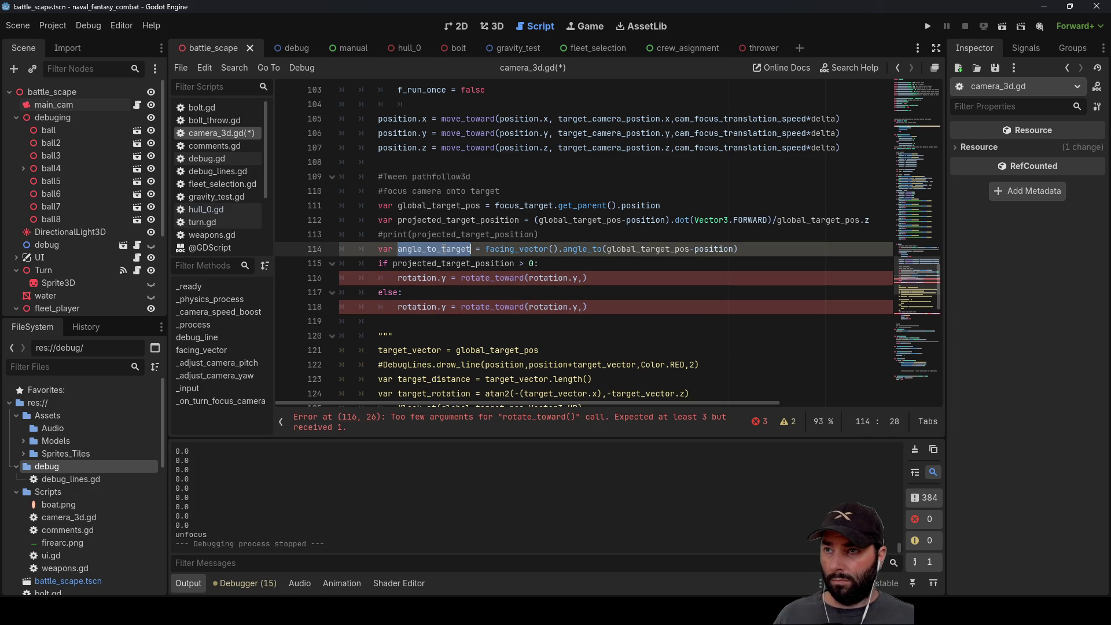
pyautogui.click(579, 282)
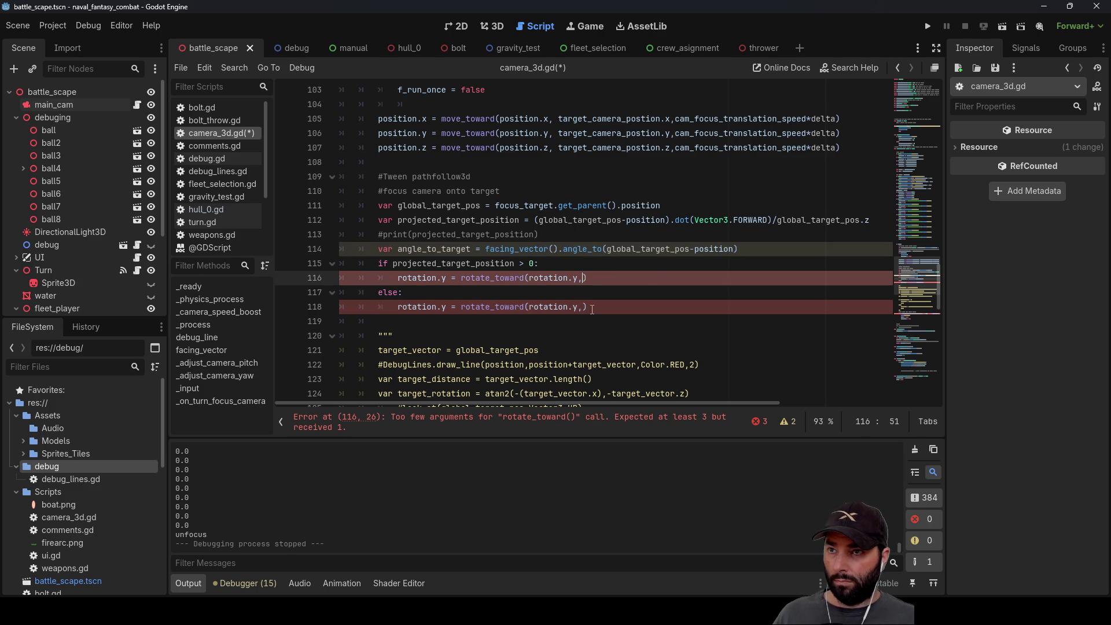
pyautogui.click(586, 308)
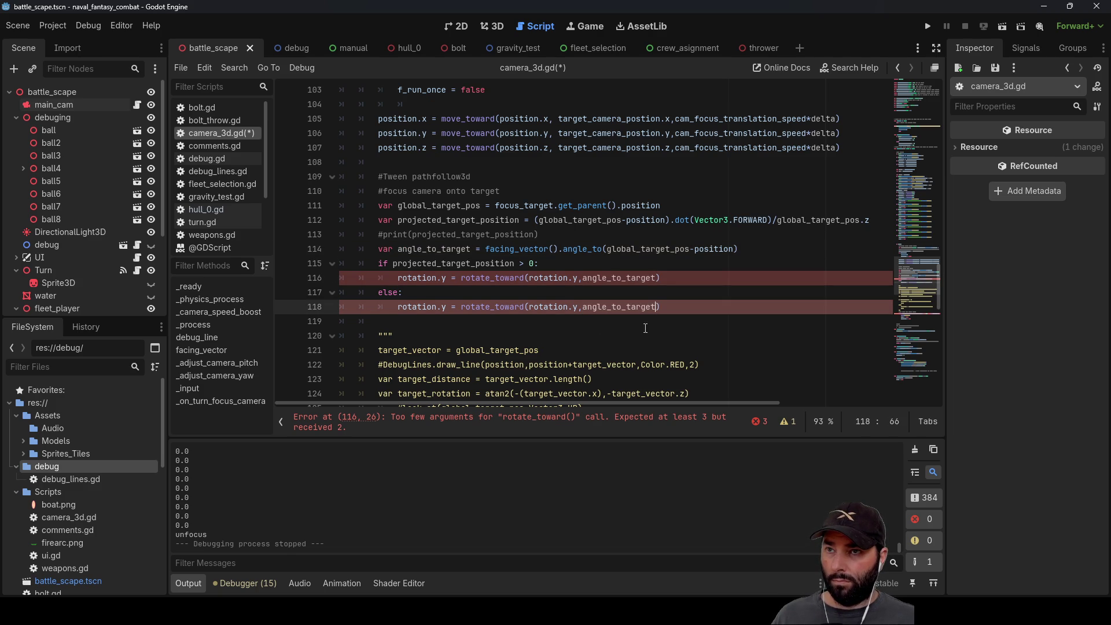
pyautogui.click(657, 279)
pyautogui.write(',1*de')
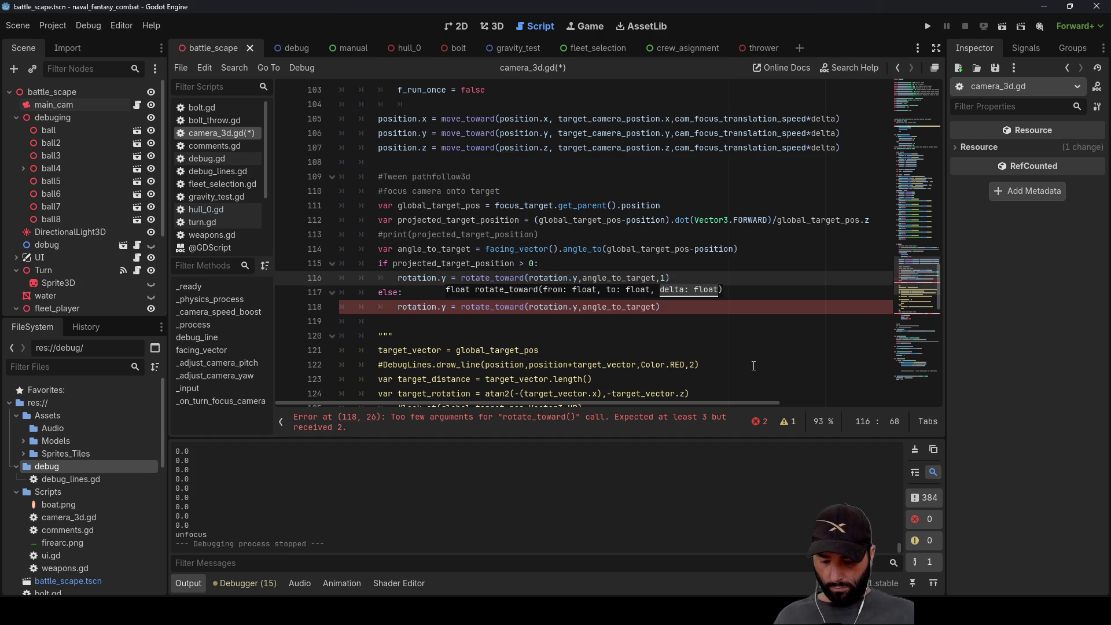
pyautogui.write('lta')
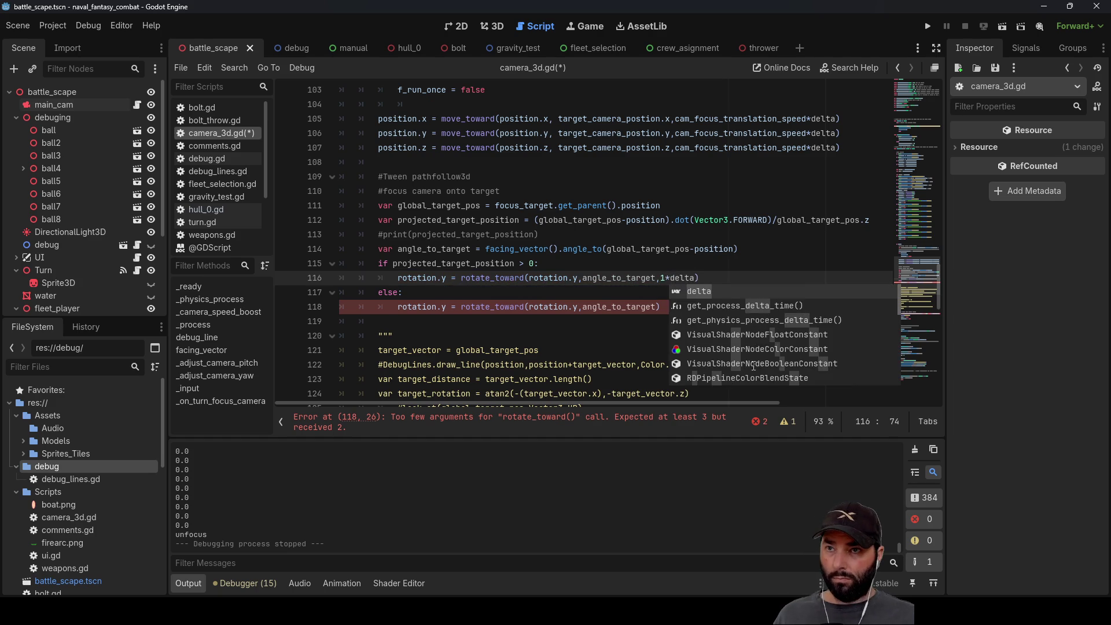
pyautogui.press('Escape')
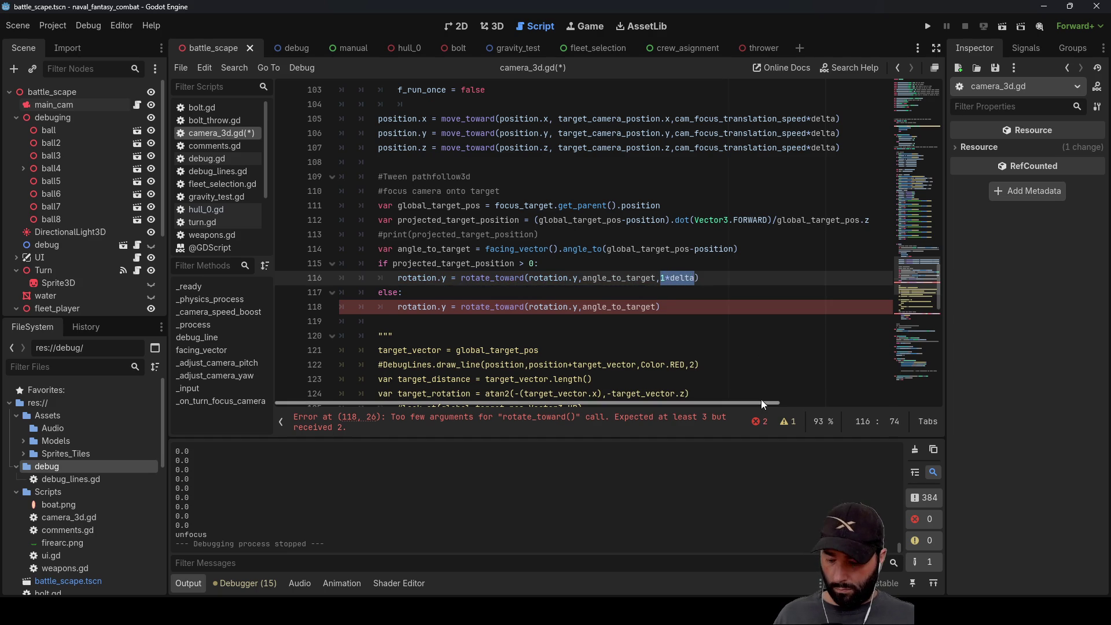
pyautogui.click(659, 307)
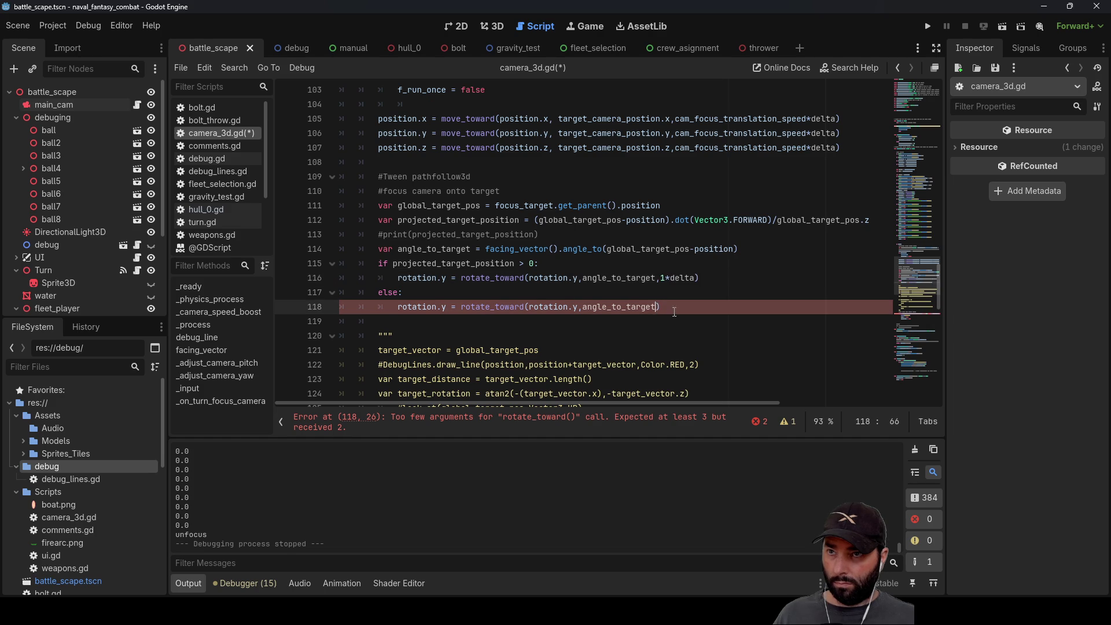
pyautogui.write(',delta')
pyautogui.press('Down')
pyautogui.press('Down')
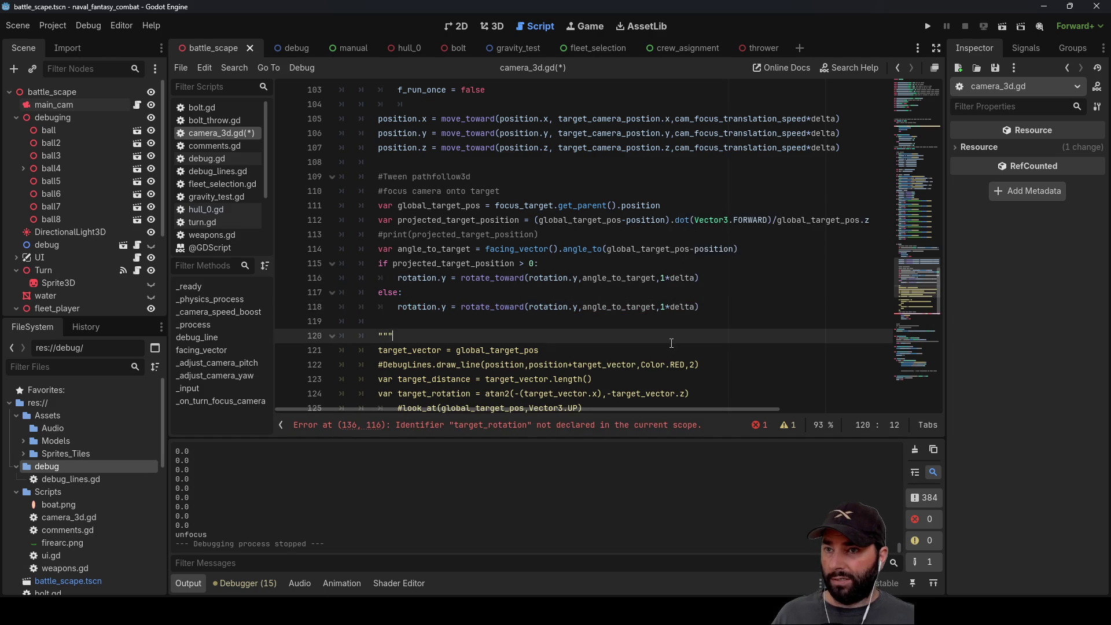
# Step: Raise the rotation step to 10*delta in both branches
pyautogui.scroll(-9, 687, 355)
pyautogui.scroll(2, 687, 355)
pyautogui.scroll(-3, 680, 348)
pyautogui.scroll(5, 672, 336)
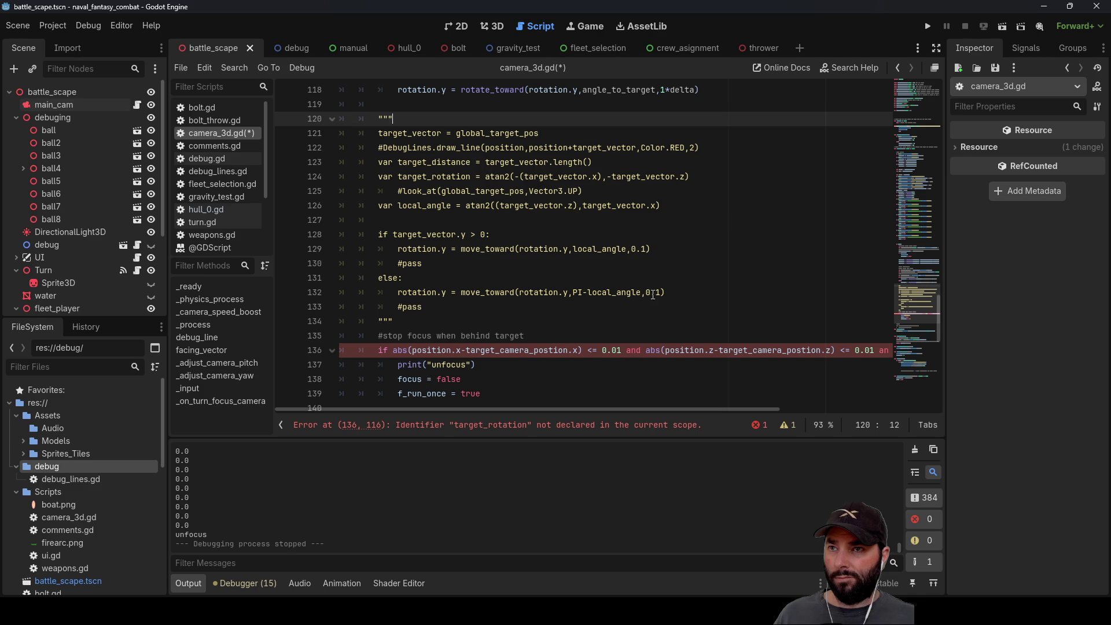
pyautogui.doubleClick(643, 249)
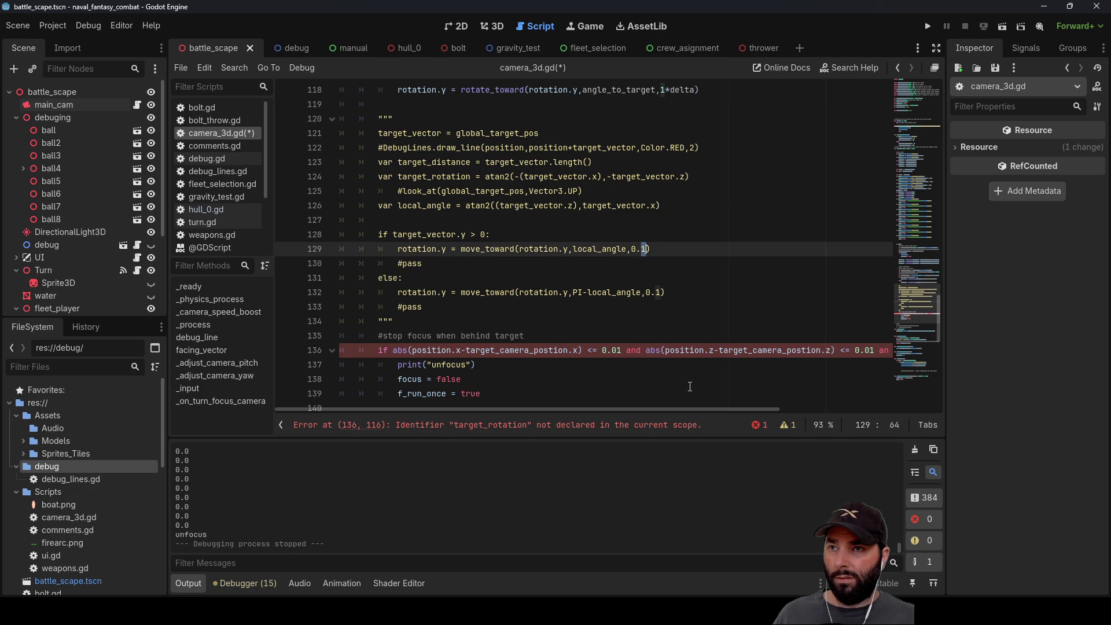
pyautogui.scroll(5, 690, 387)
pyautogui.click(664, 279)
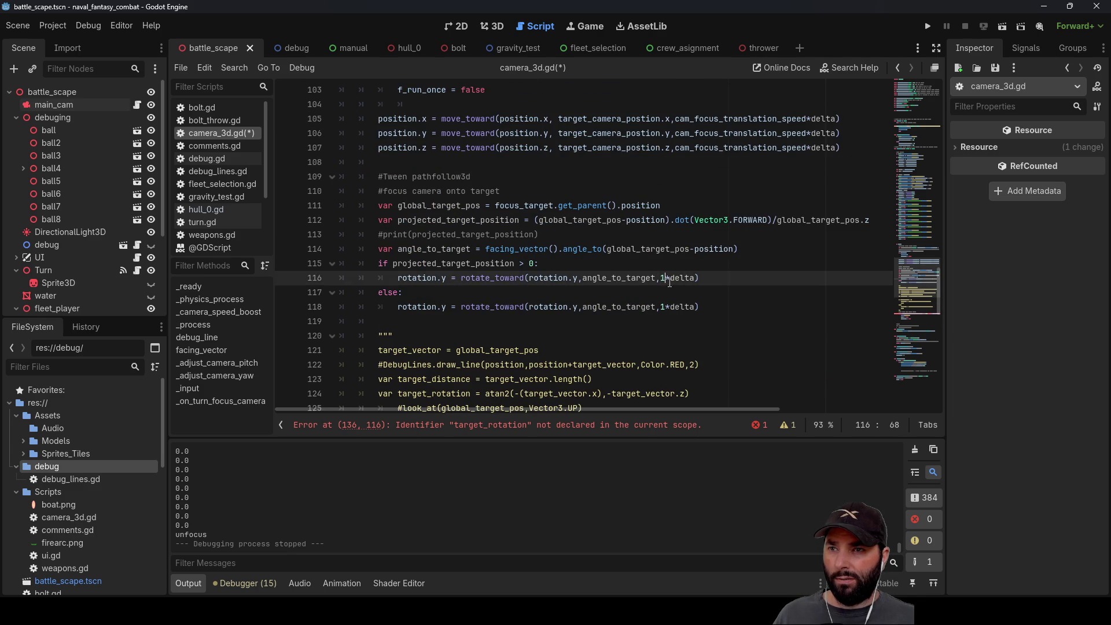
pyautogui.write('0')
pyautogui.press('Down')
pyautogui.press('Down')
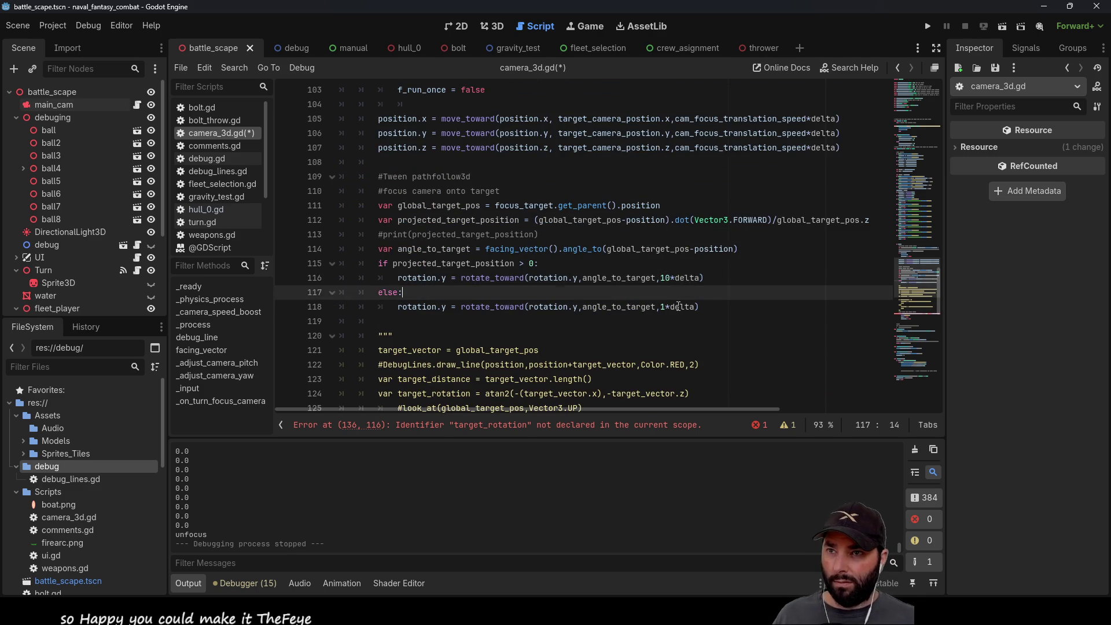
pyautogui.write('0')
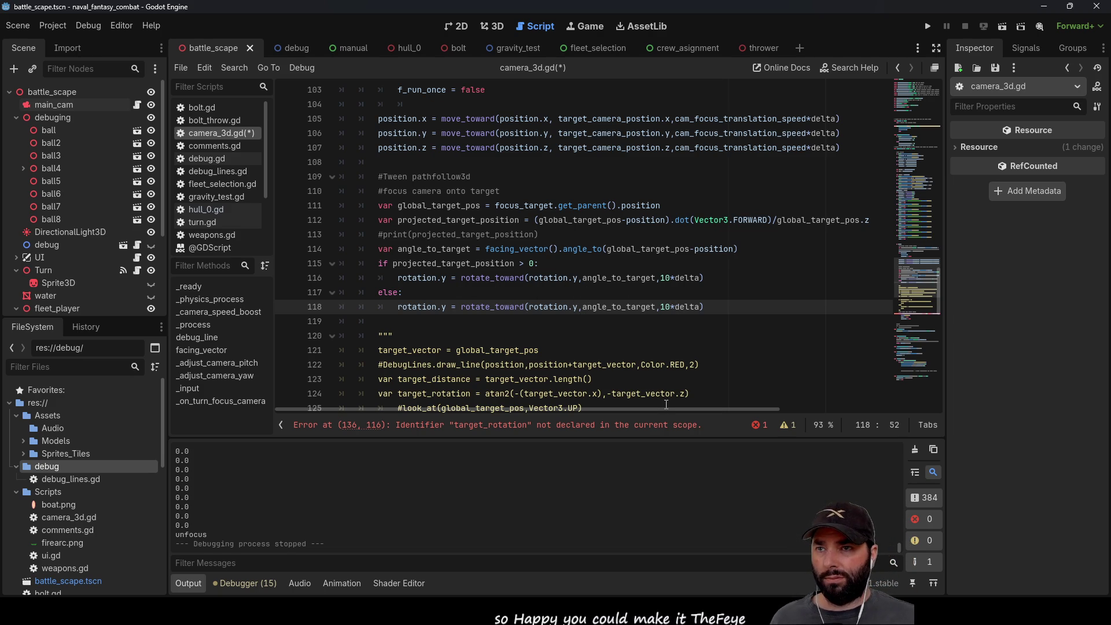
pyautogui.write('-')
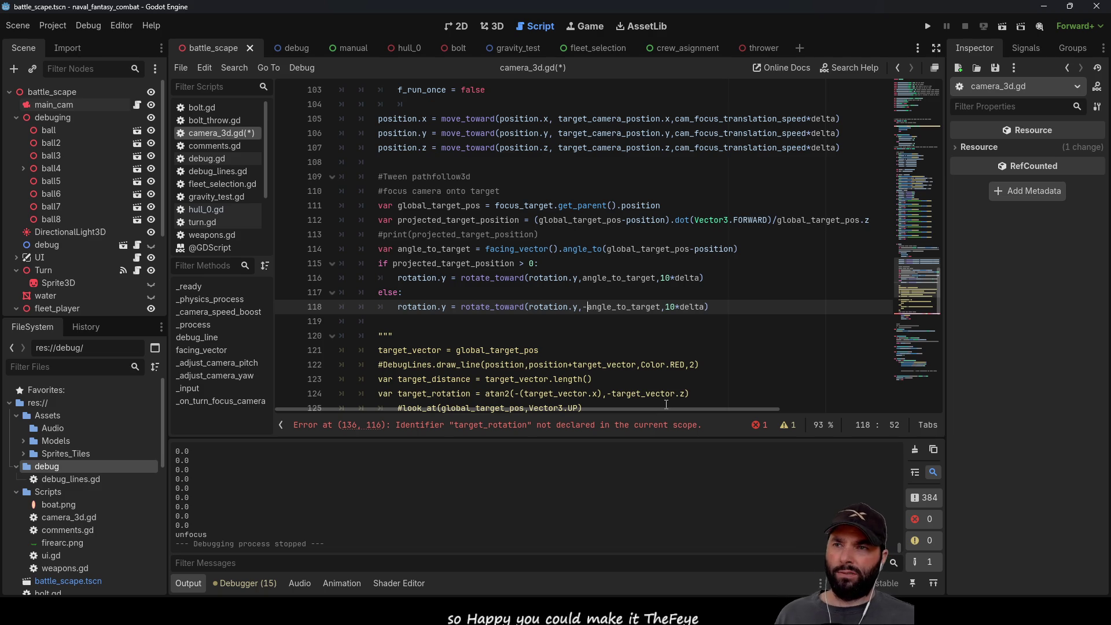
# Step: Put a minus sign before angle_to_target in the else branch's rotate_toward call
pyautogui.press('BackSpace')
pyautogui.press('Up')
pyautogui.press('Up')
pyautogui.press('Up')
pyautogui.press('Down')
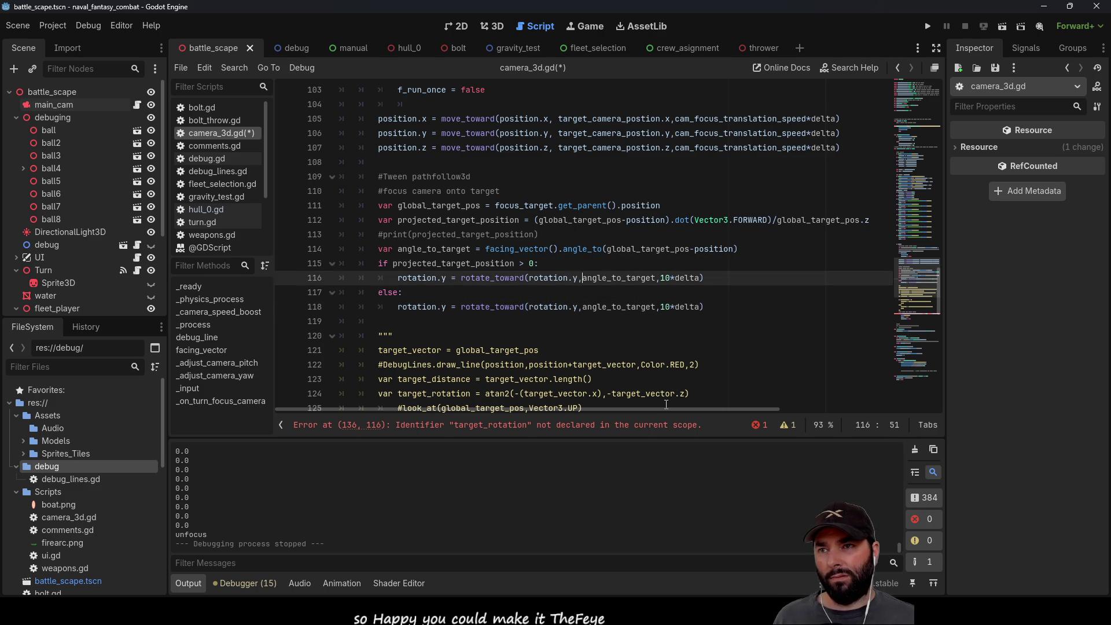
pyautogui.press('Down')
pyautogui.press('Down')
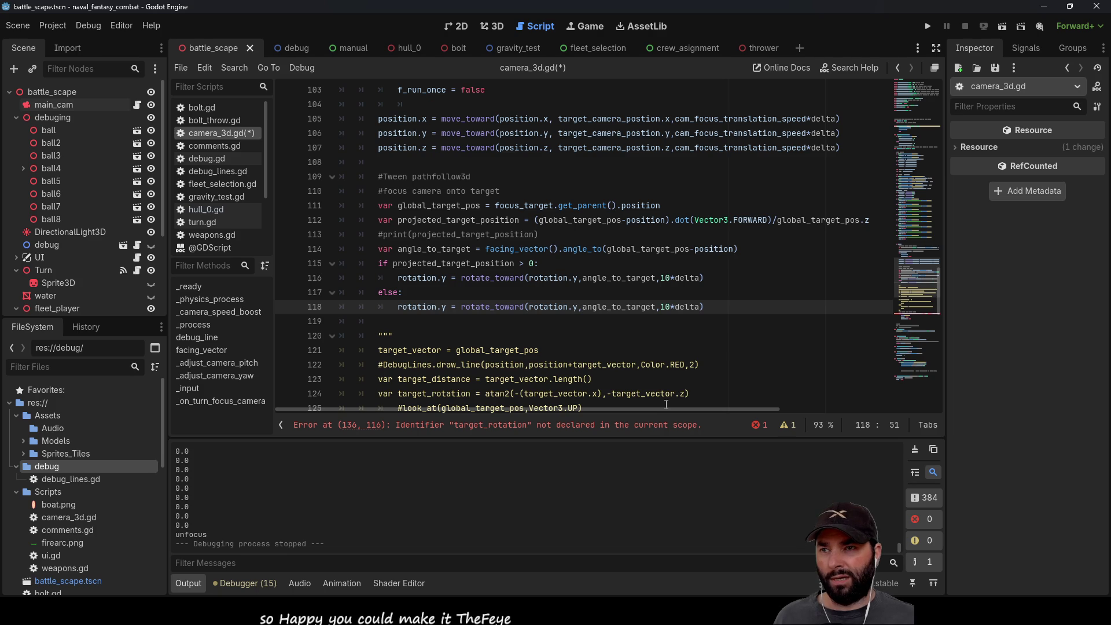
pyautogui.write('-')
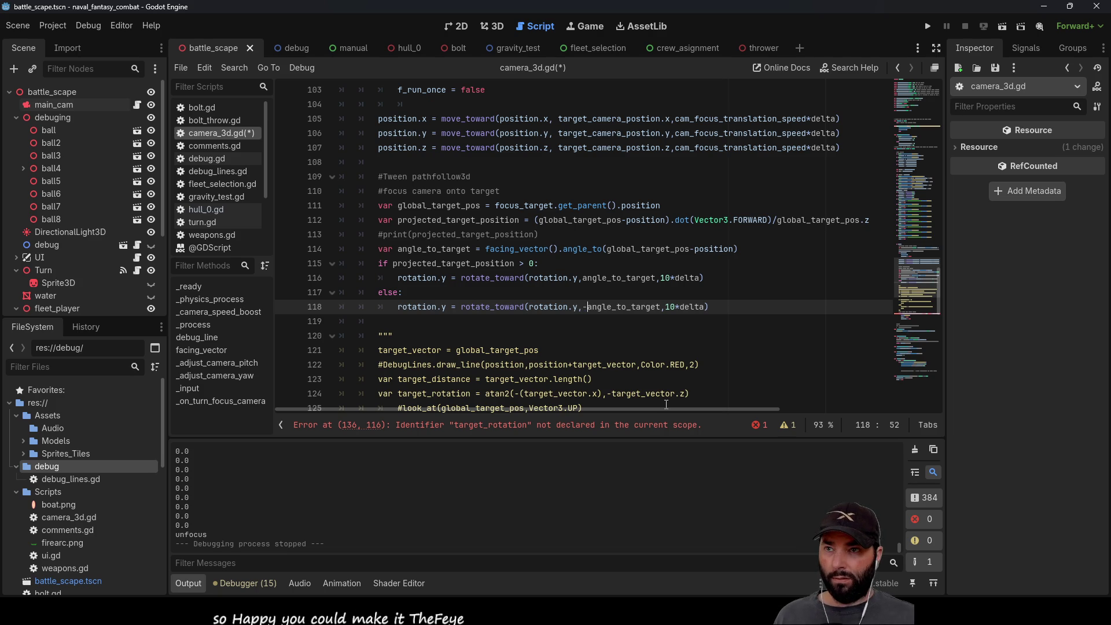
pyautogui.press('Up')
pyautogui.press('Down')
pyautogui.press('Up')
pyautogui.press('Up')
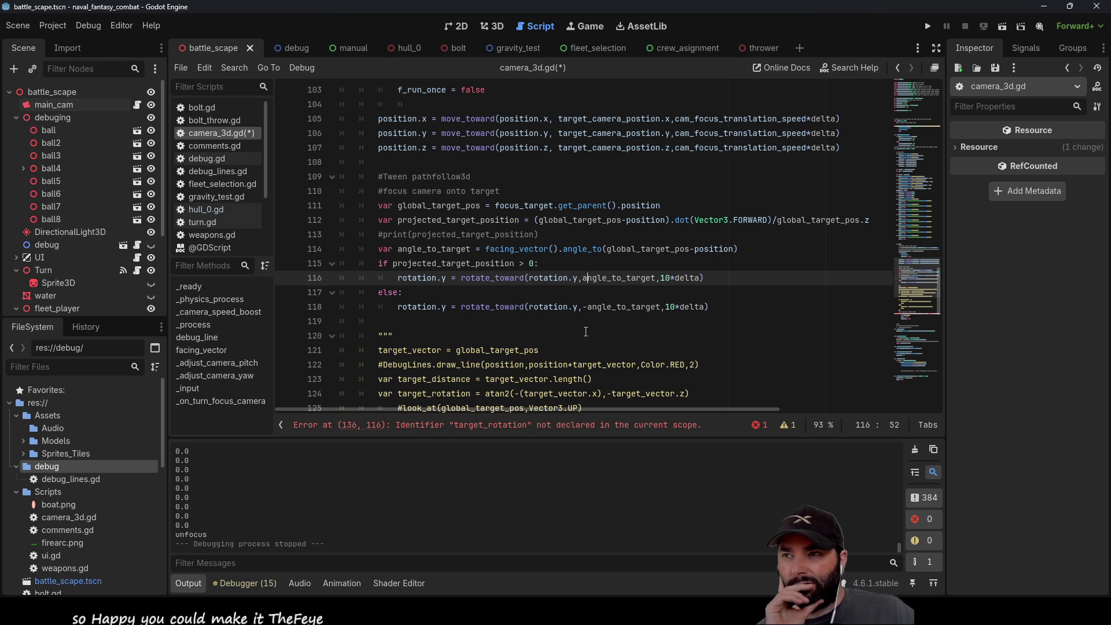
# Step: Replace target_rotation-rotation.y on line 136 with angle_to_target and launch the game
pyautogui.scroll(-7, 482, 299)
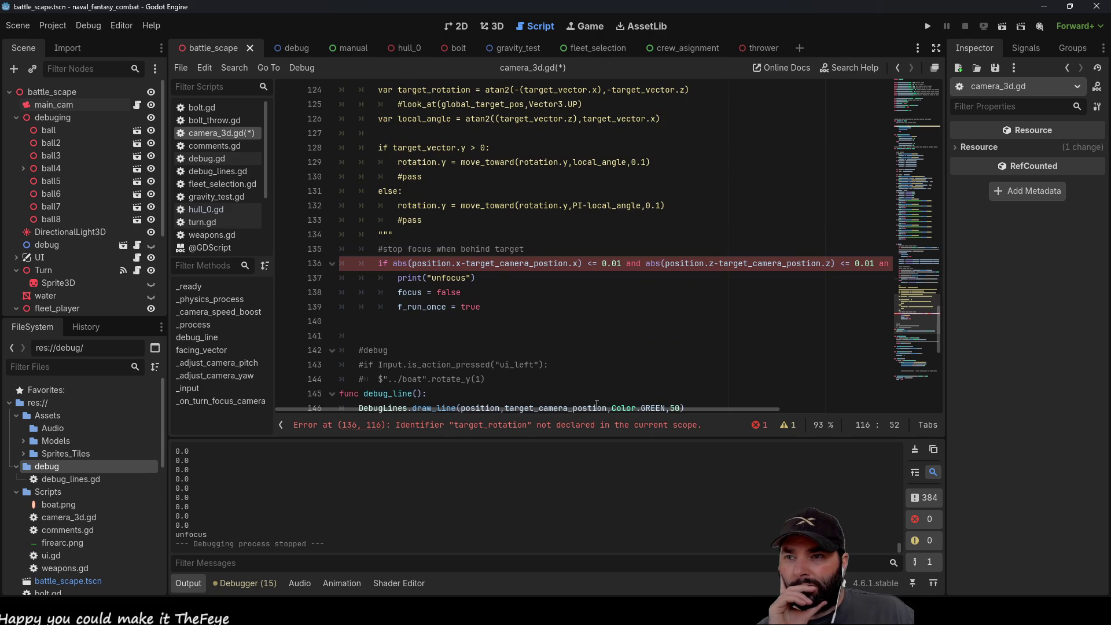
pyautogui.scroll(5, 558, 300)
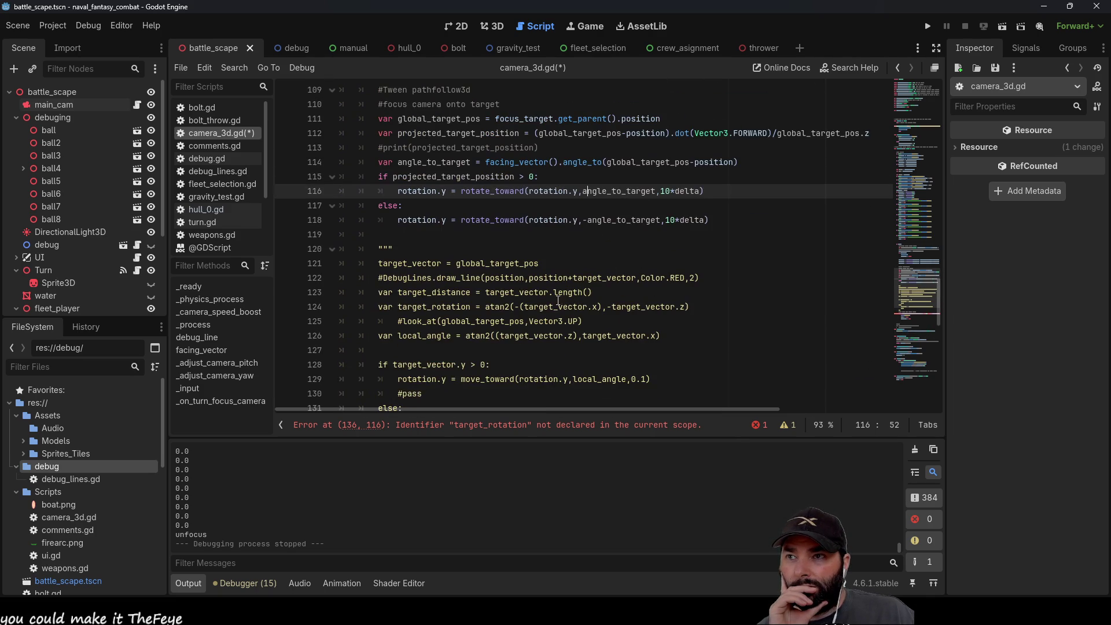
pyautogui.doubleClick(612, 191)
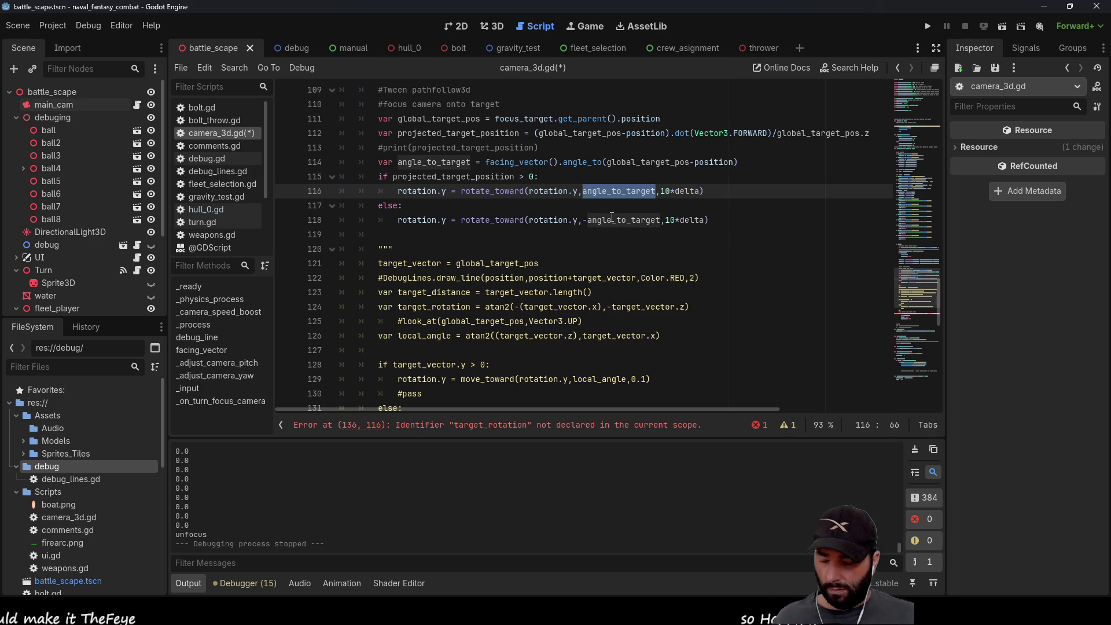
pyautogui.scroll(-6, 649, 331)
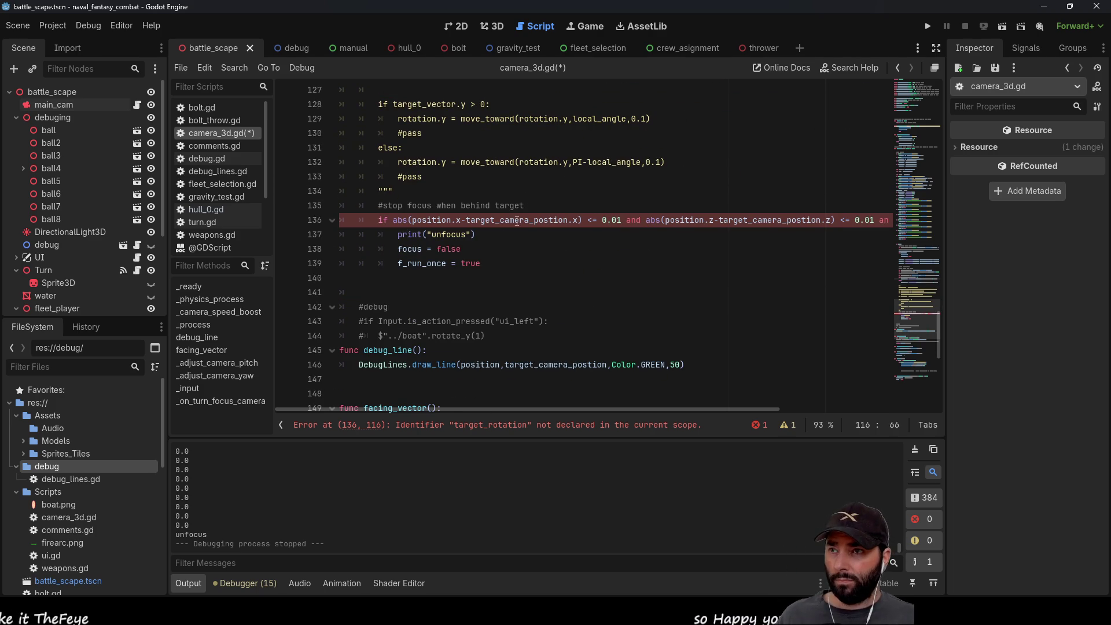
pyautogui.moveTo(667, 410); pyautogui.dragTo(830, 408)
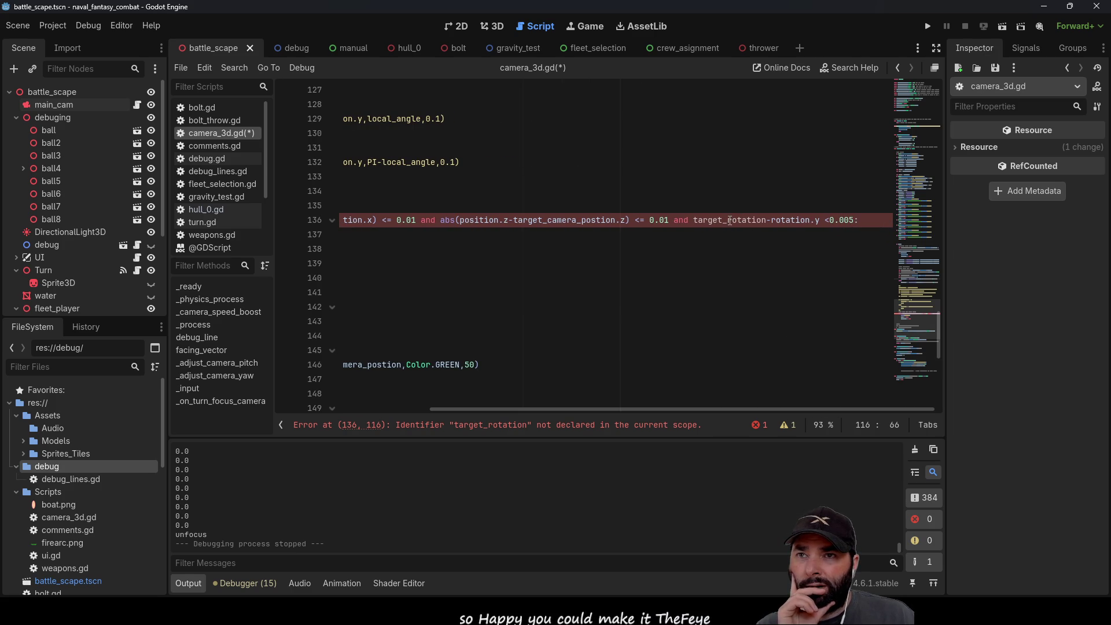
pyautogui.moveTo(820, 221); pyautogui.dragTo(693, 221)
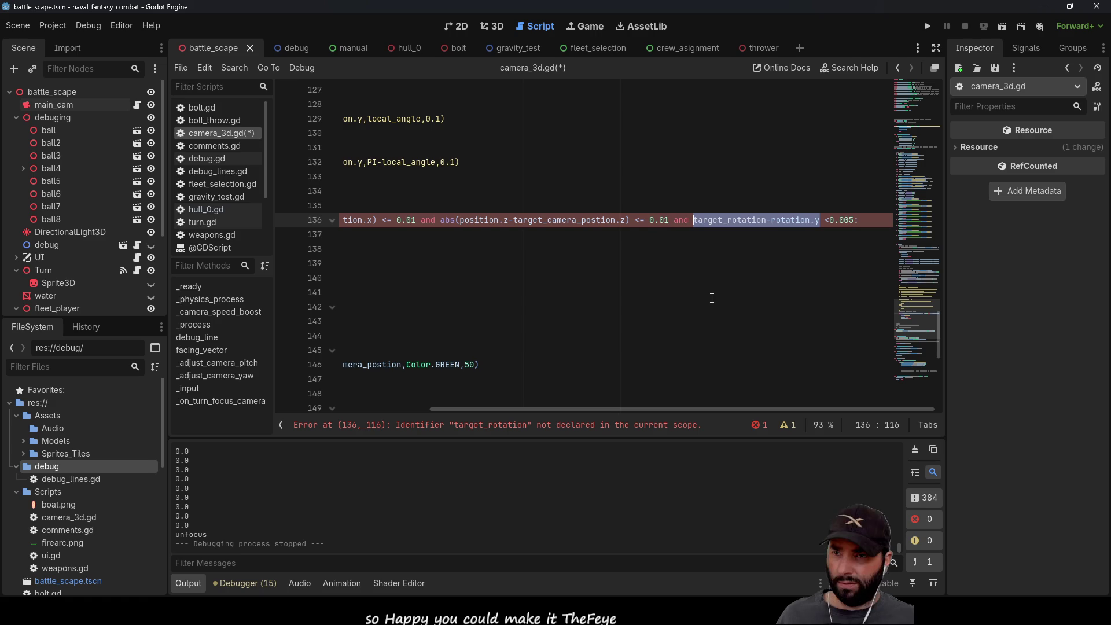
pyautogui.write('angle_to_target')
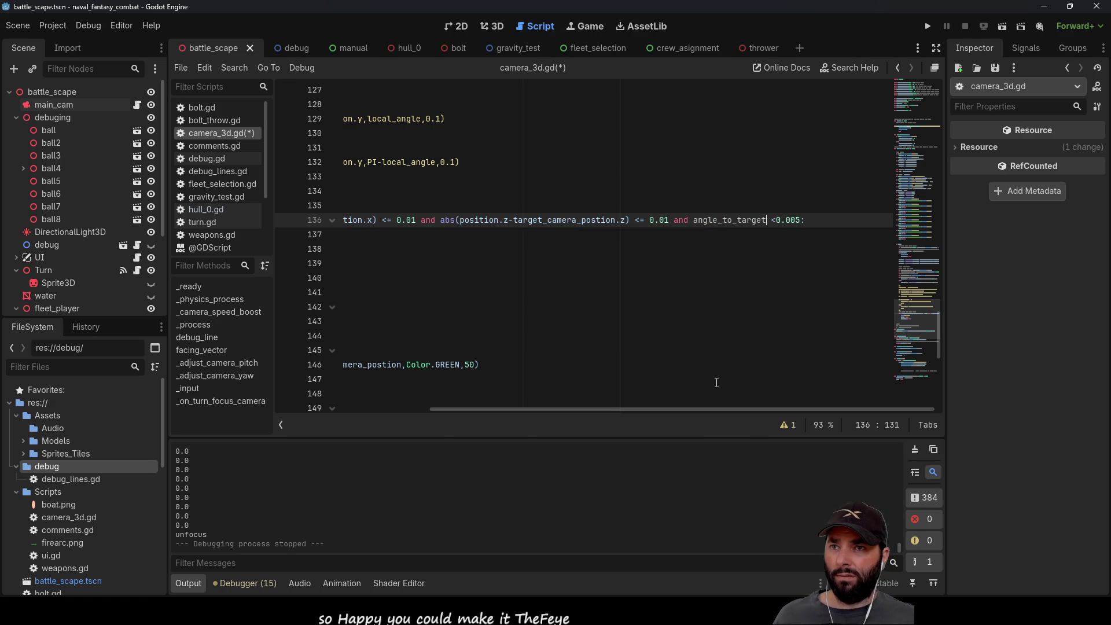
pyautogui.moveTo(700, 407)
pyautogui.mouseDown()
pyautogui.moveTo(552, 399)
pyautogui.moveTo(744, 397)
pyautogui.moveTo(494, 397)
pyautogui.mouseUp()
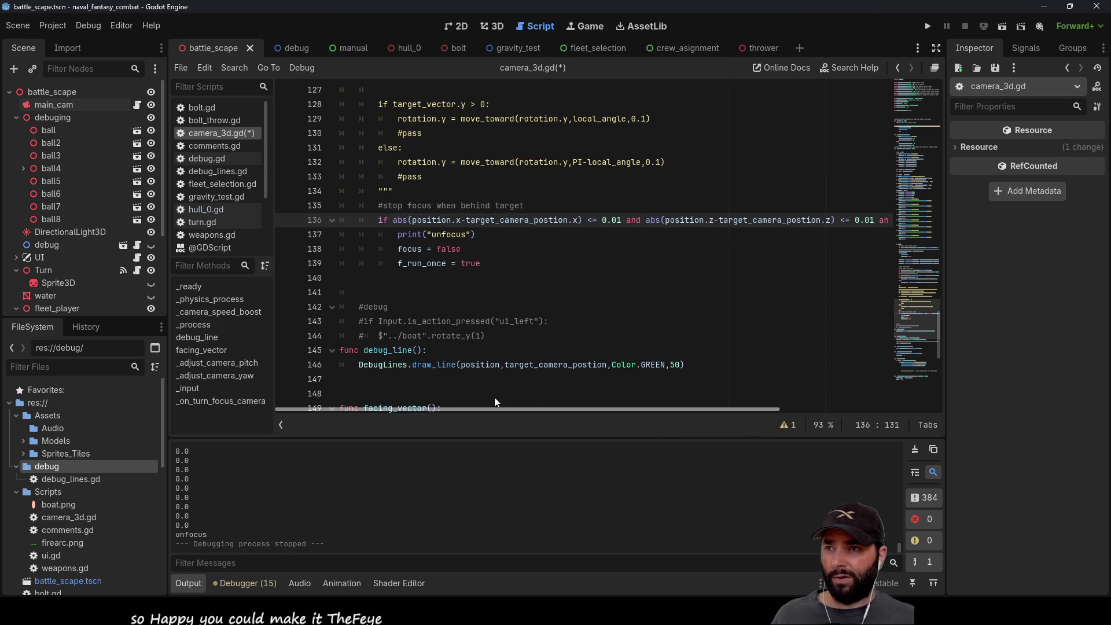
pyautogui.click(928, 26)
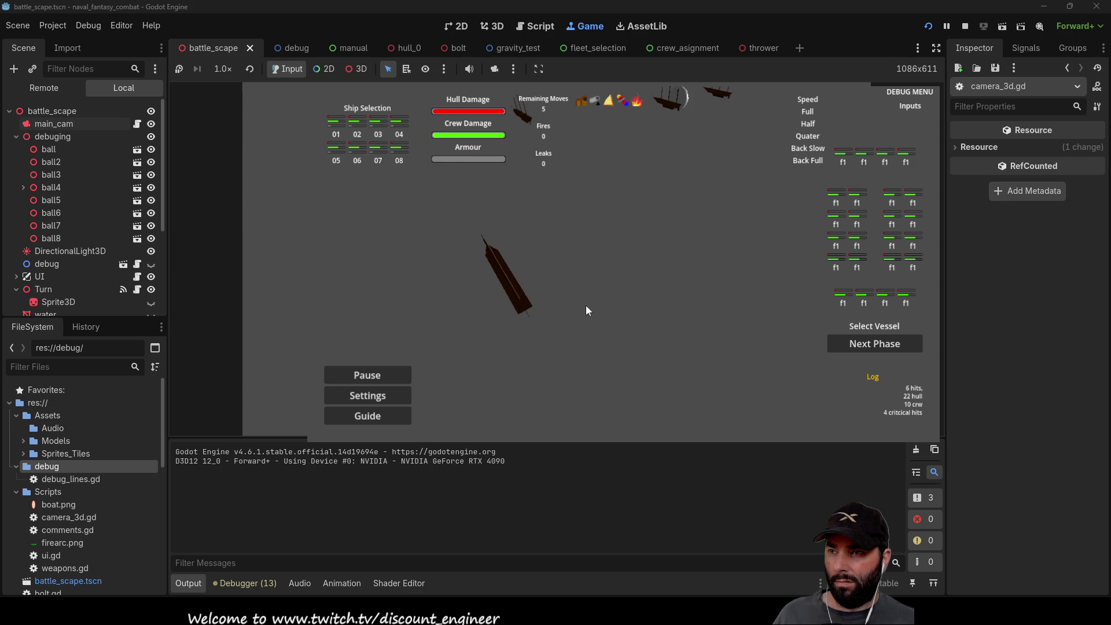
# Step: Stop the naval battle test run after watching the reworked camera focus
pyautogui.click(965, 27)
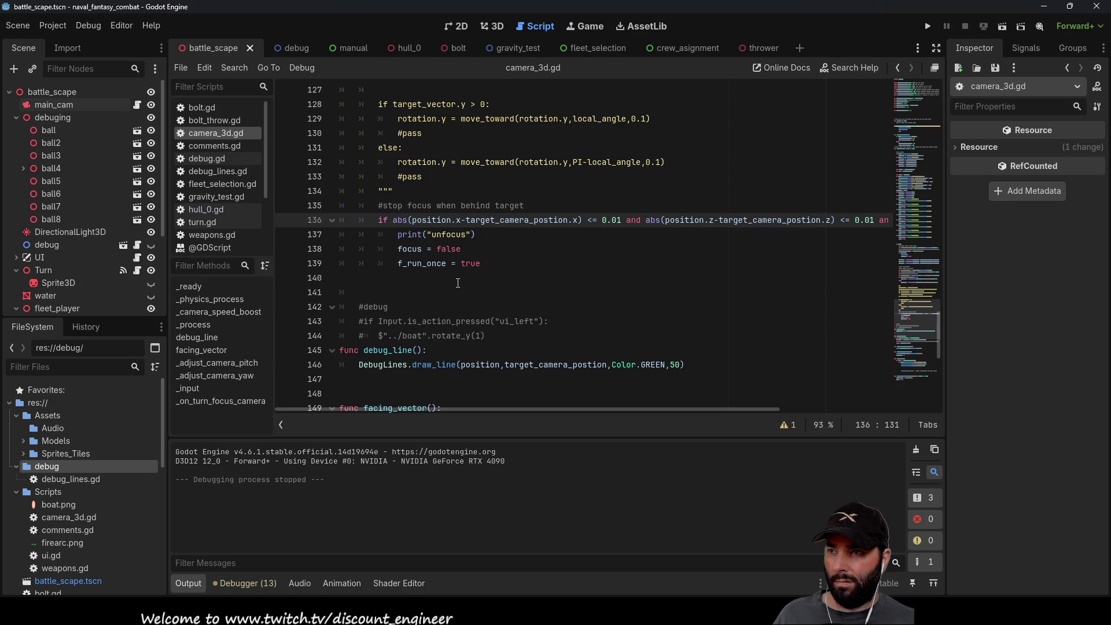
# Step: Add print(angle_to_target) above the projected_target_position check and relaunch the game
pyautogui.click(457, 281)
pyautogui.scroll(6, 504, 293)
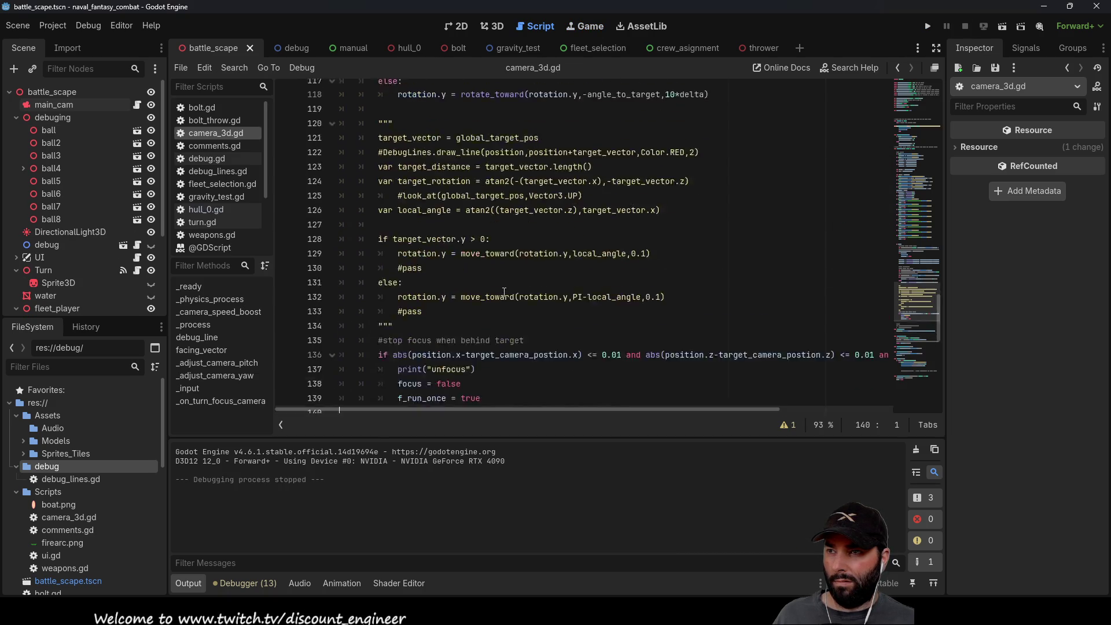
pyautogui.scroll(2, 391, 237)
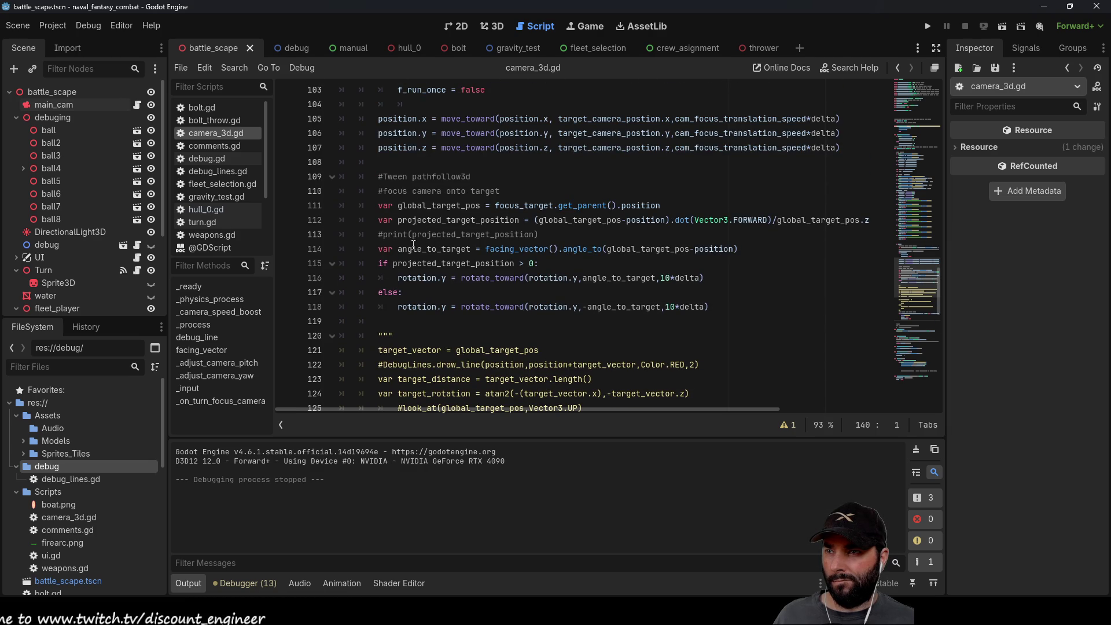
pyautogui.click(379, 263)
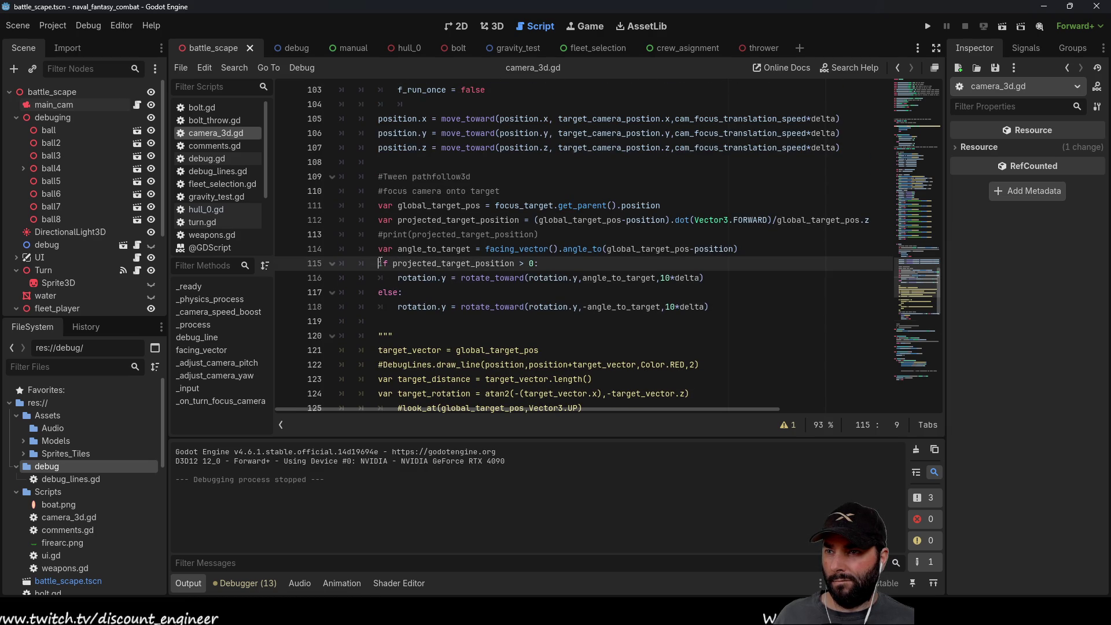
pyautogui.press('Return')
pyautogui.press('Up')
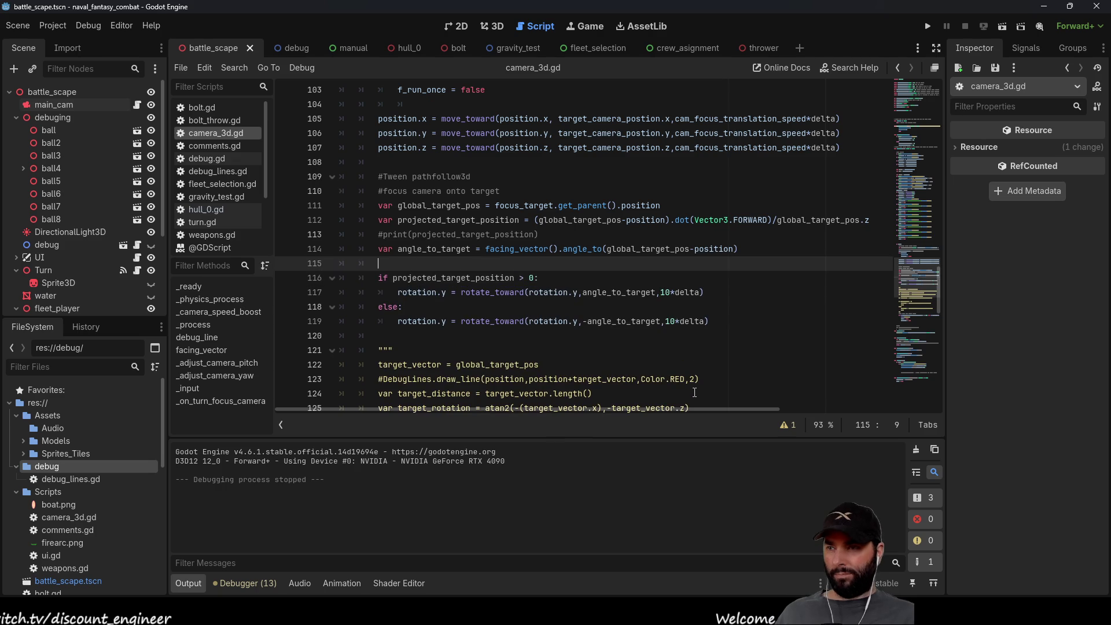
pyautogui.write('()')
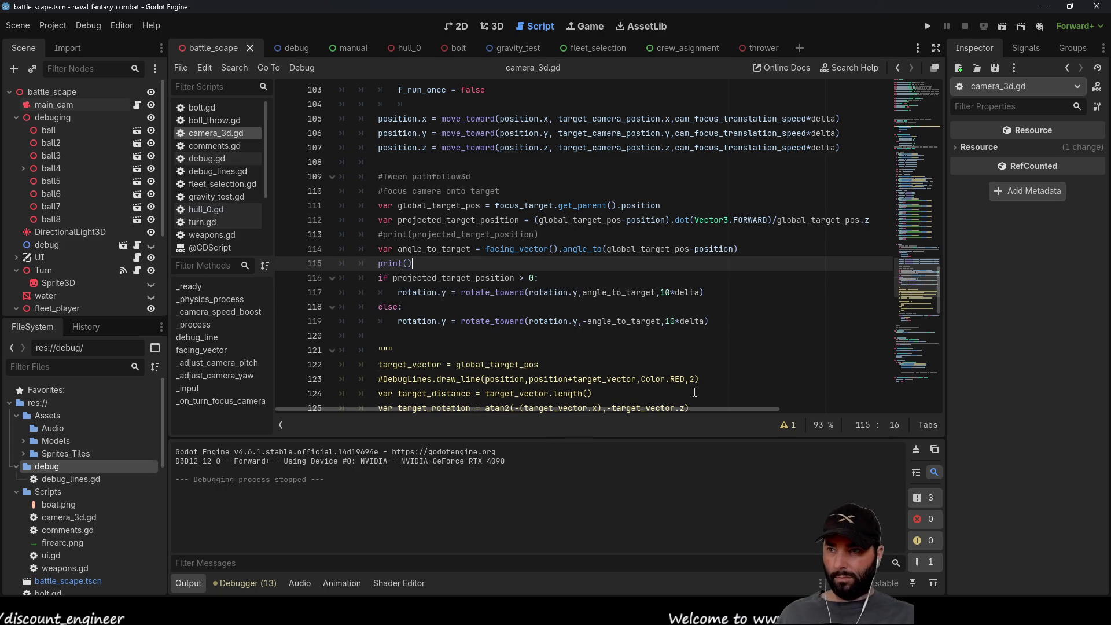
pyautogui.doubleClick(432, 249)
pyautogui.hotkey('ctrl', 'c')
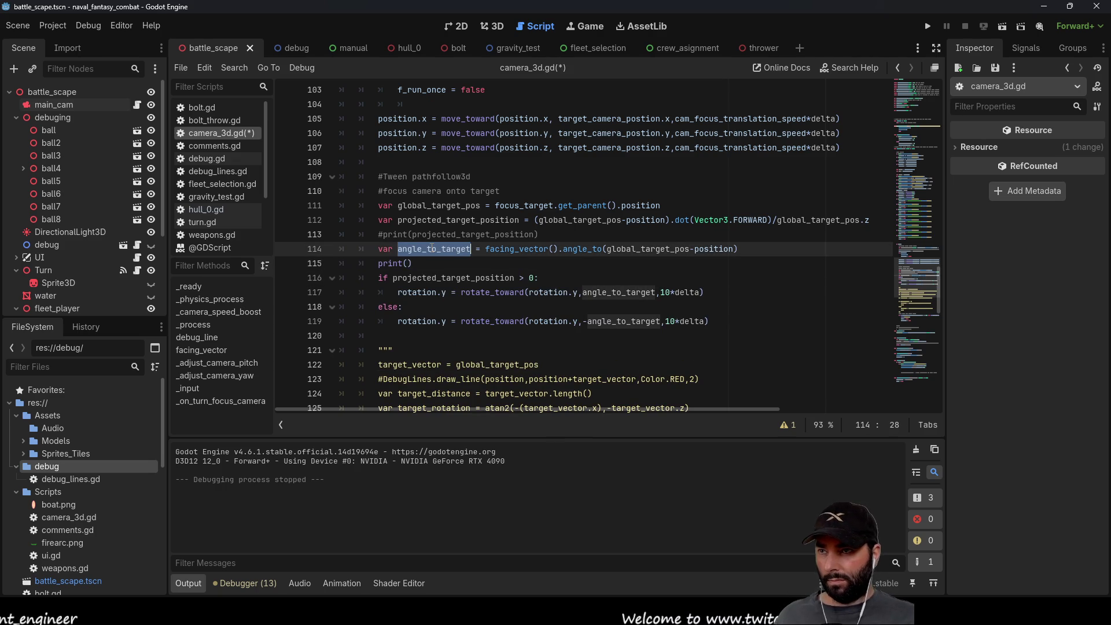
pyautogui.click(408, 263)
pyautogui.hotkey('ctrl', 'v')
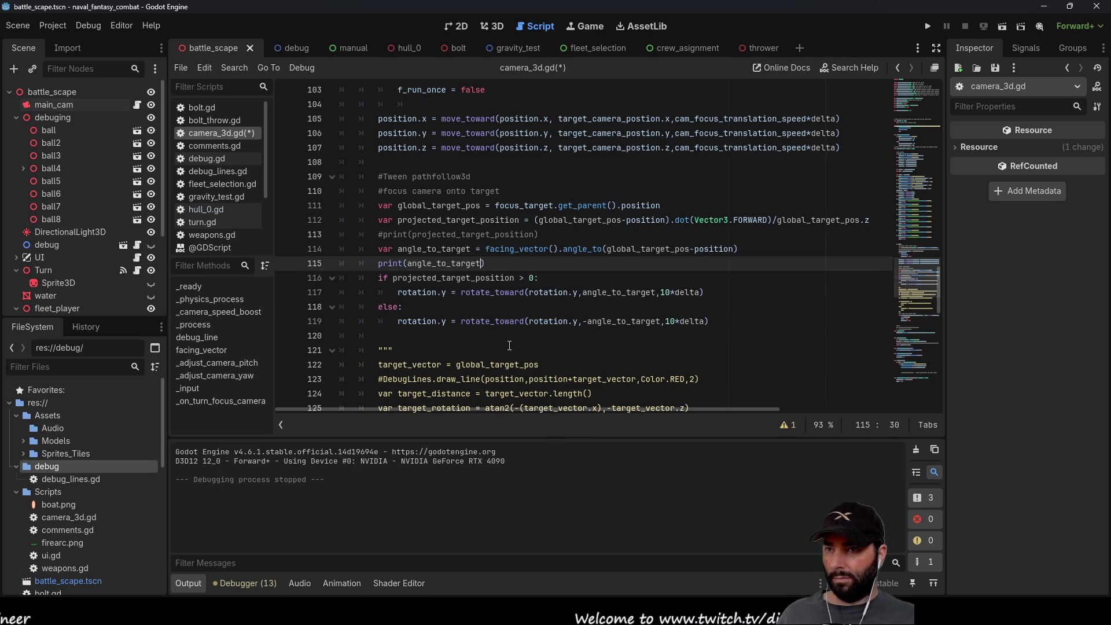
pyautogui.click(927, 26)
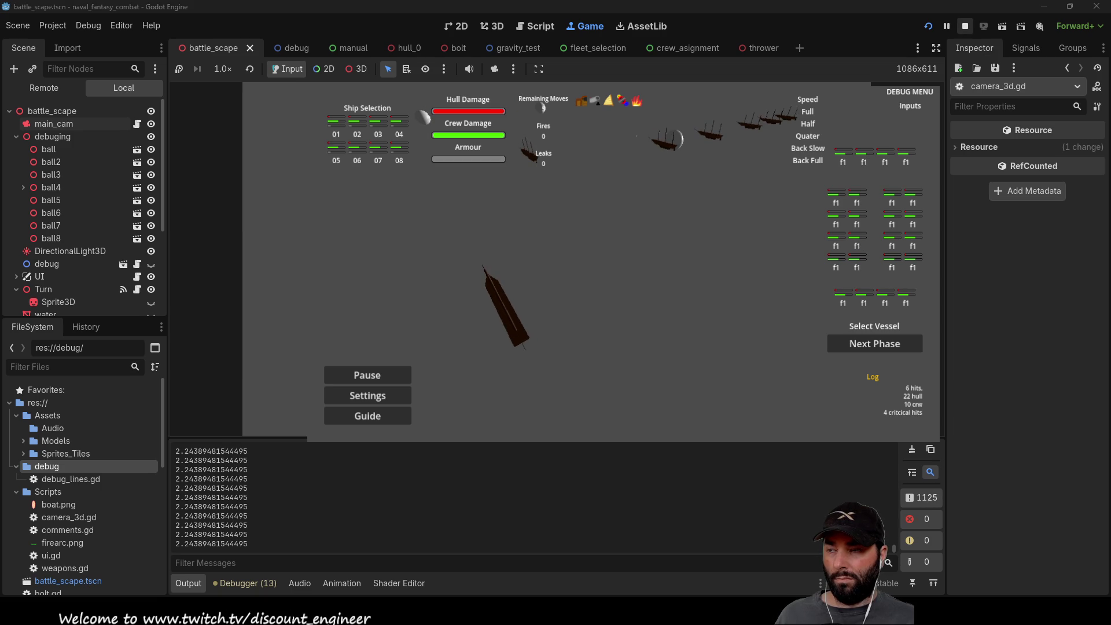
# Step: Stop the game once the output shows angle_to_target values like 2.24389481544495
pyautogui.click(964, 26)
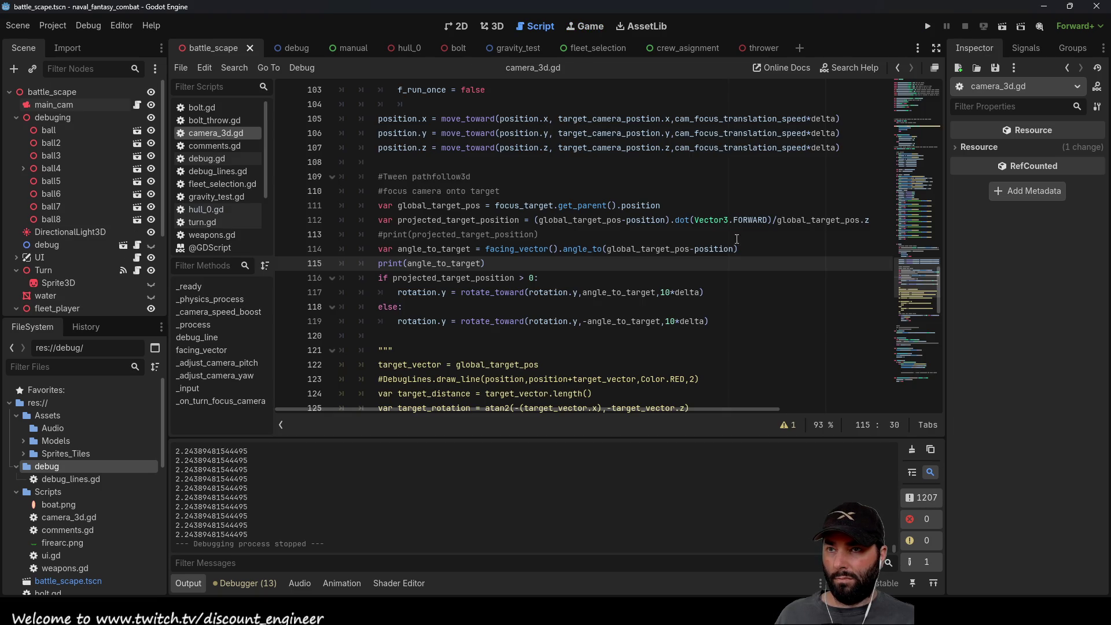
# Step: Rewrite the 0.005 angle threshold on line 137 as '< 0.1 or > 2*pi-0.1'
pyautogui.scroll(-6, 647, 289)
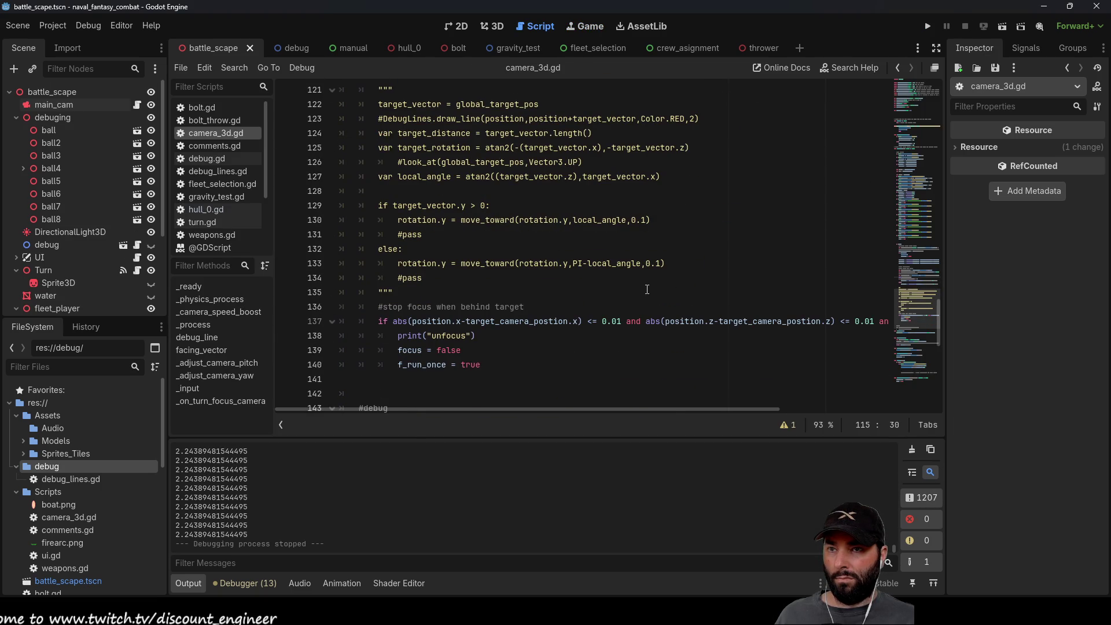
pyautogui.moveTo(692, 408); pyautogui.dragTo(844, 407)
pyautogui.click(789, 321)
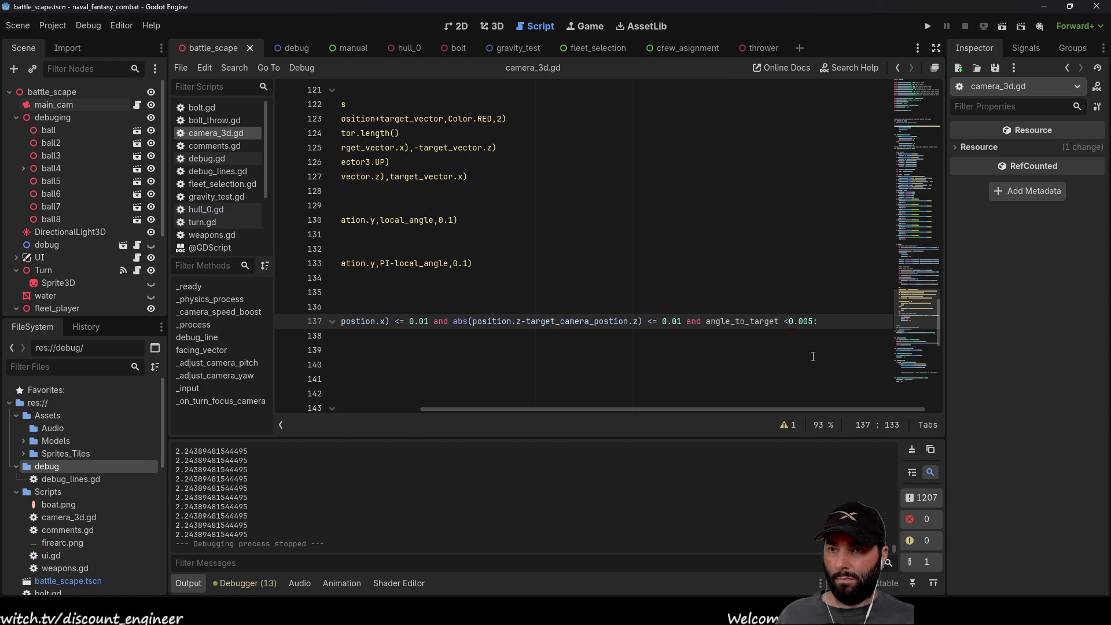
pyautogui.click(813, 321)
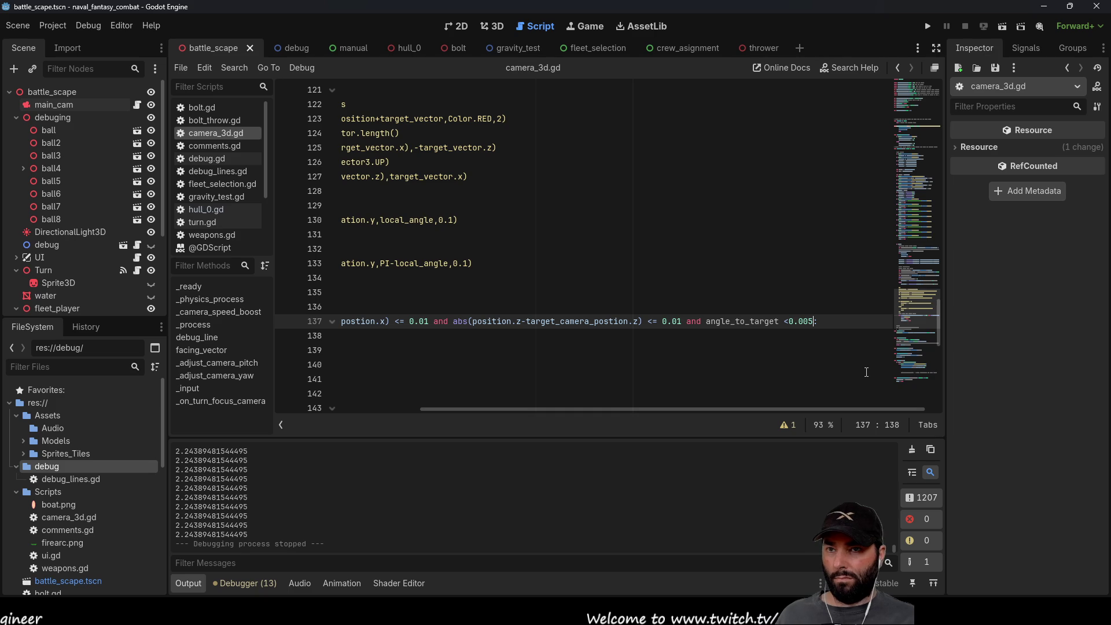
pyautogui.press('Left')
pyautogui.press('BackSpace')
pyautogui.press('BackSpace')
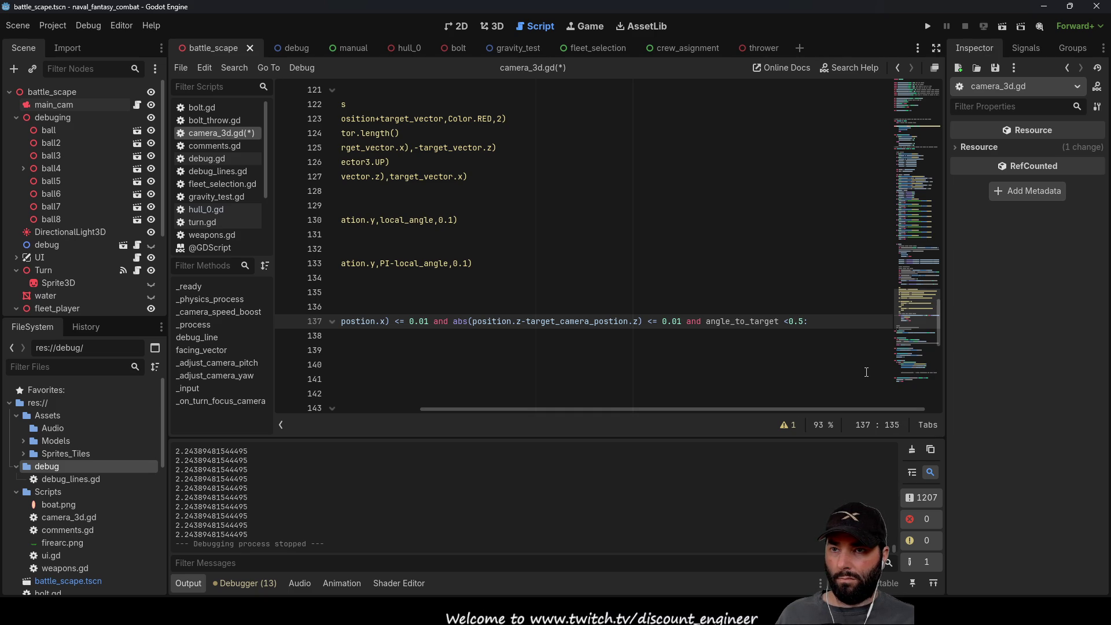
pyautogui.press('Left')
pyautogui.press('Left')
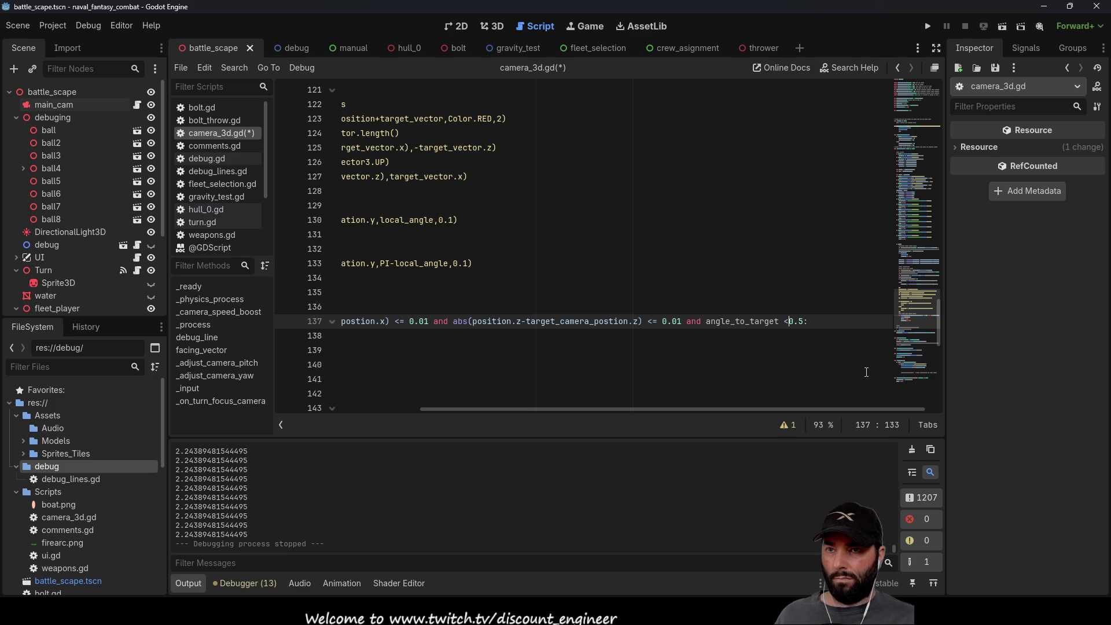
pyautogui.press('BackSpace')
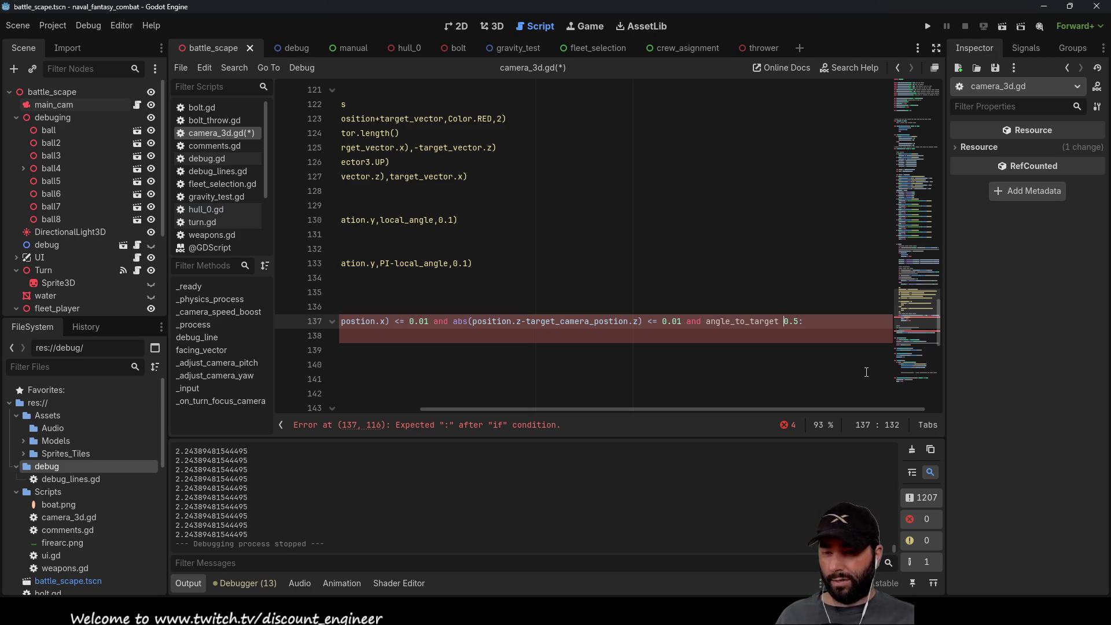
pyautogui.write('<')
pyautogui.press('Right')
pyautogui.press('Right')
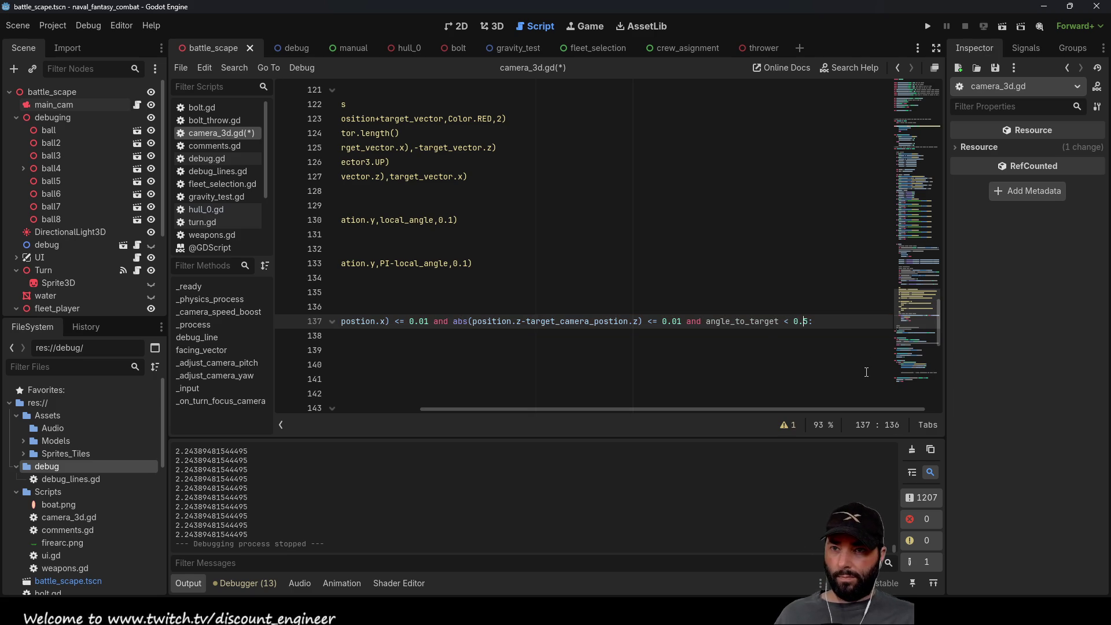
pyautogui.press('Delete')
pyautogui.write('1')
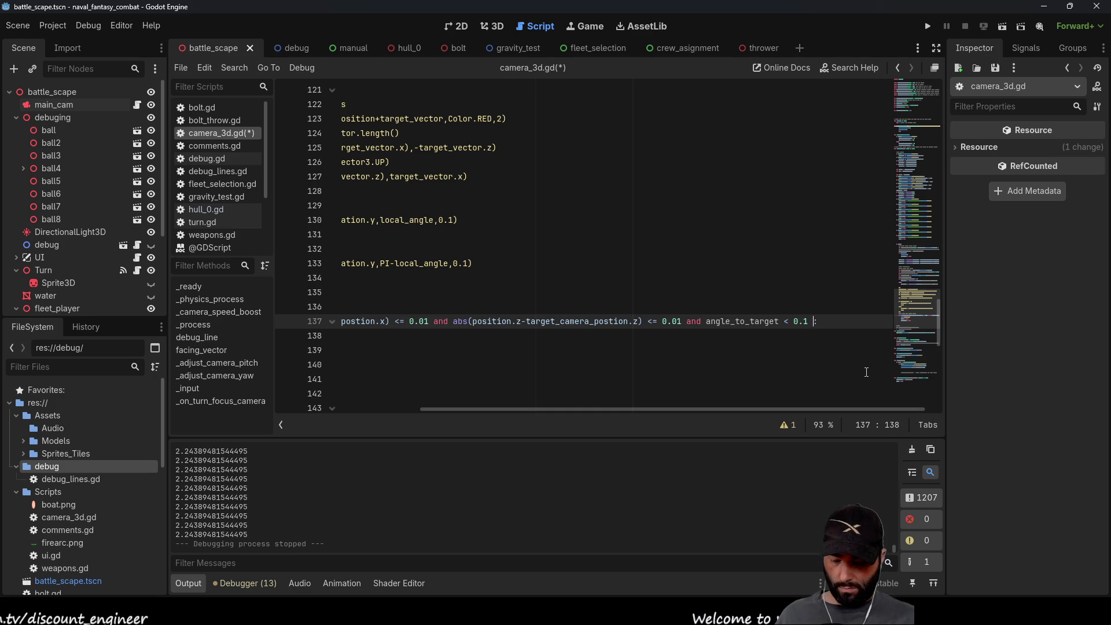
pyautogui.write(' or ')
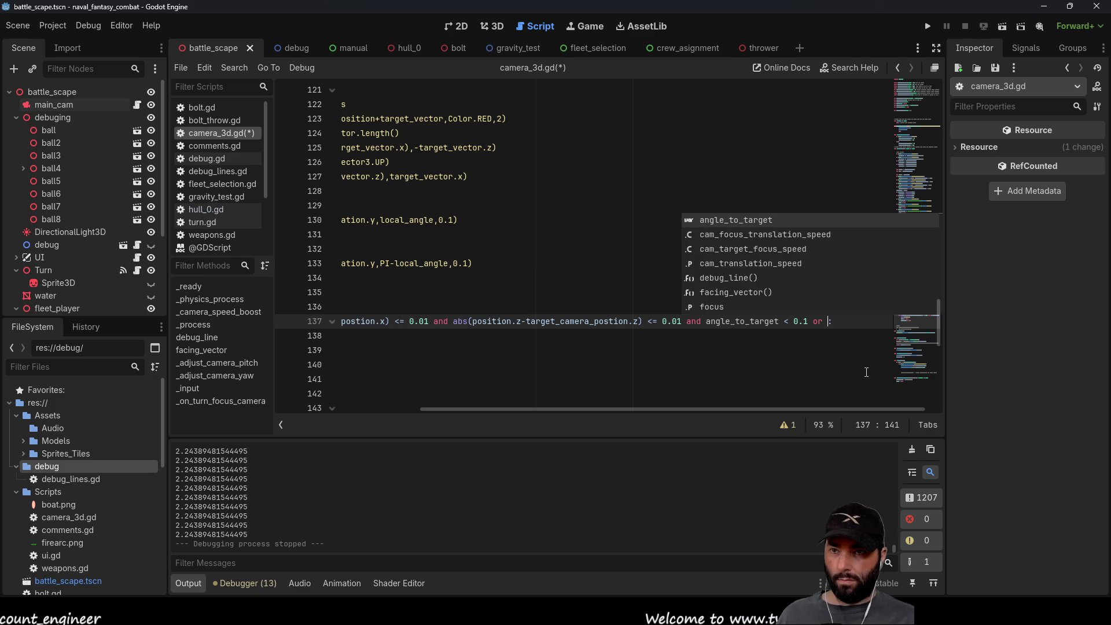
pyautogui.write('> ')
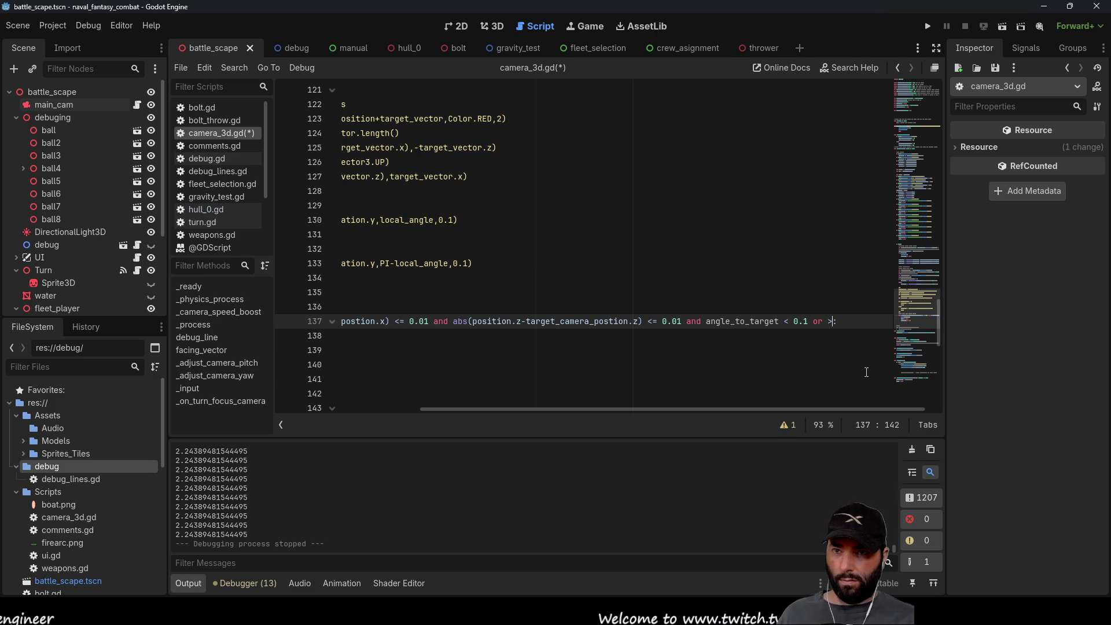
pyautogui.write('2')
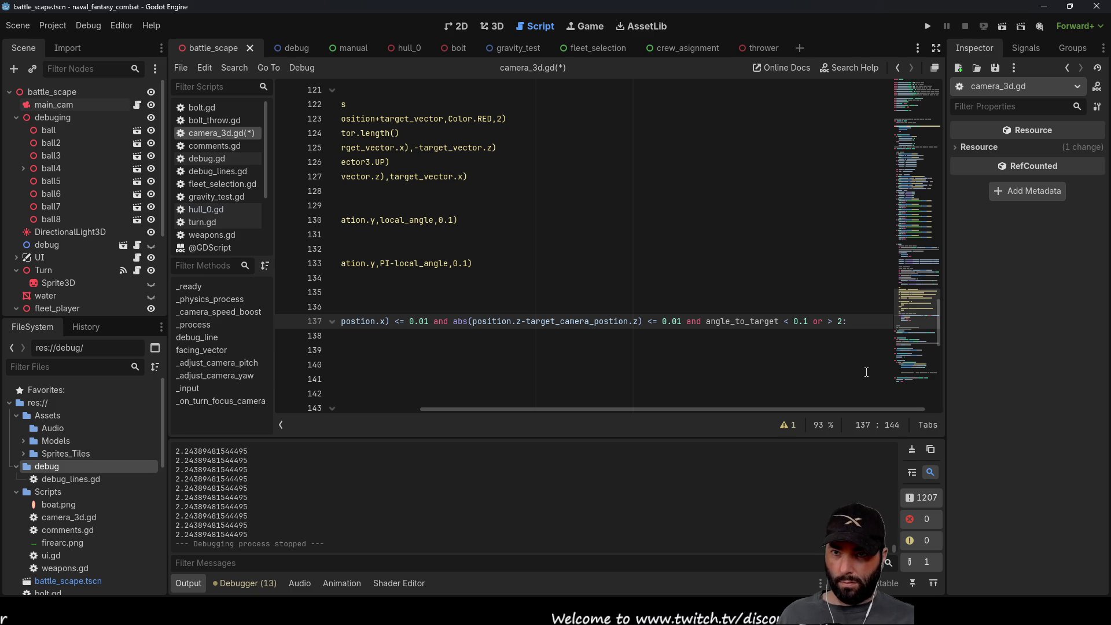
pyautogui.write('*pi-')
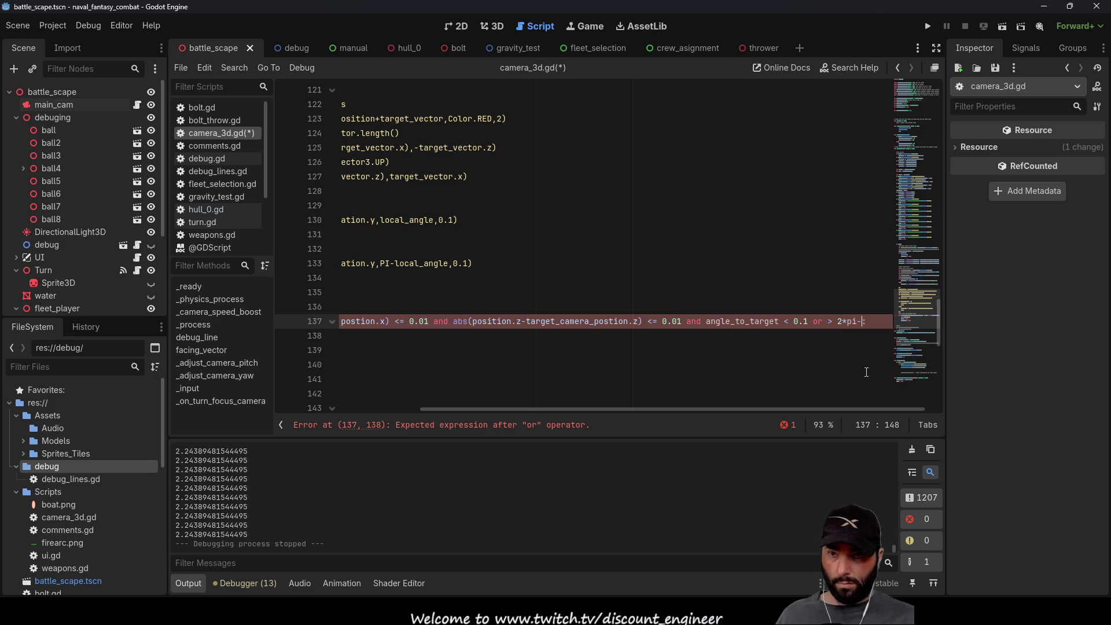
pyautogui.write('0.1')
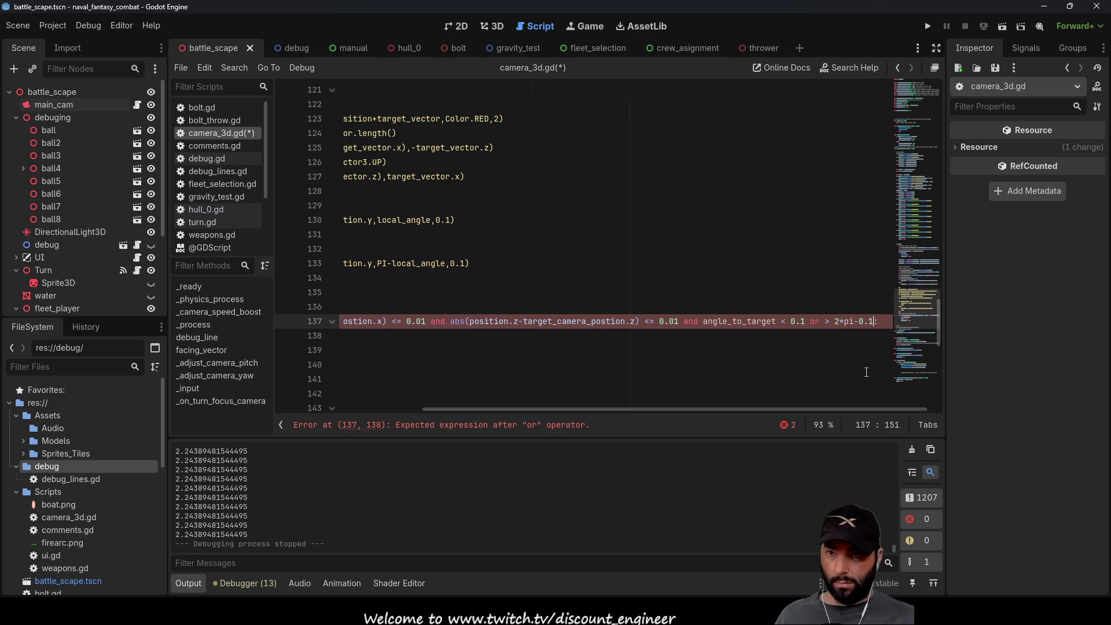
# Step: Change pi to PI and wrap the upper bound as (2*PI-0.1)
pyautogui.press('Left')
pyautogui.press('Left')
pyautogui.press('Left')
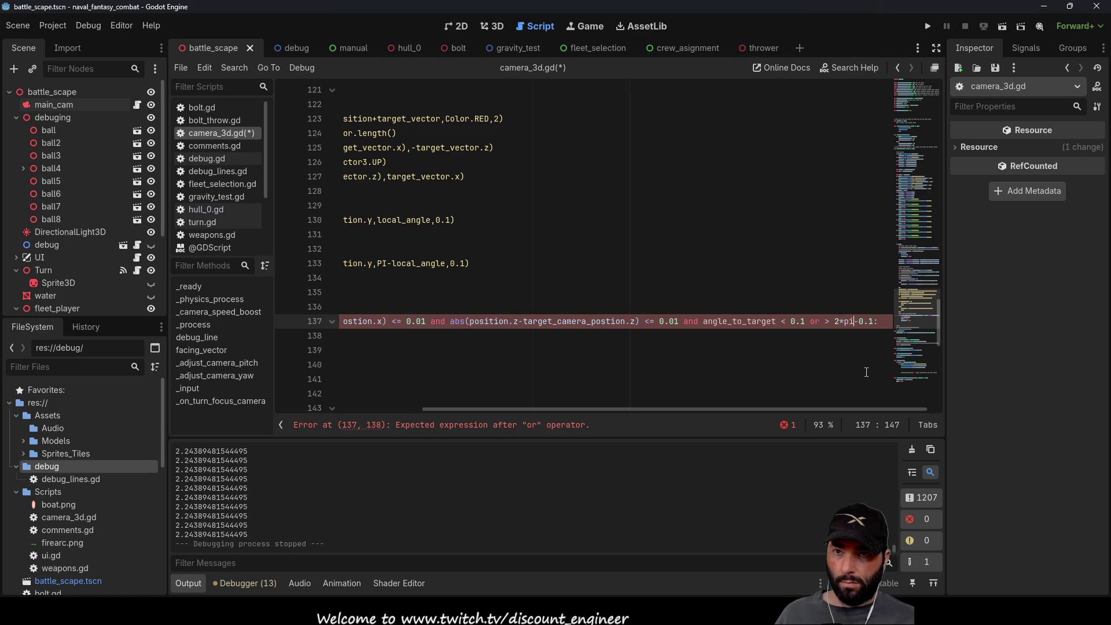
pyautogui.press('BackSpace')
pyautogui.press('Delete')
pyautogui.write('PI')
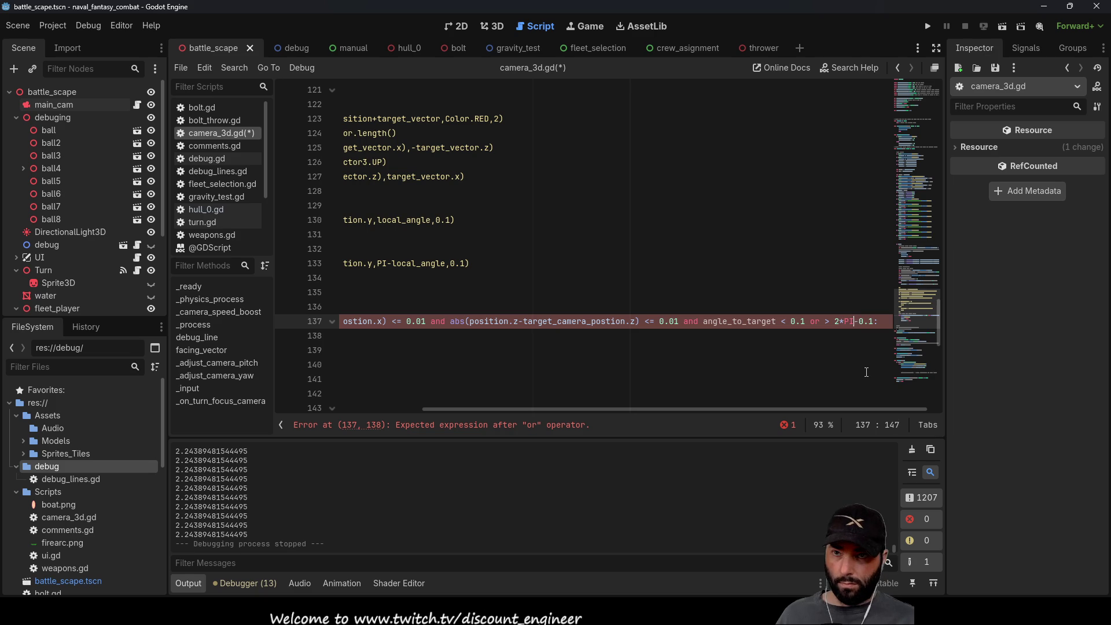
pyautogui.press('Left')
pyautogui.press('Left')
pyautogui.press('Left')
pyautogui.write('(')
pyautogui.press('Right')
pyautogui.press('Right')
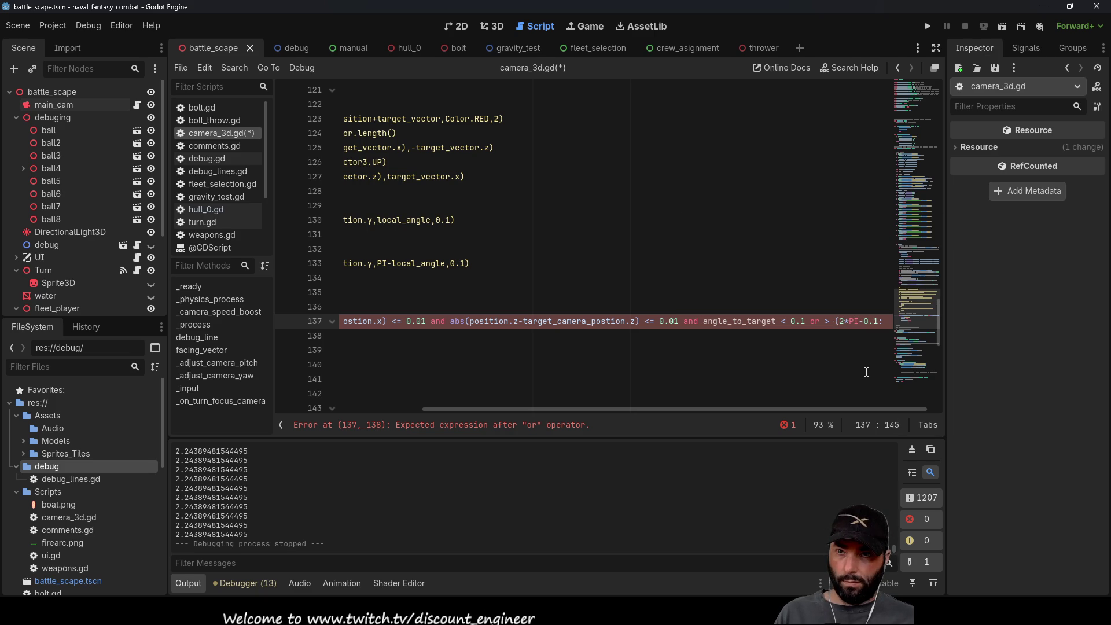
pyautogui.press('Right')
pyautogui.press('Right')
pyautogui.press('Right')
pyautogui.write(')')
pyautogui.press('Left')
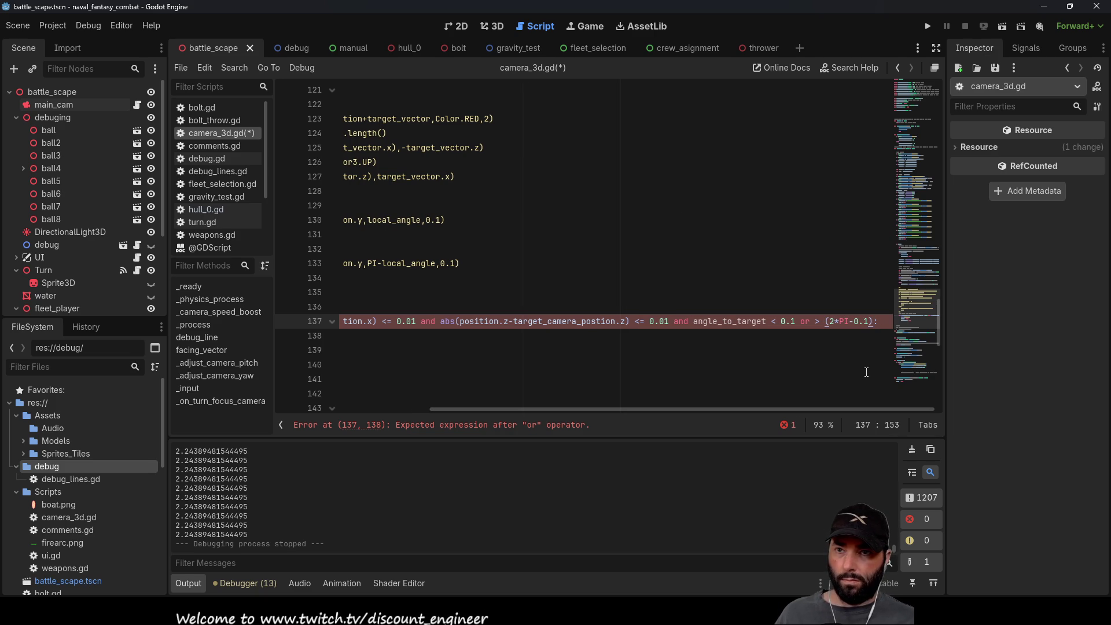
# Step: Add angle_to_target after the 'or' and group both angle checks in parentheses
pyautogui.press('Left')
pyautogui.press('Left')
pyautogui.press('Left')
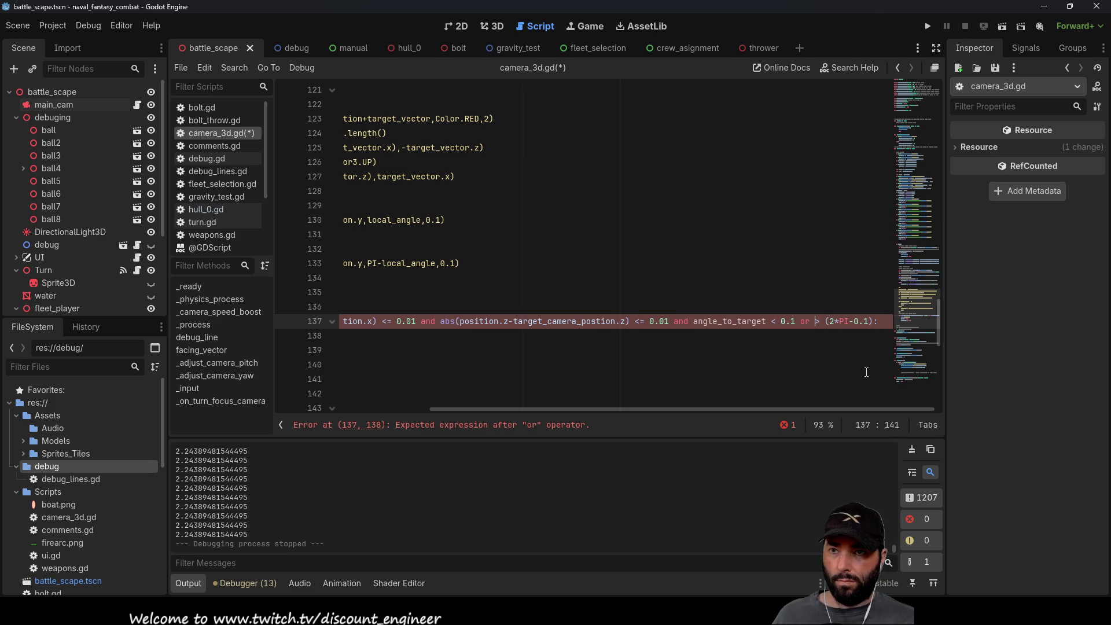
pyautogui.press('Right')
pyautogui.hotkey('shift', 'Left')
pyautogui.hotkey('shift', 'Left')
pyautogui.hotkey('shift', 'Left')
pyautogui.hotkey('ctrl', 'c')
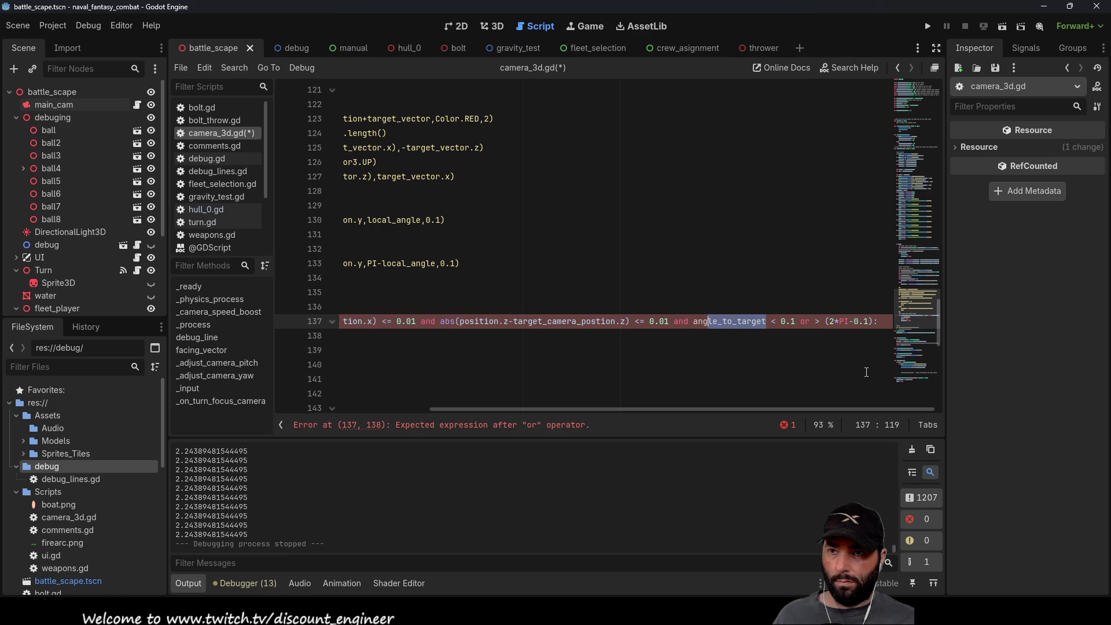
pyautogui.press('Right')
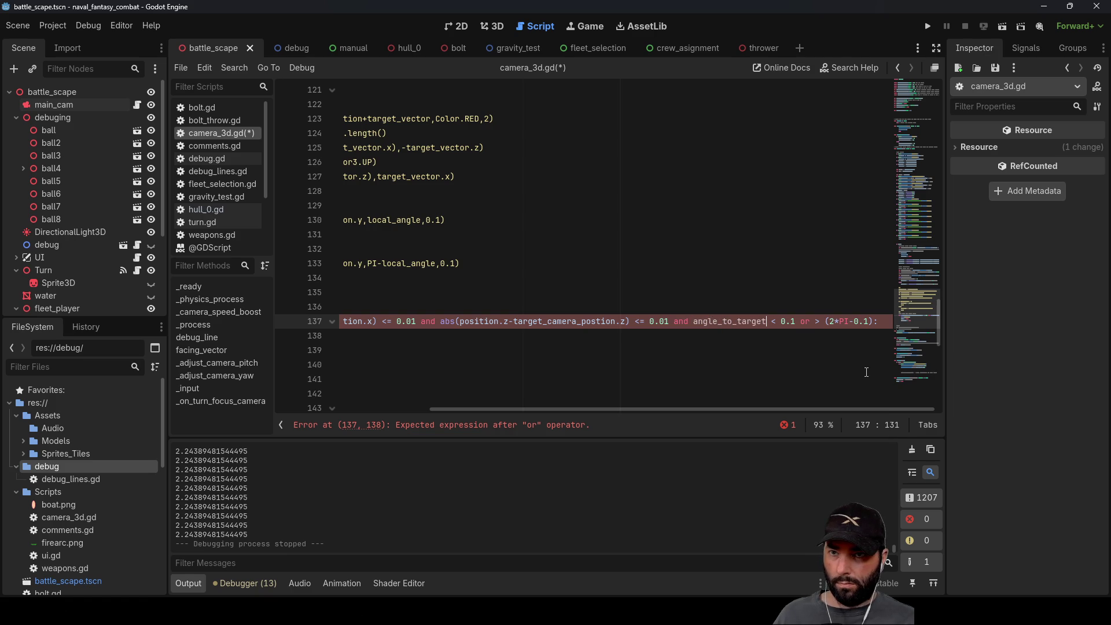
pyautogui.hotkey('ctrl', 'v')
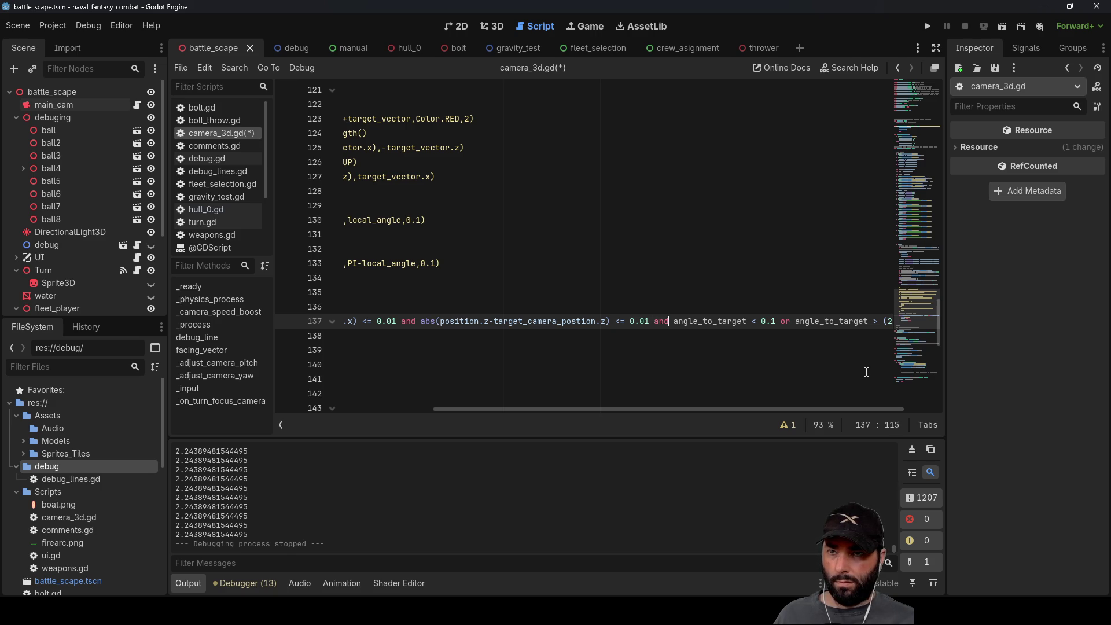
pyautogui.write('(')
pyautogui.press('Right')
pyautogui.press('Right')
pyautogui.press('Right')
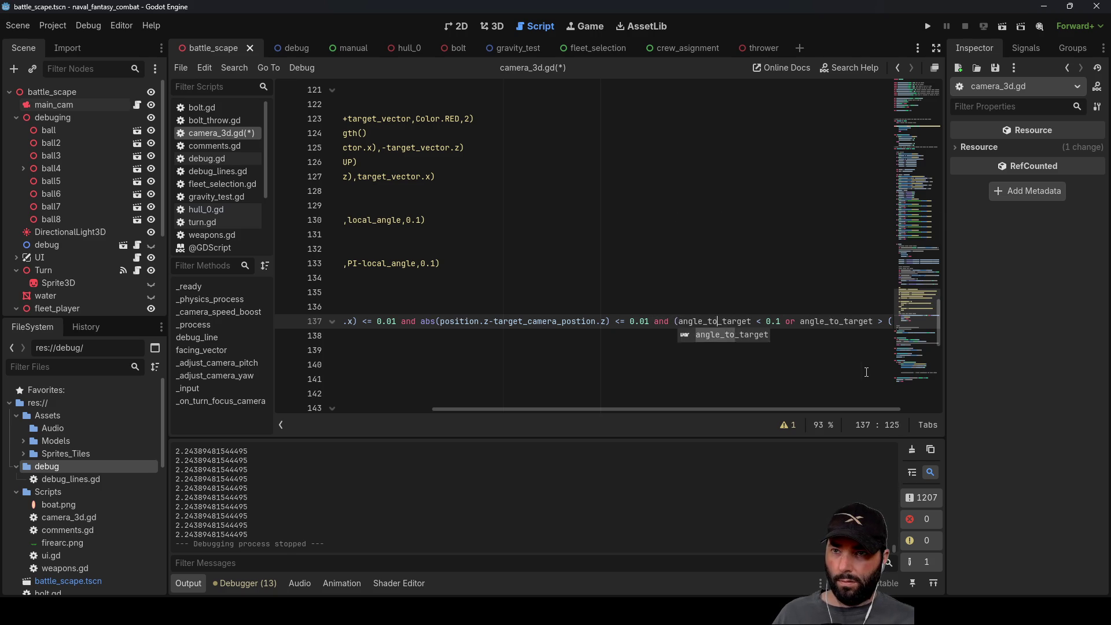
pyautogui.press('End')
pyautogui.press('Down')
pyautogui.press('Home')
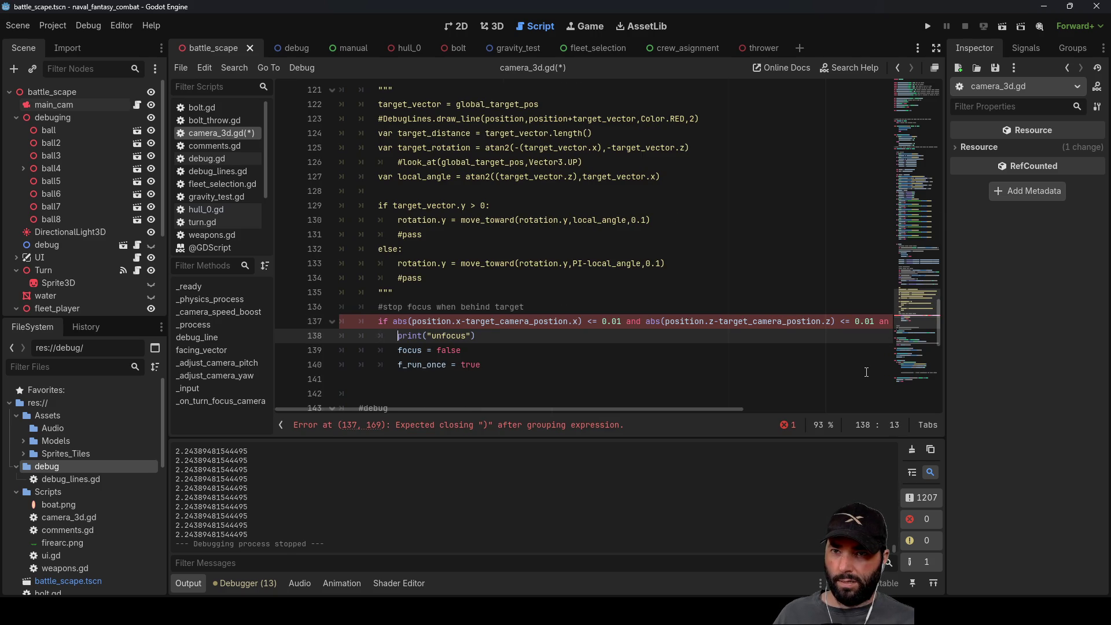
pyautogui.press('Up')
pyautogui.press('End')
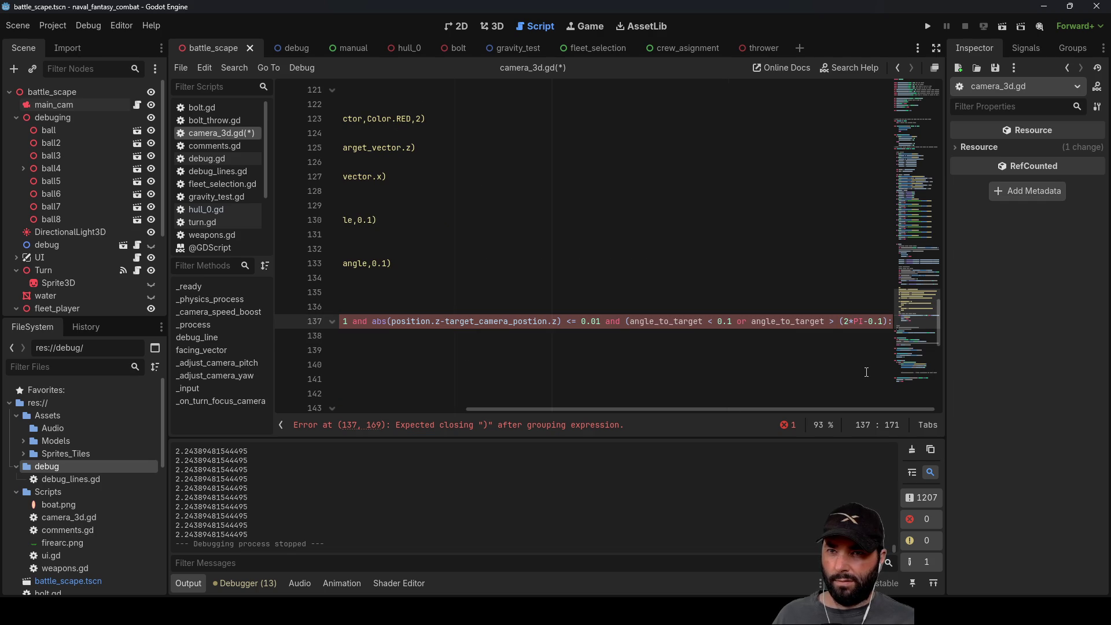
pyautogui.write(')')
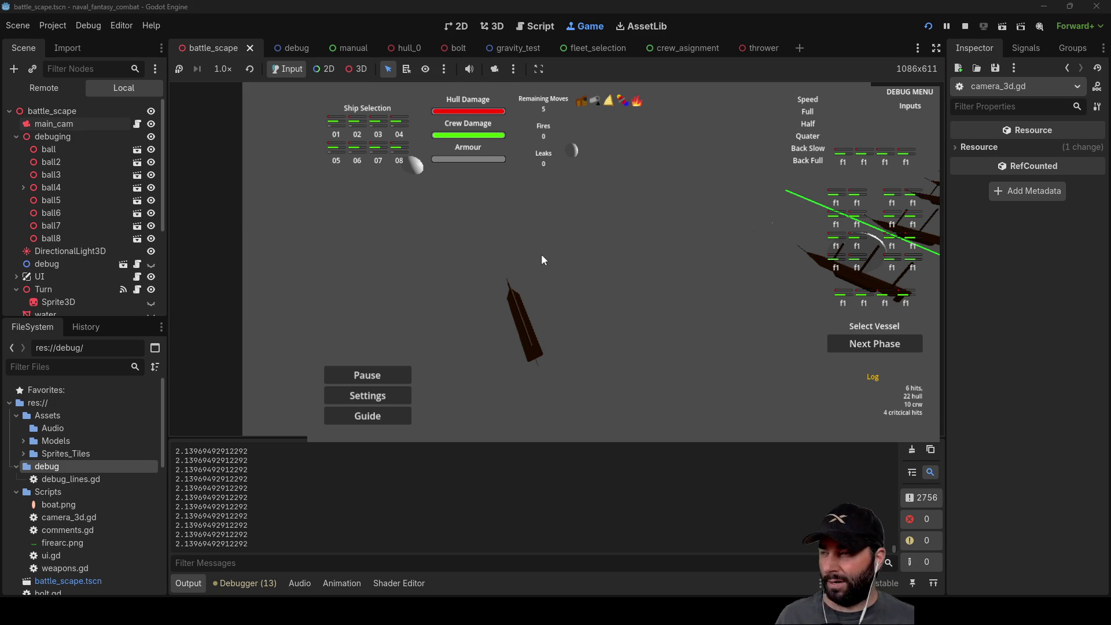
# Step: Stop the naval game test run with F8 after checking the new focus condition
pyautogui.press('F8')
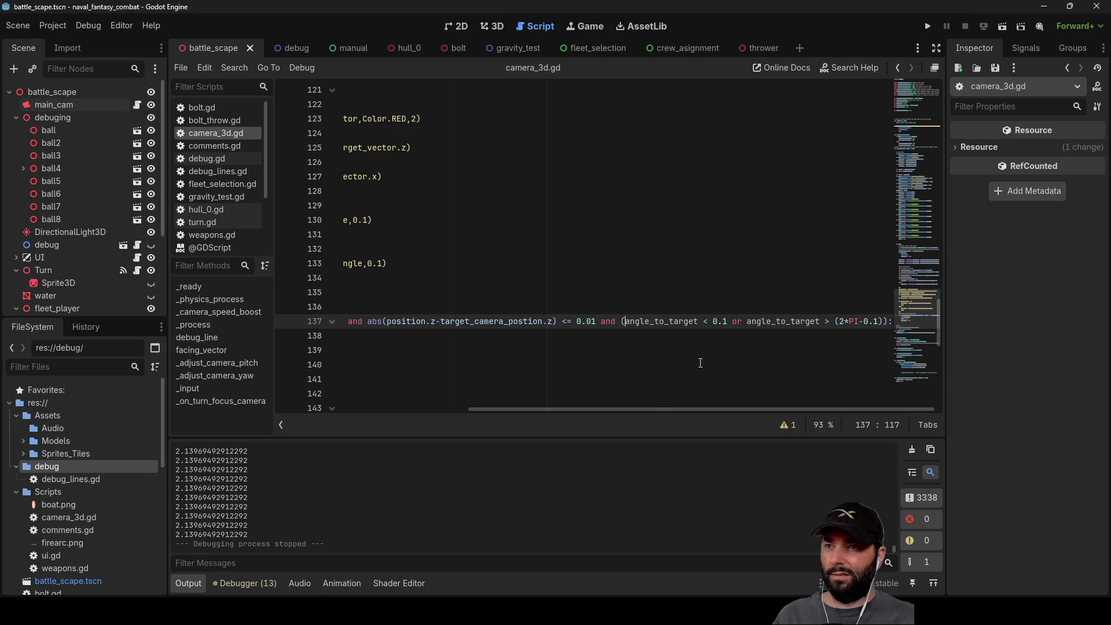
# Step: Change the rotate_toward speed on lines 117 and 119 from 10*delta to 5*delta, then run the game
pyautogui.moveTo(650, 408); pyautogui.dragTo(395, 407)
pyautogui.scroll(10, 562, 329)
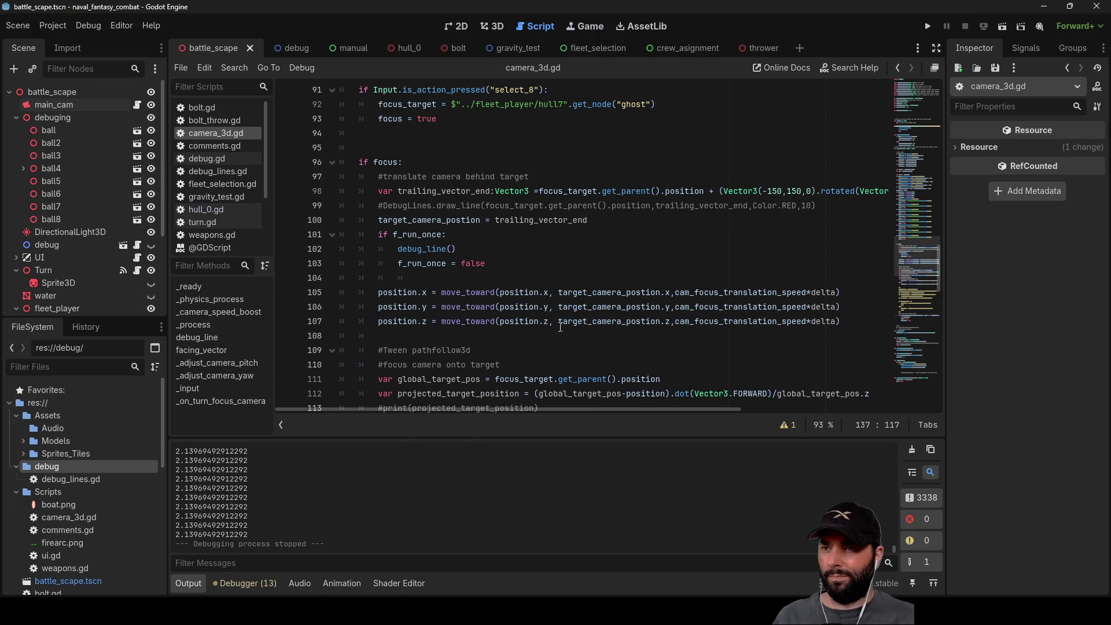
pyautogui.scroll(-5, 537, 264)
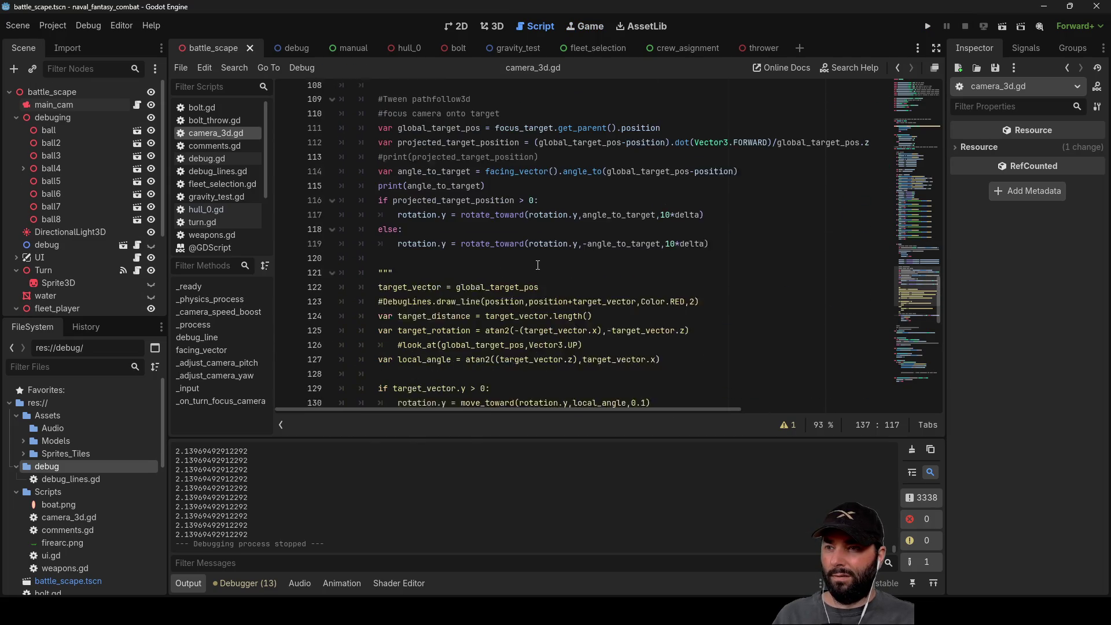
pyautogui.scroll(5, 537, 264)
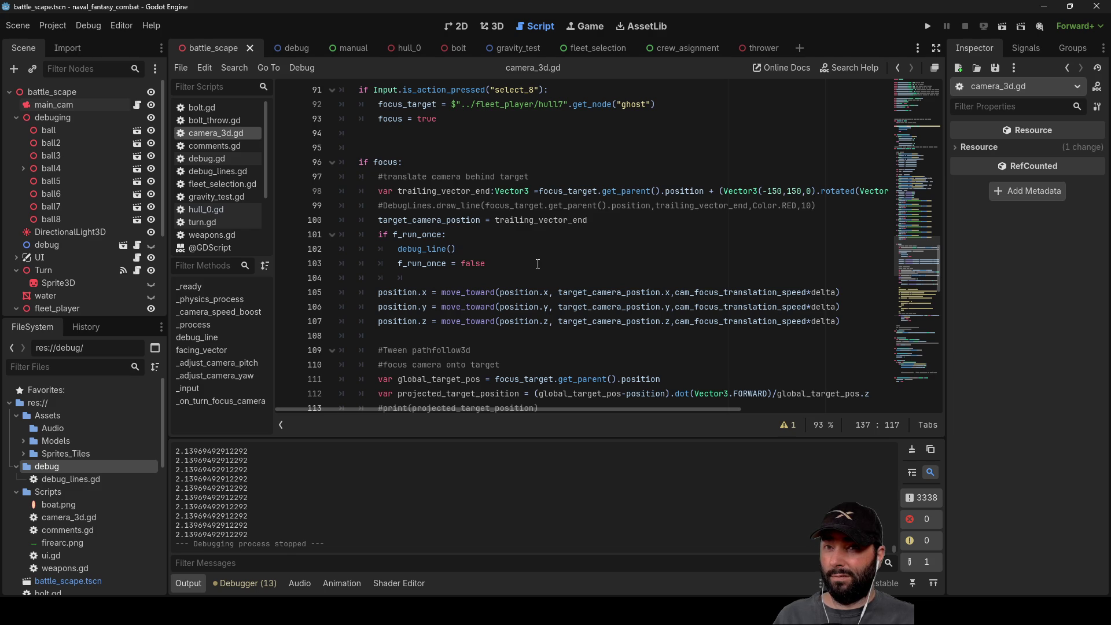
pyautogui.scroll(-5, 538, 265)
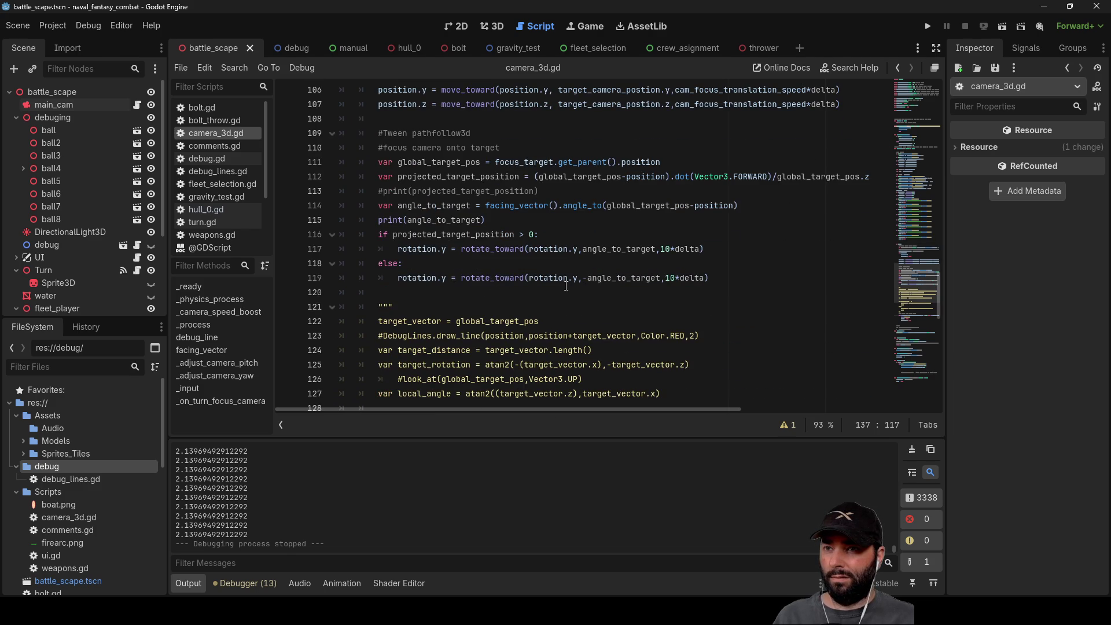
pyautogui.click(668, 250)
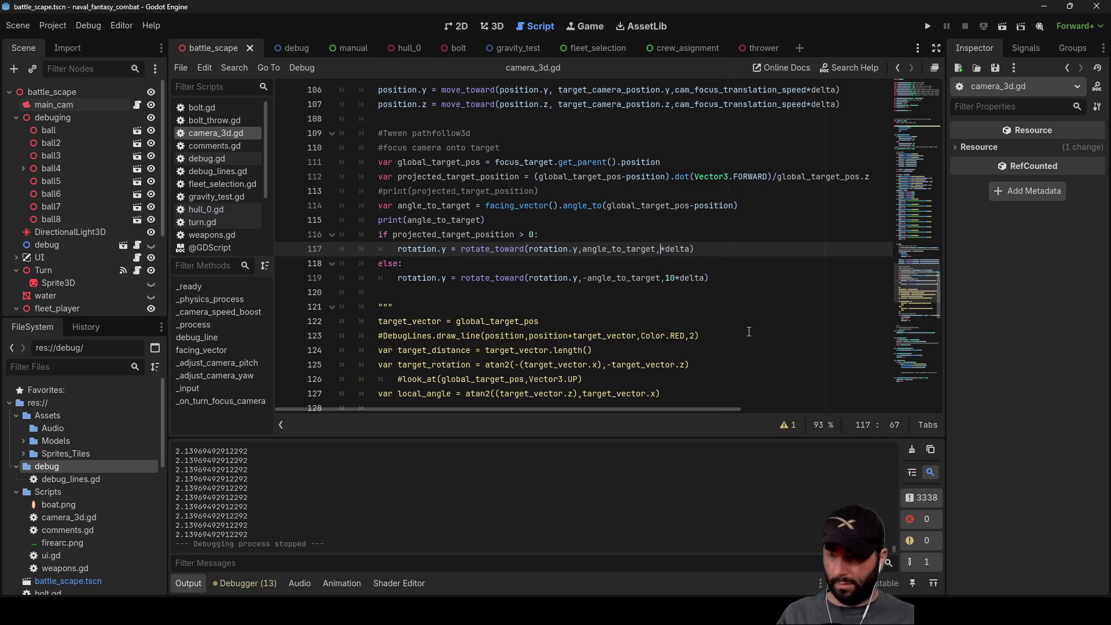
pyautogui.write('5')
pyautogui.press('Down')
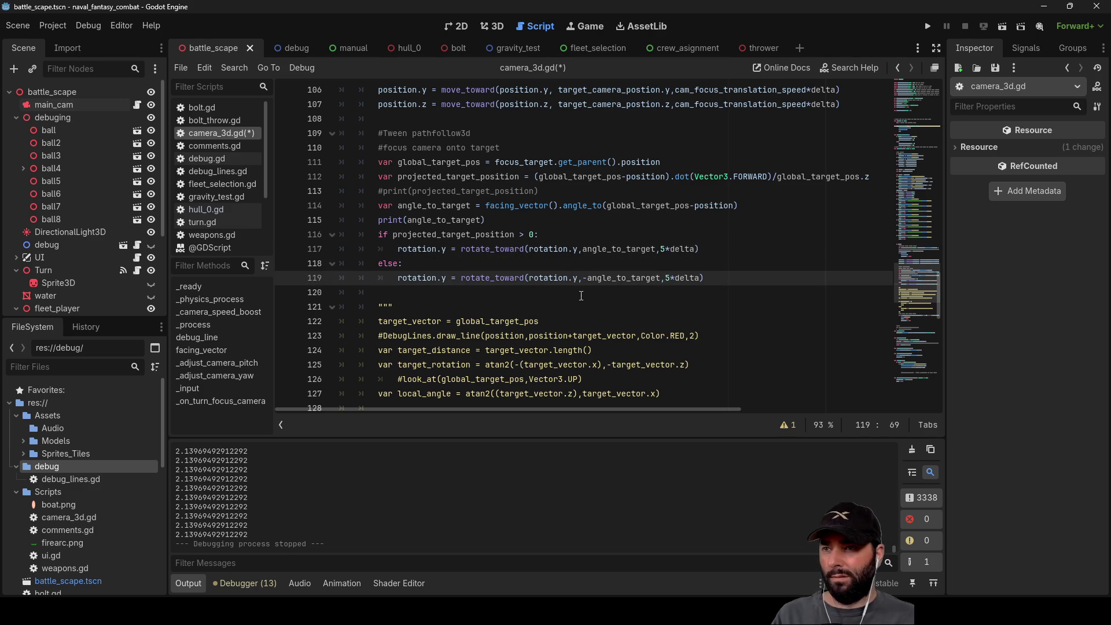
pyautogui.scroll(1, 501, 313)
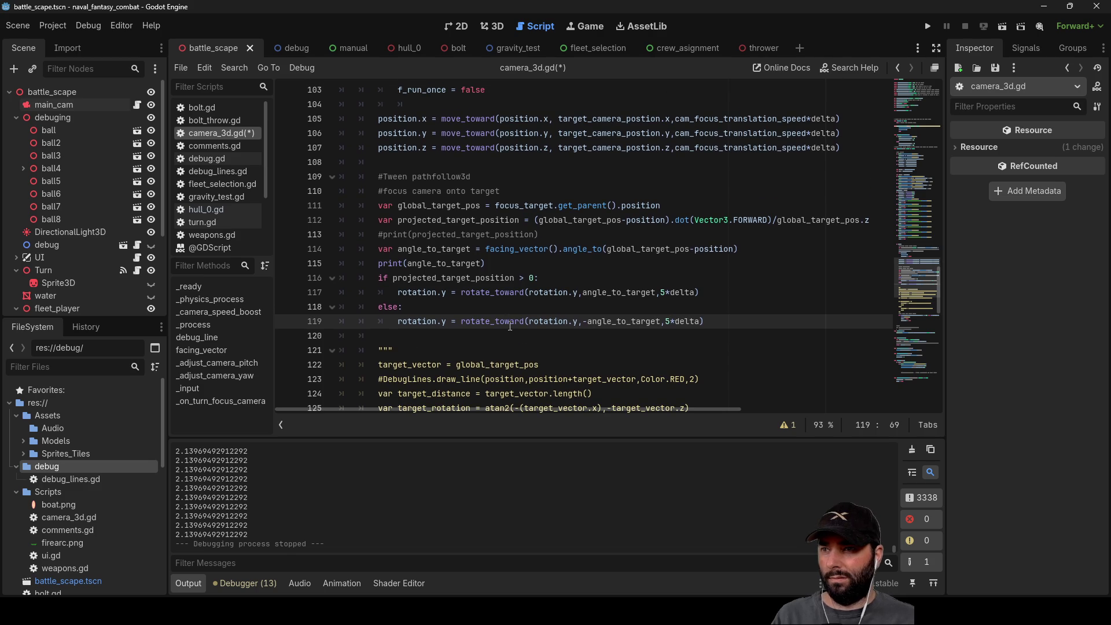
pyautogui.click(924, 26)
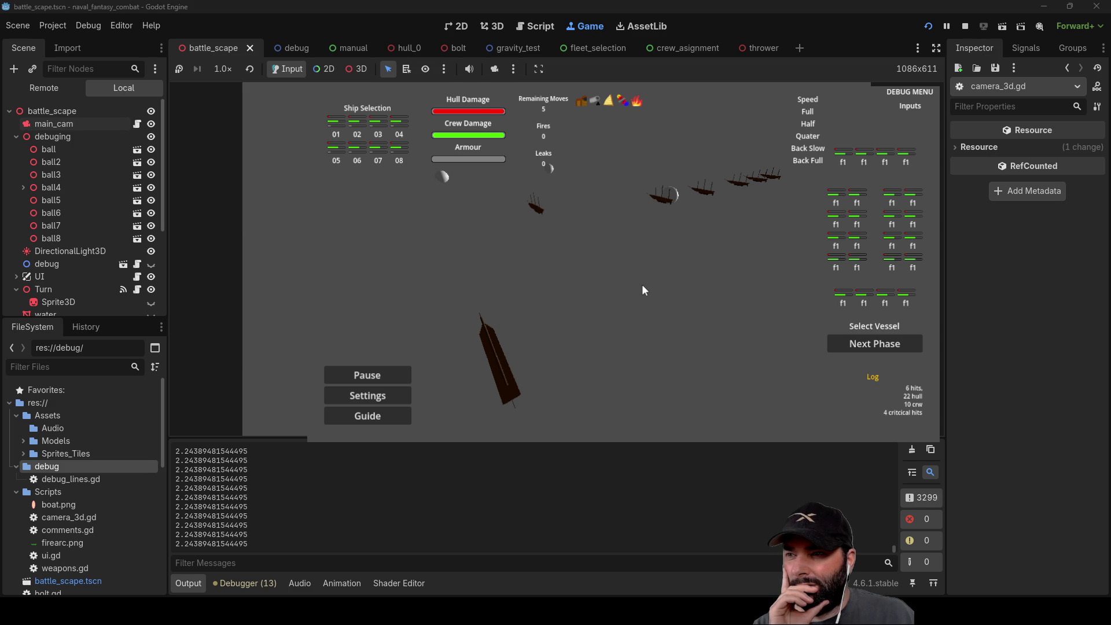
# Step: Watch the slower 5*delta camera refocus in the game, then stop the run
pyautogui.scroll(-3, 641, 272)
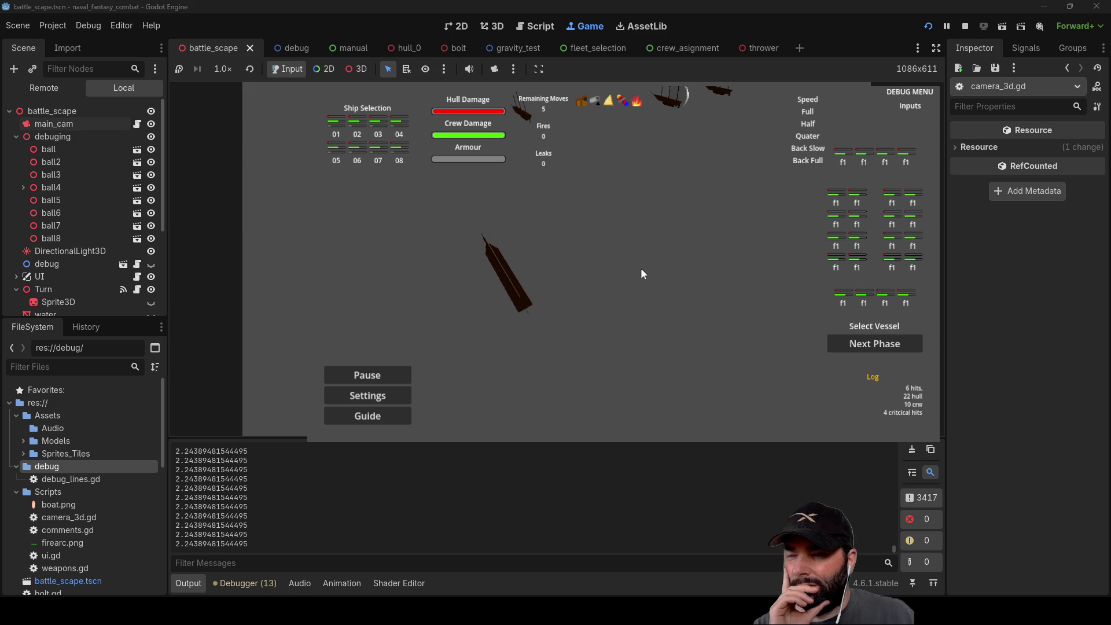
pyautogui.scroll(3, 640, 269)
pyautogui.scroll(-1, 598, 292)
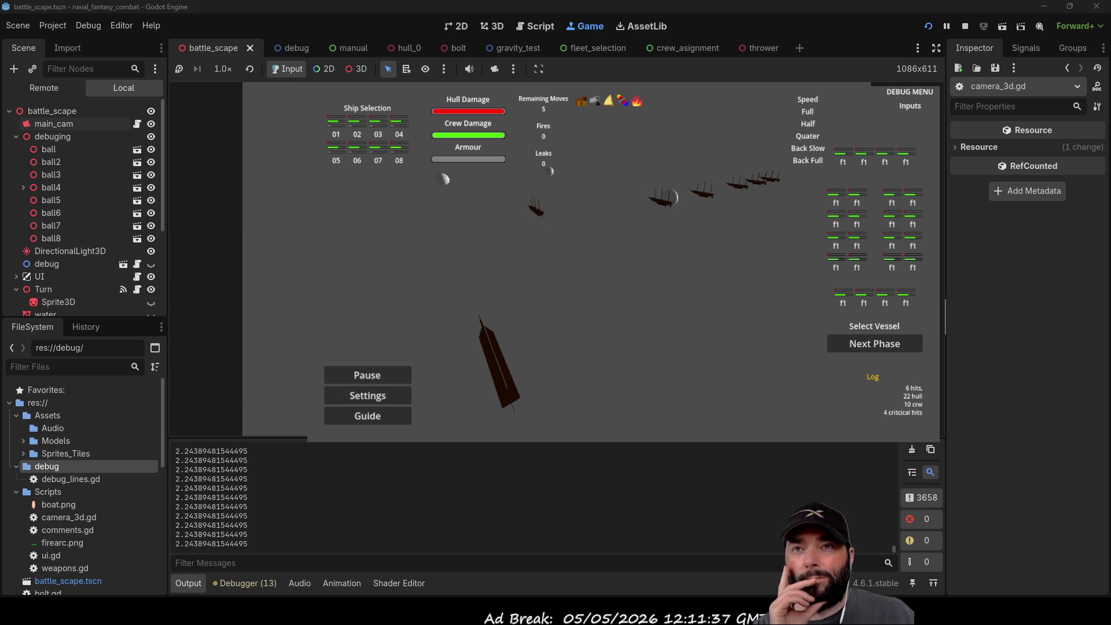
pyautogui.click(965, 26)
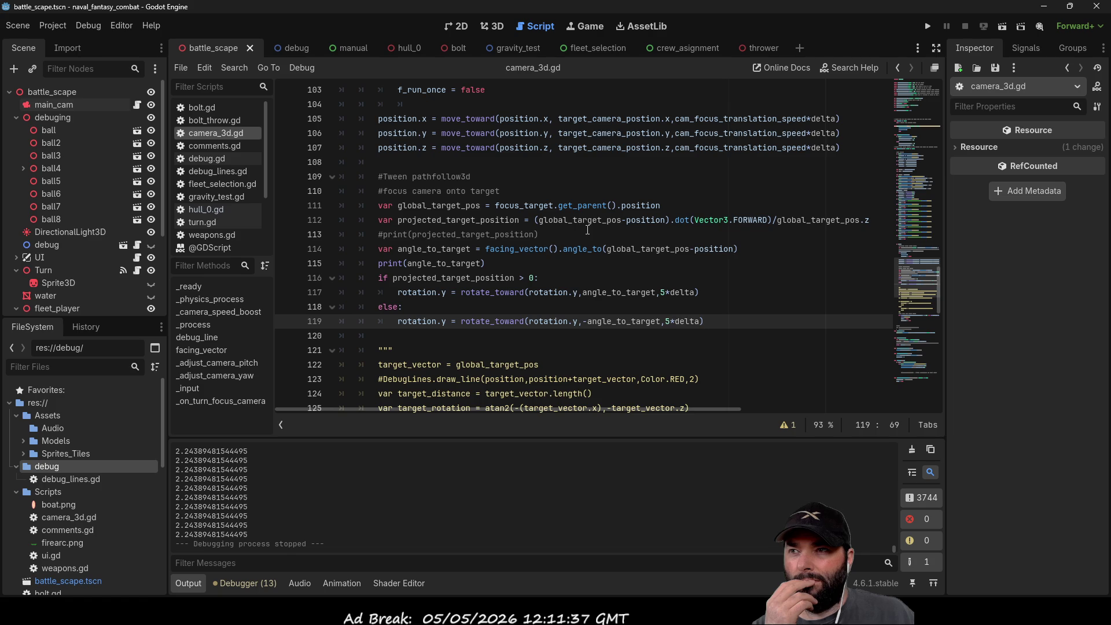
# Step: Insert a new line 113 starting a DebugLines.draw_line call
pyautogui.doubleClick(458, 223)
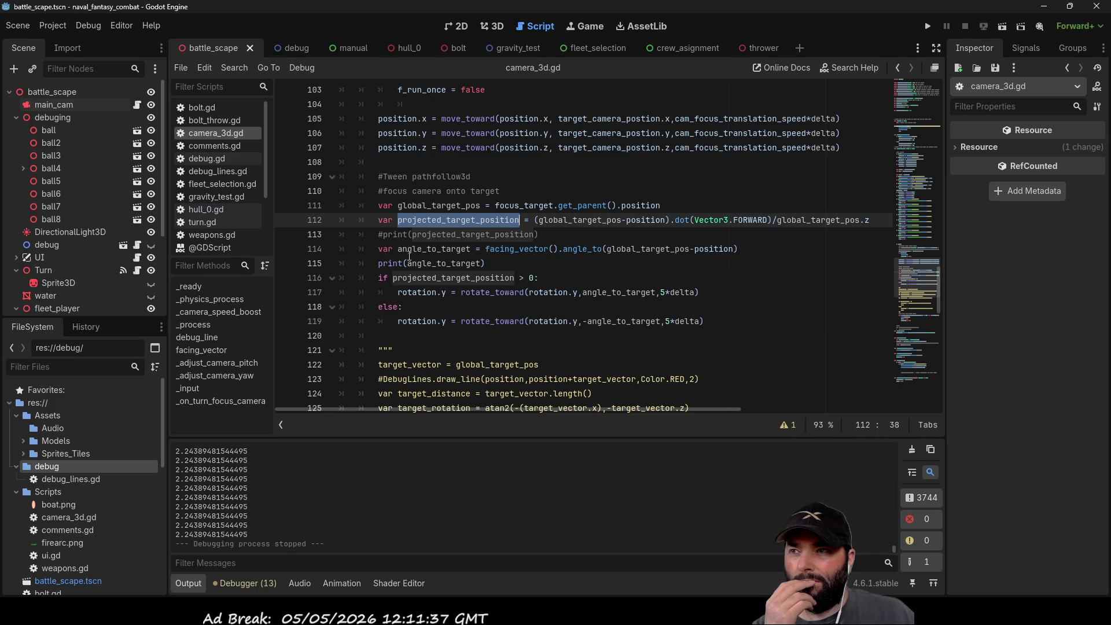
pyautogui.click(379, 235)
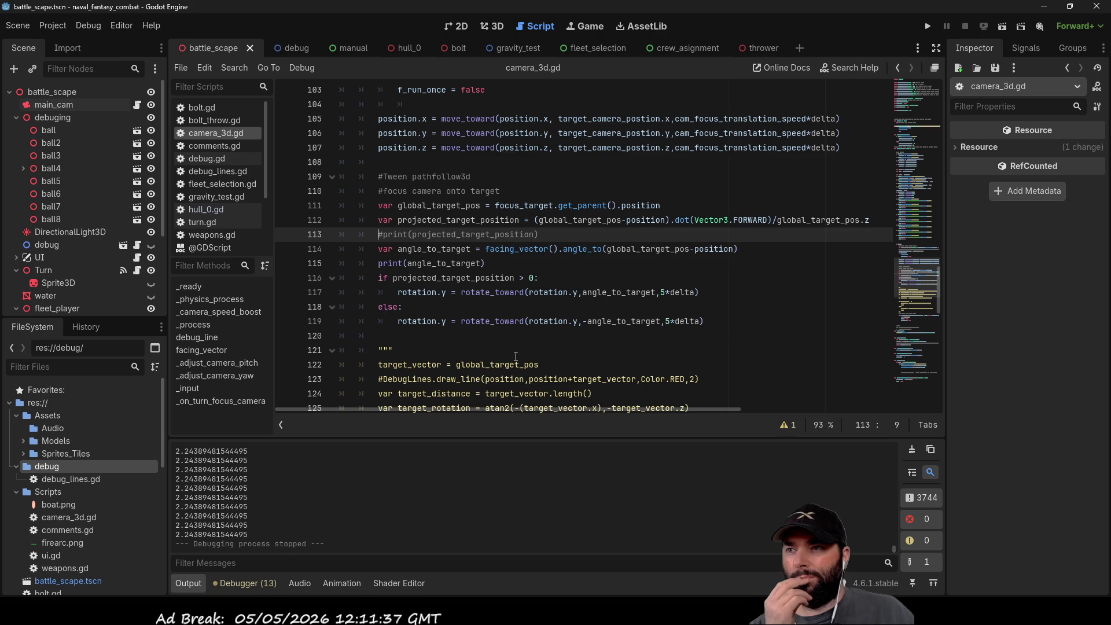
pyautogui.press('Return')
pyautogui.press('Up')
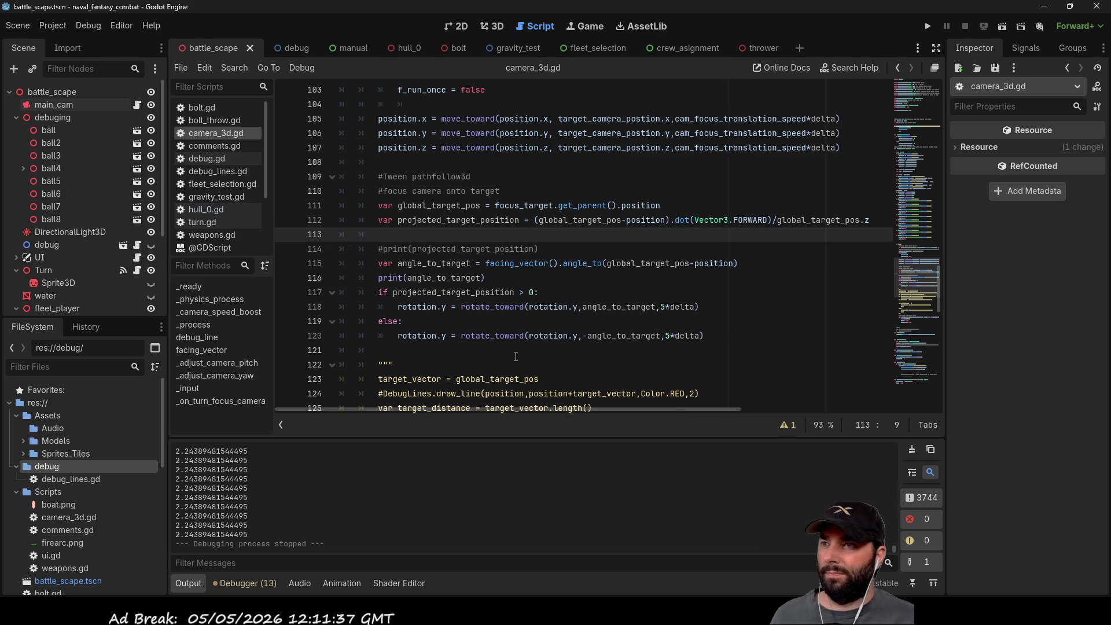
pyautogui.write('debug')
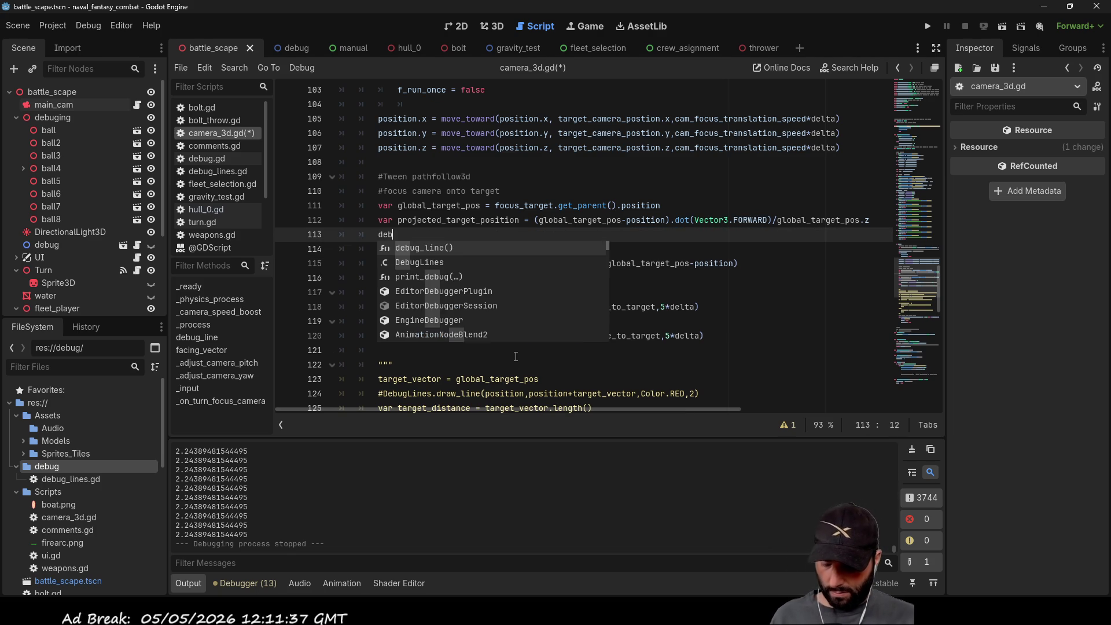
pyautogui.press('Down')
pyautogui.press('Return')
pyautogui.write('.d')
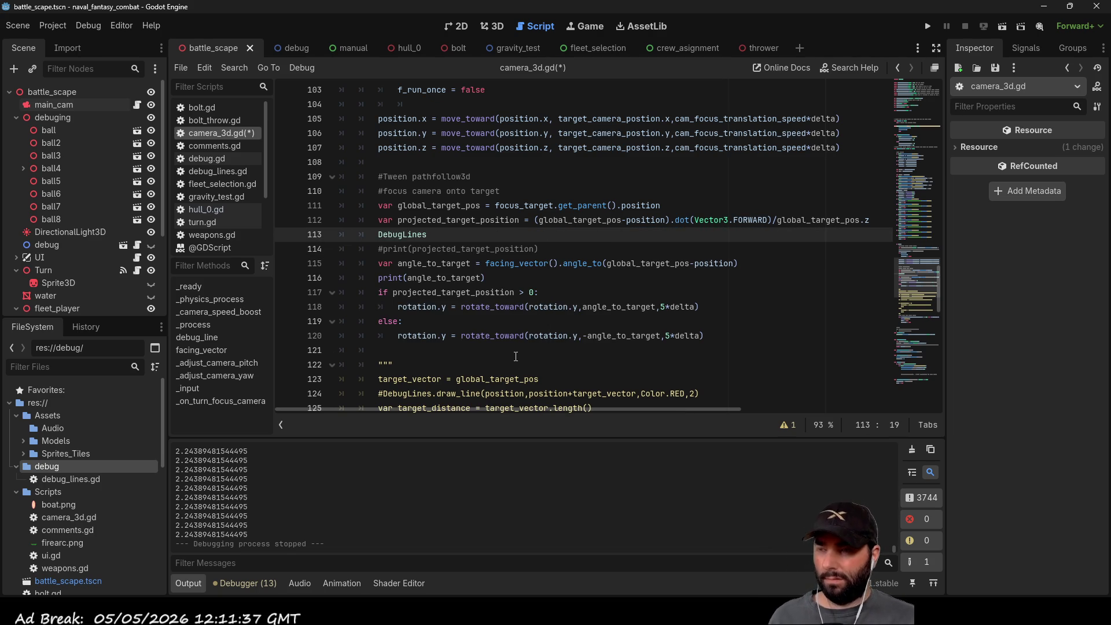
pyautogui.write('ra')
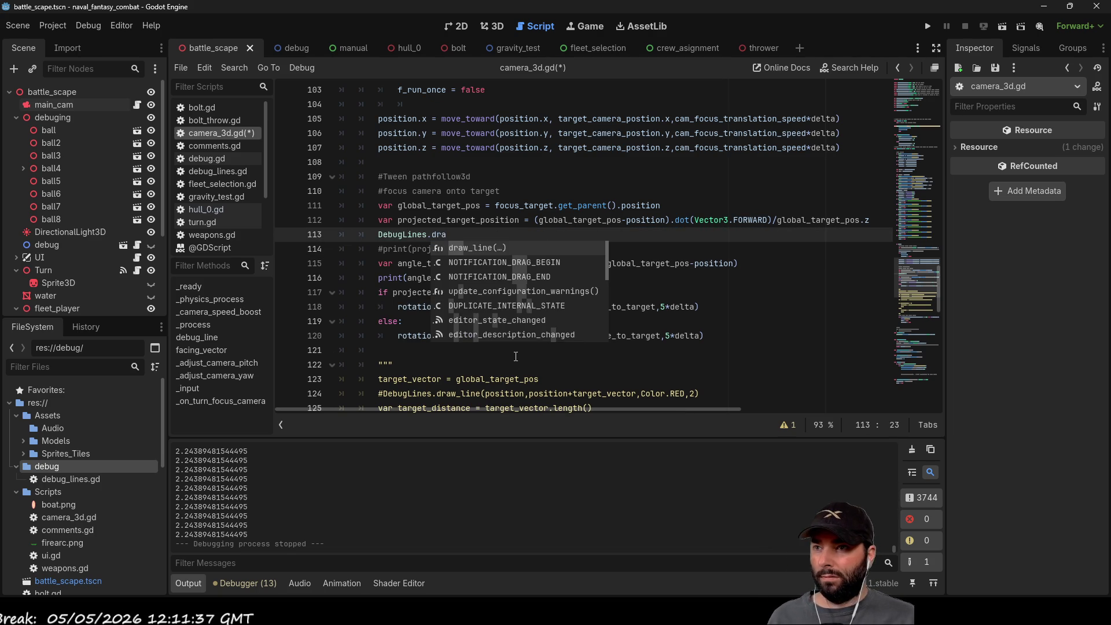
pyautogui.press('Return')
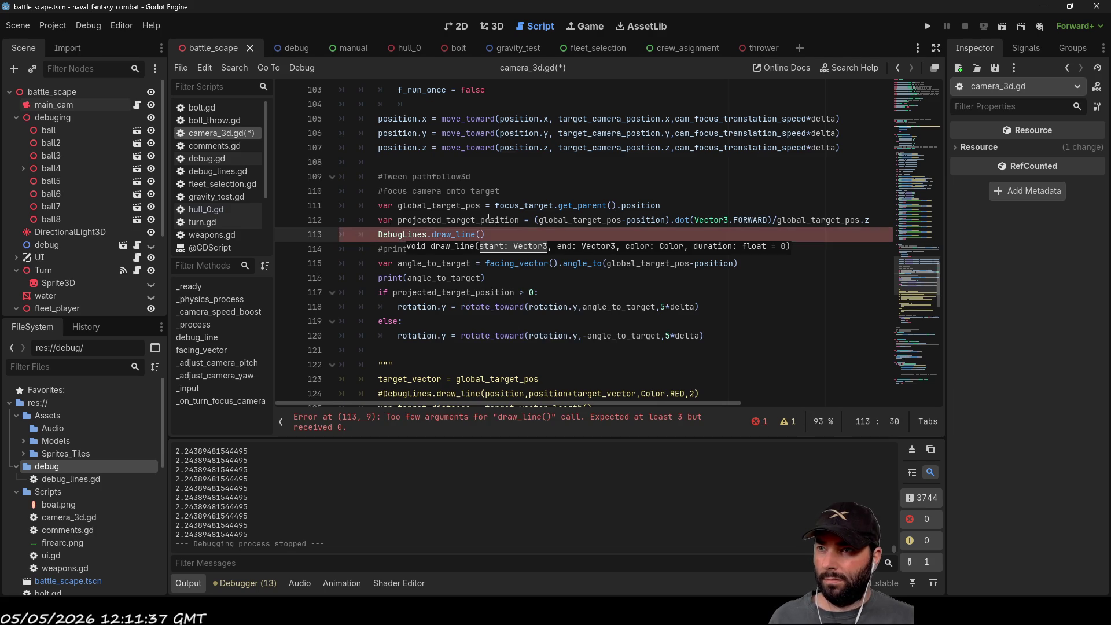
# Step: Pass position, projected_target_position and Color.SANDY_BROWN to draw_line, then run the game
pyautogui.doubleClick(488, 219)
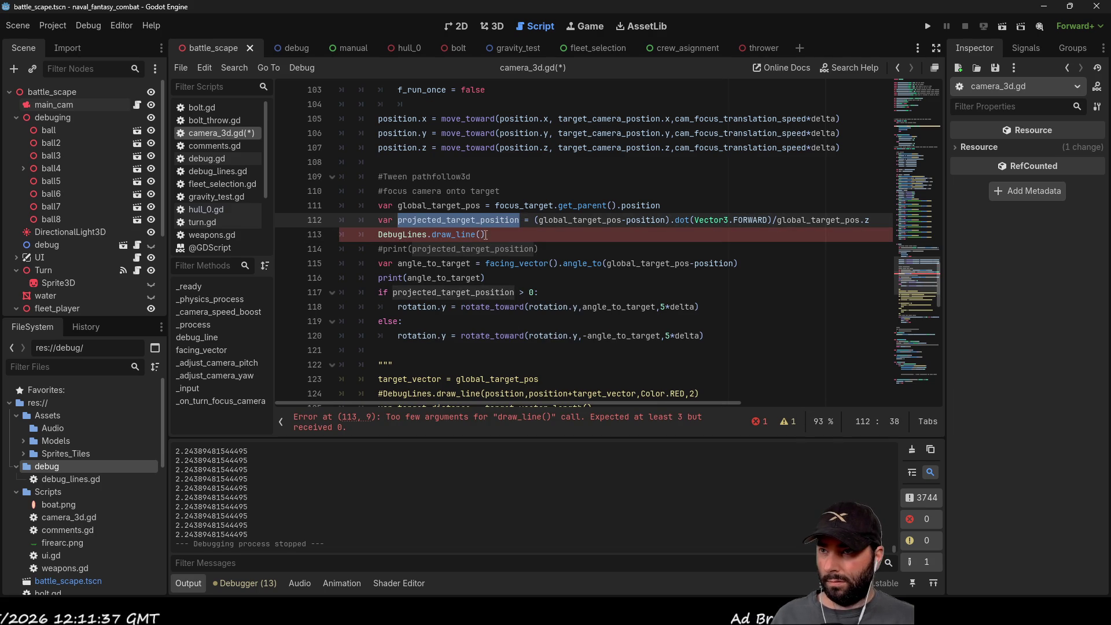
pyautogui.click(482, 234)
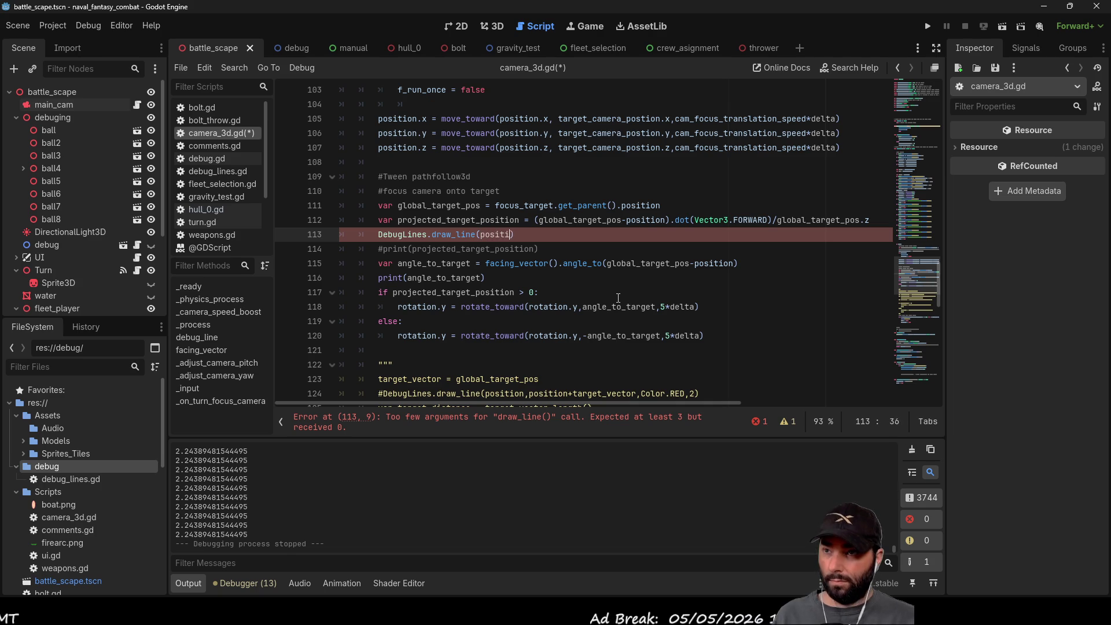
pyautogui.write('ob')
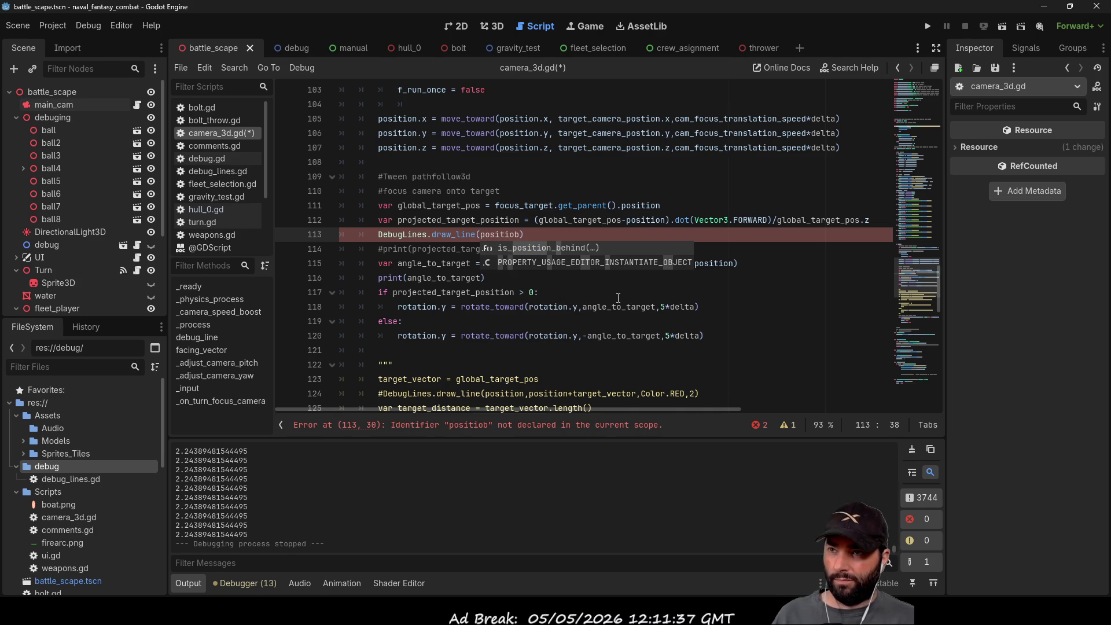
pyautogui.press('BackSpace')
pyautogui.write('n')
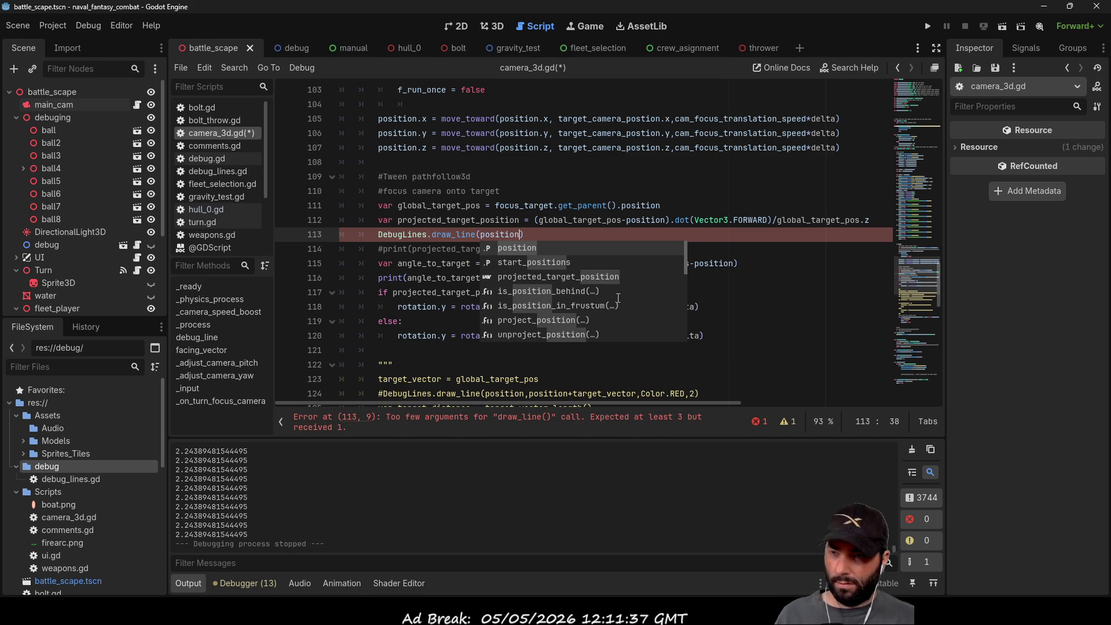
pyautogui.write(', projected_target_position')
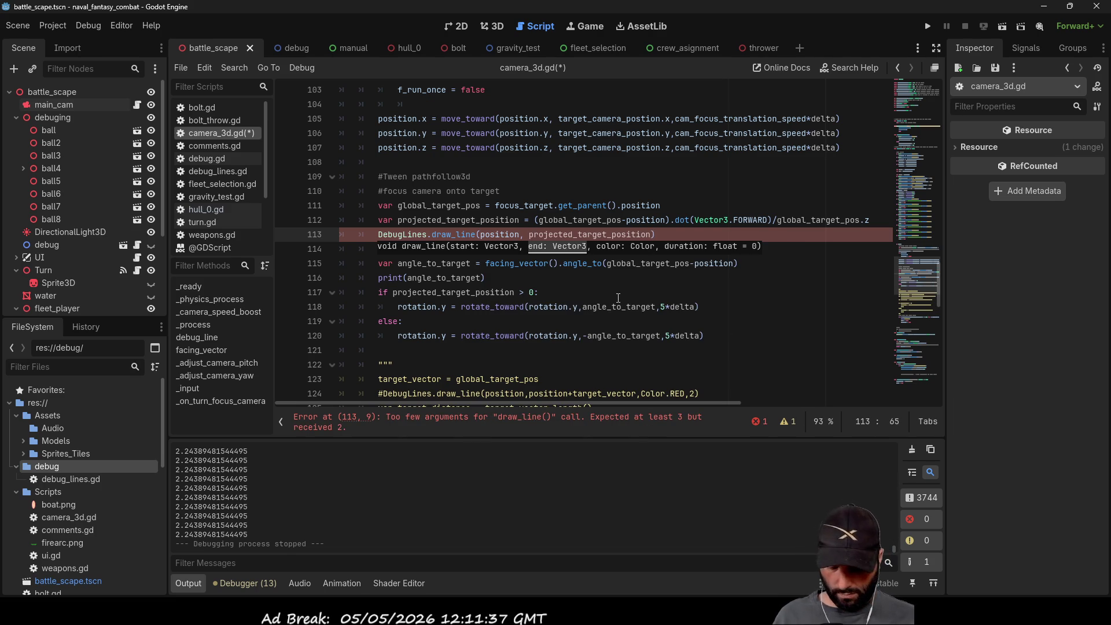
pyautogui.write(',co')
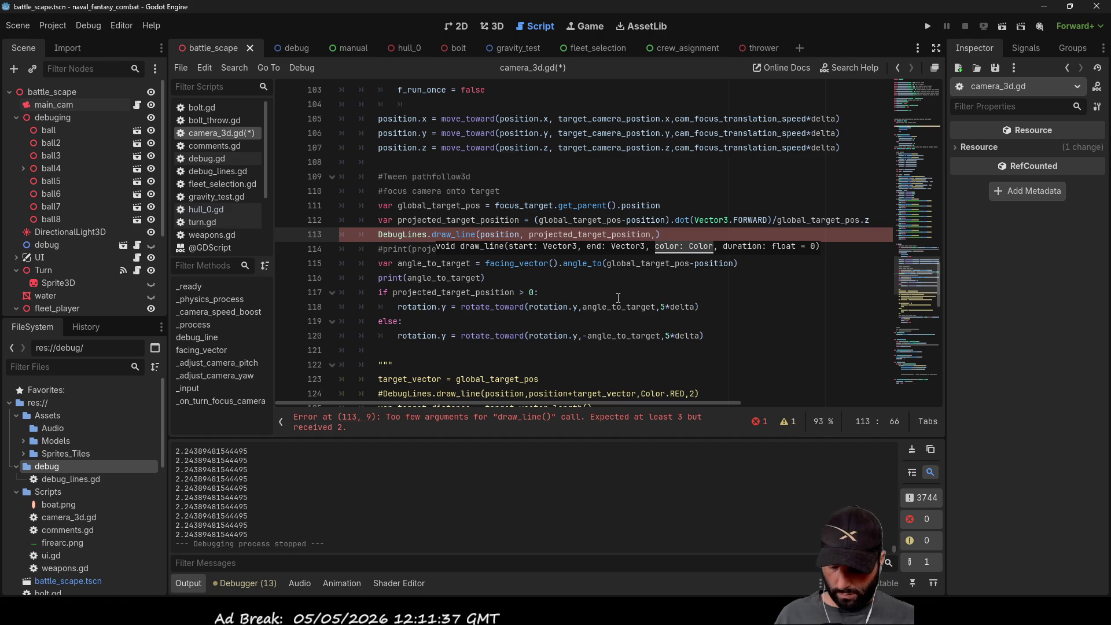
pyautogui.write('lor')
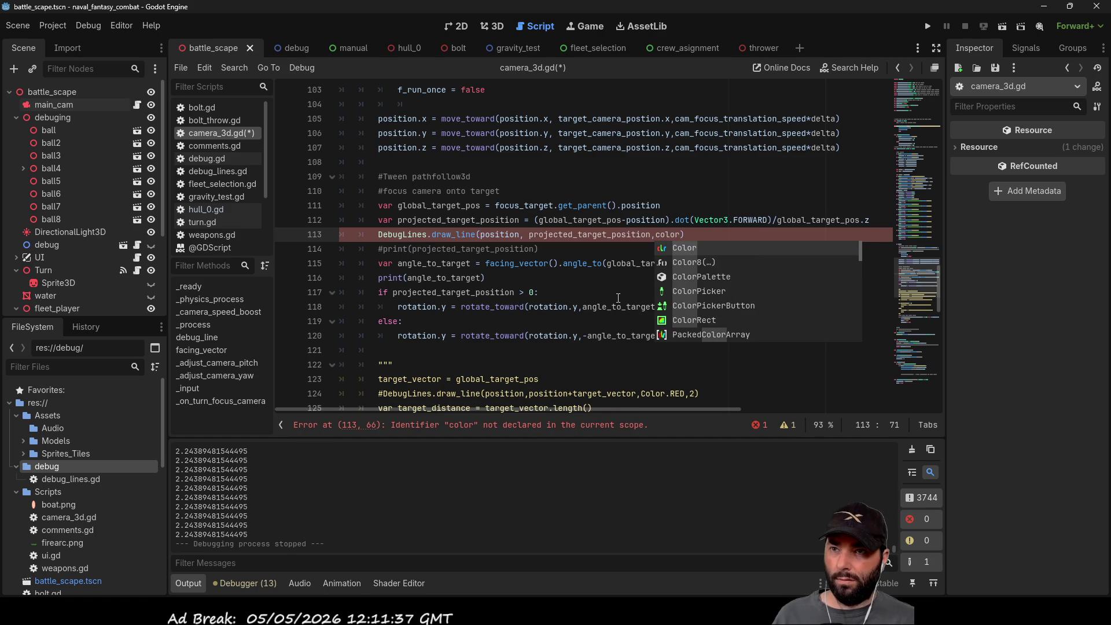
pyautogui.press('Return')
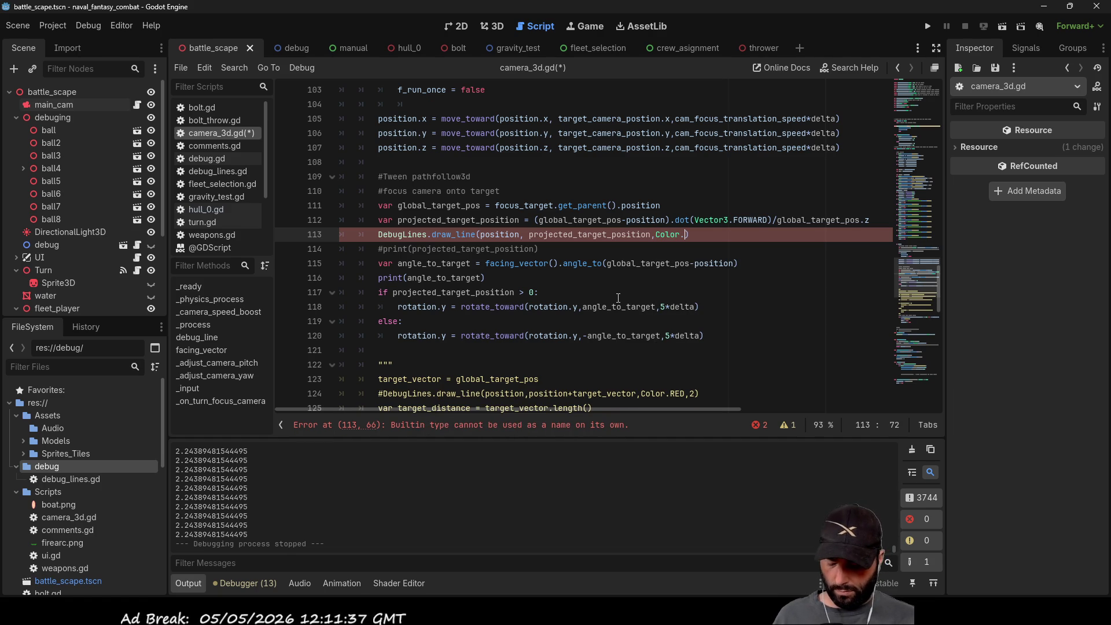
pyautogui.write('.')
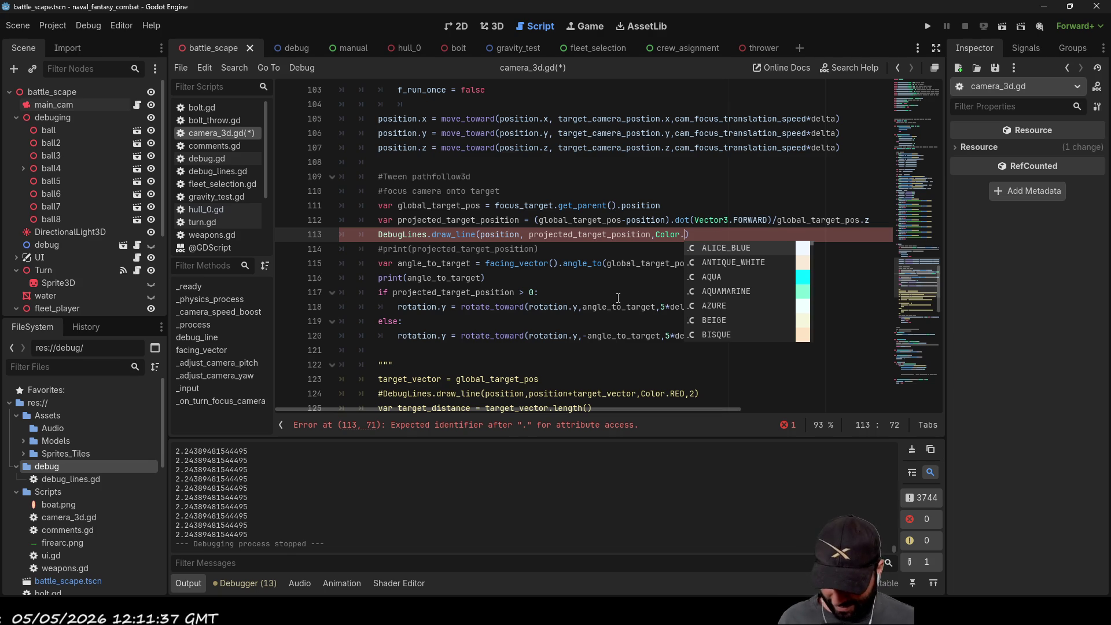
pyautogui.write('Br')
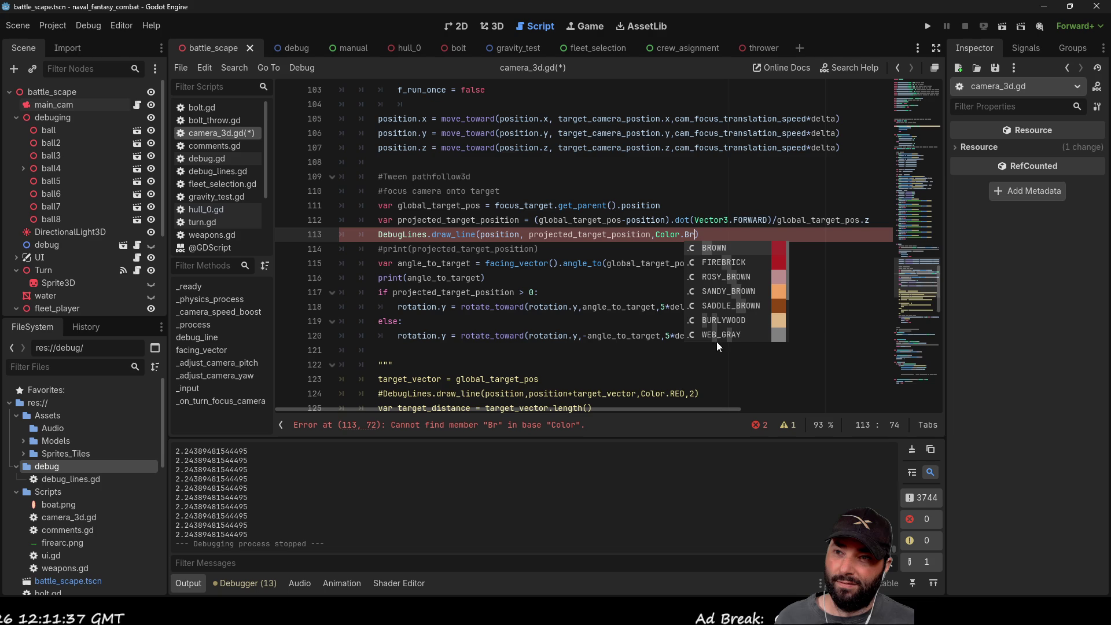
pyautogui.click(733, 292)
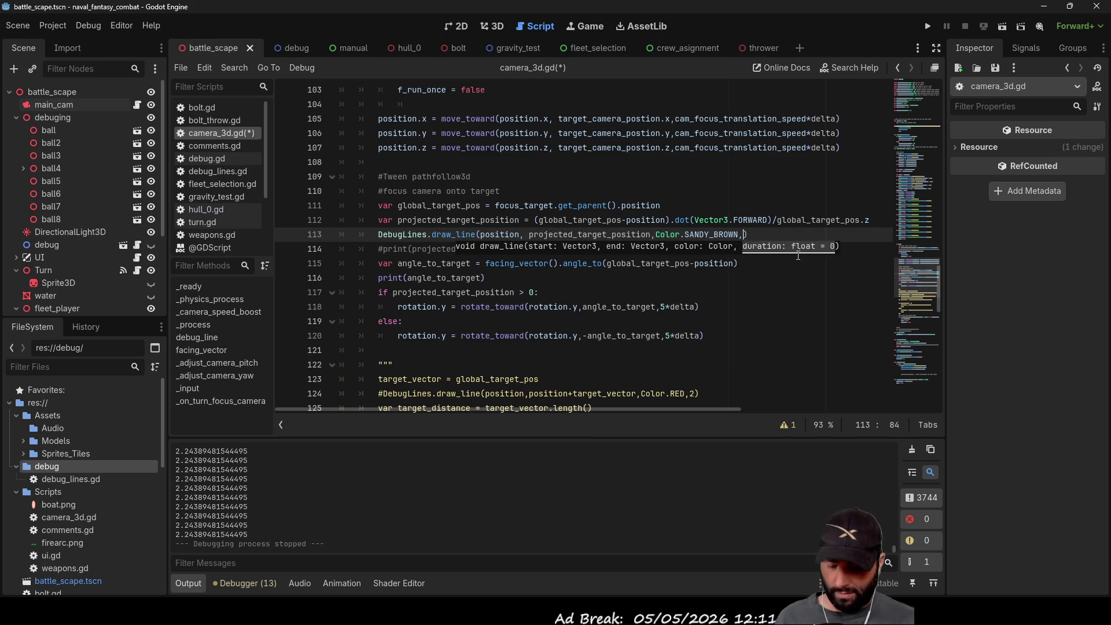
pyautogui.write('10')
pyautogui.click(744, 311)
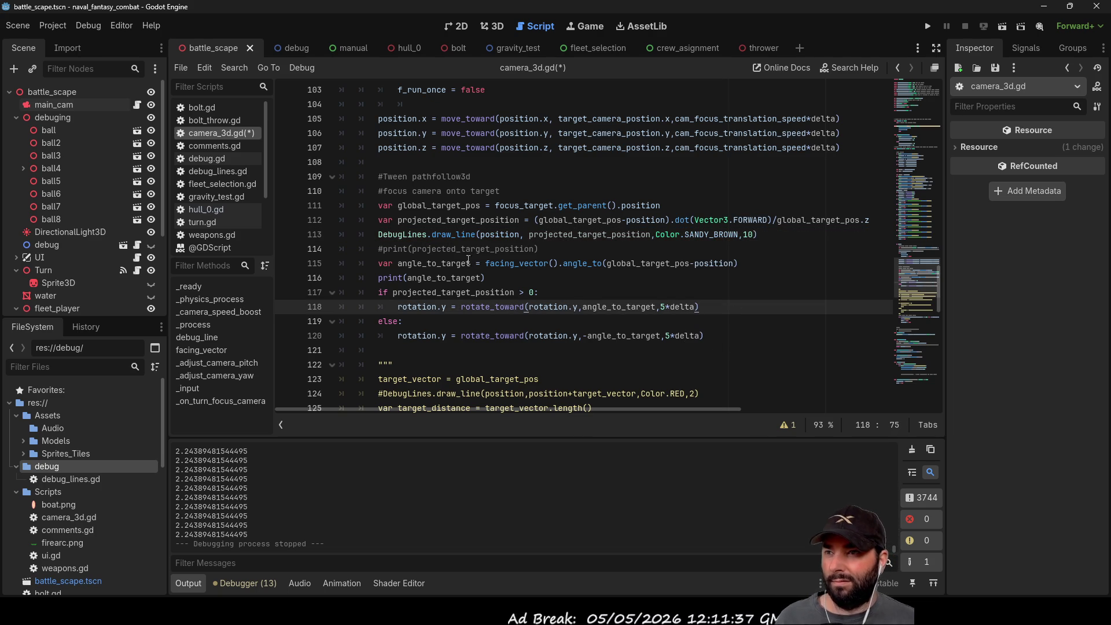
pyautogui.click(927, 26)
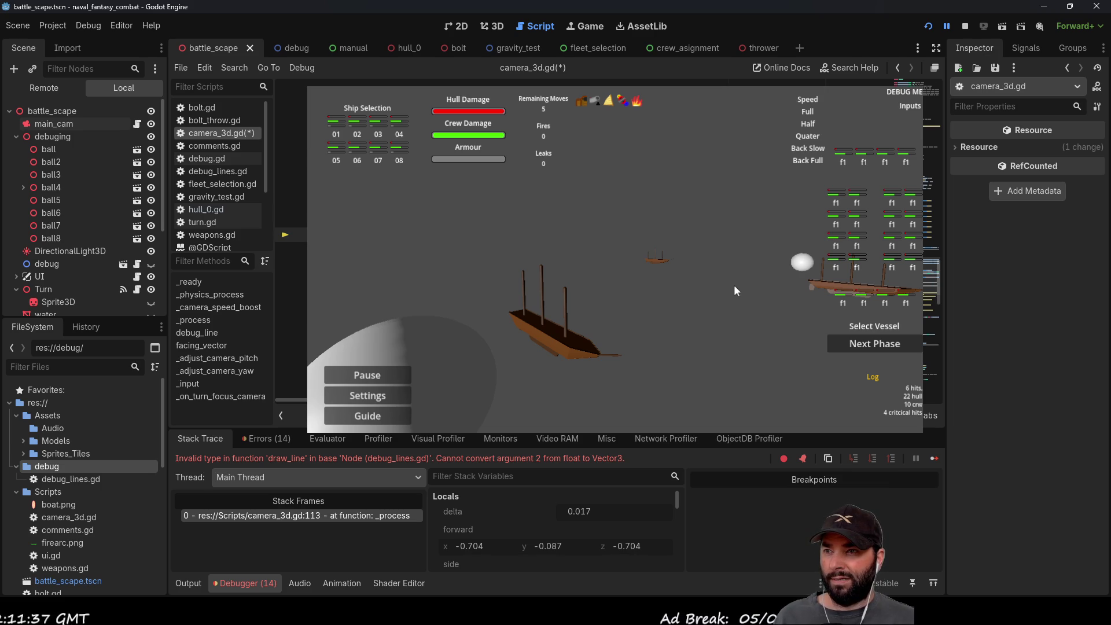
# Step: Restart the game to view the sandy-brown debug lines, then stop it with F8
pyautogui.click(928, 26)
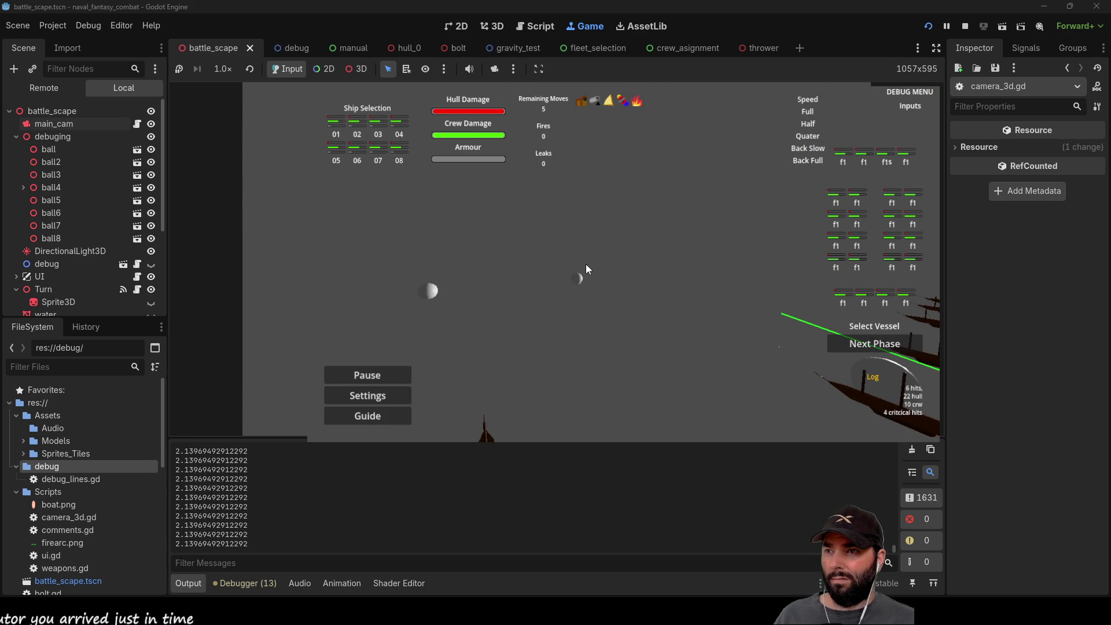
pyautogui.press('F8')
pyautogui.scroll(-10, 544, 256)
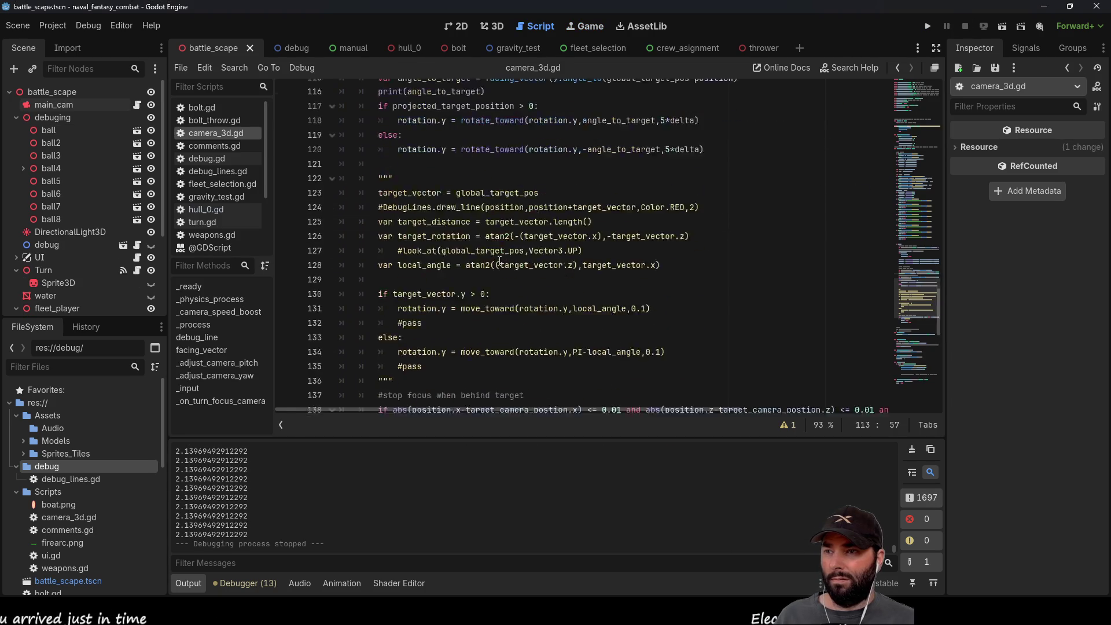
pyautogui.scroll(6, 504, 258)
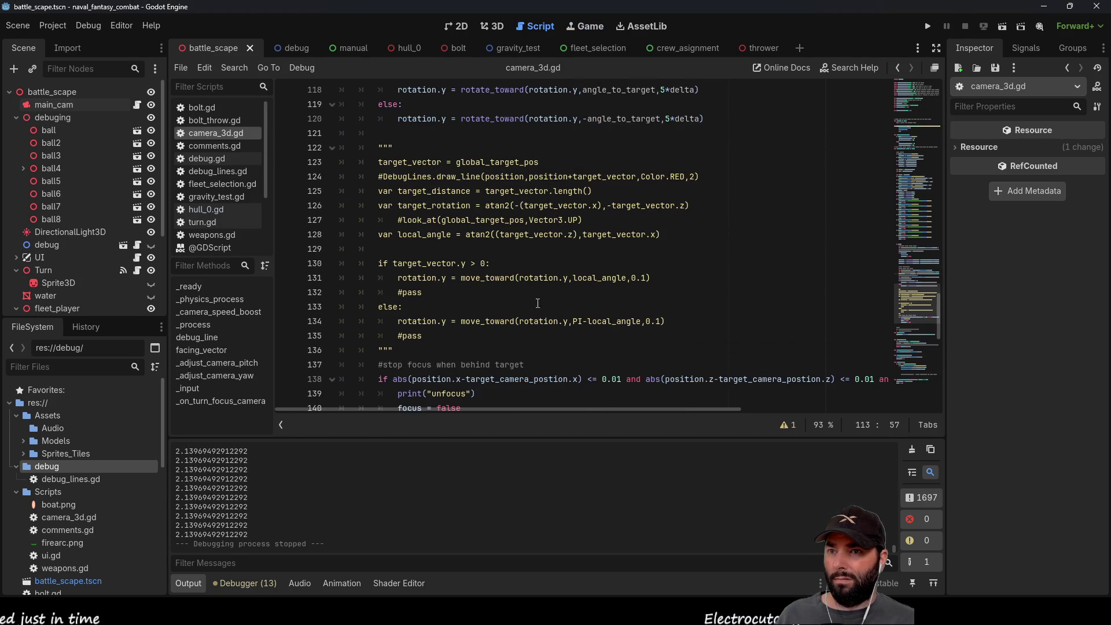
pyautogui.scroll(-2, 505, 258)
pyautogui.moveTo(627, 411); pyautogui.dragTo(710, 411)
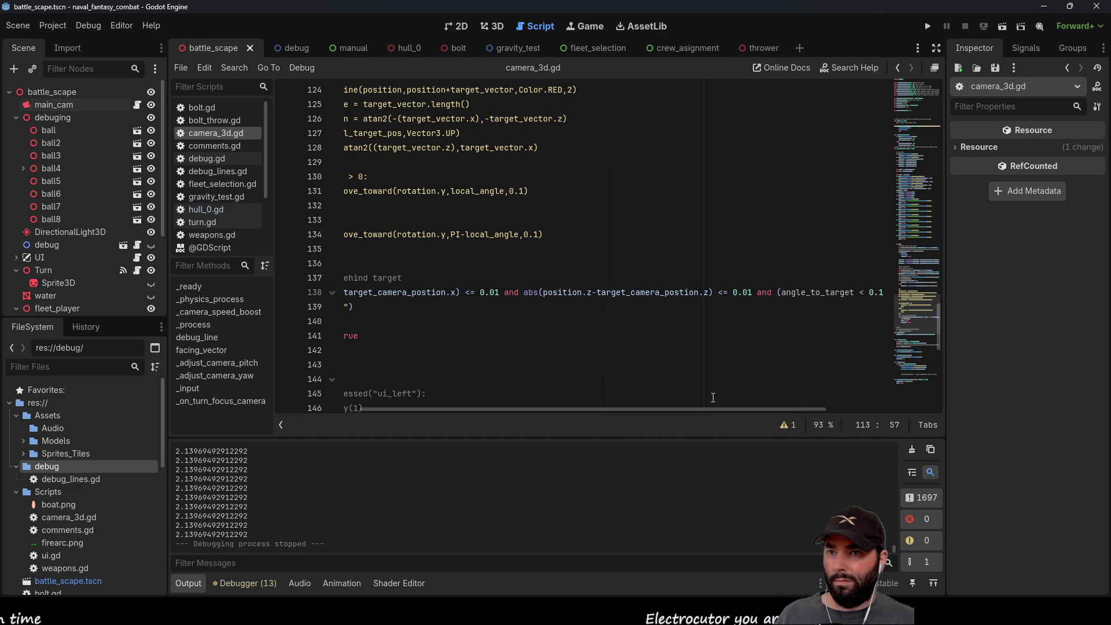
# Step: Comment out line 138's angle check by adding ':#' after '<= 0.01', then run the game
pyautogui.click(719, 292)
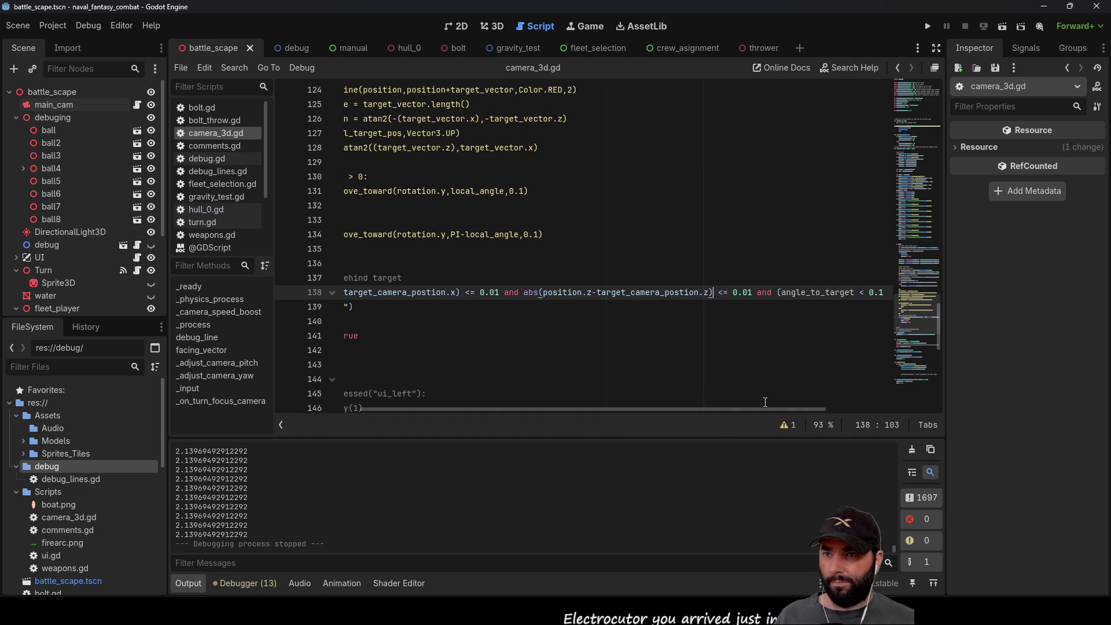
pyautogui.press('Right')
pyautogui.press('Right')
pyautogui.press('Right')
pyautogui.write(':#')
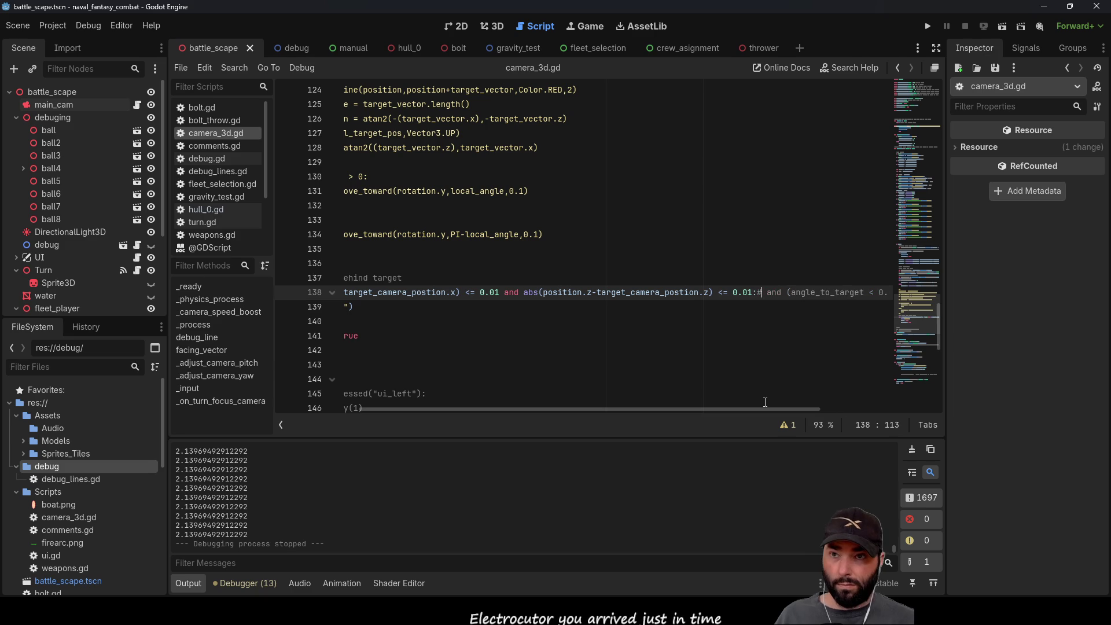
pyautogui.click(928, 26)
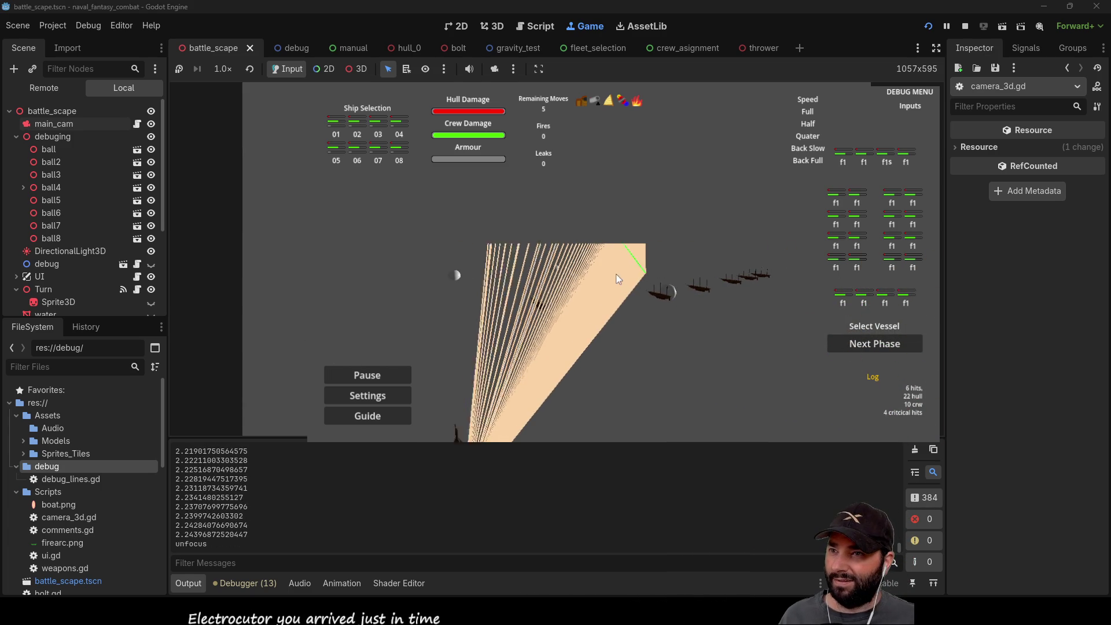
# Step: Rotate the game camera with D around the ships to confirm focus and unfocus, then stop
pyautogui.scroll(2, 616, 258)
pyautogui.press('d')
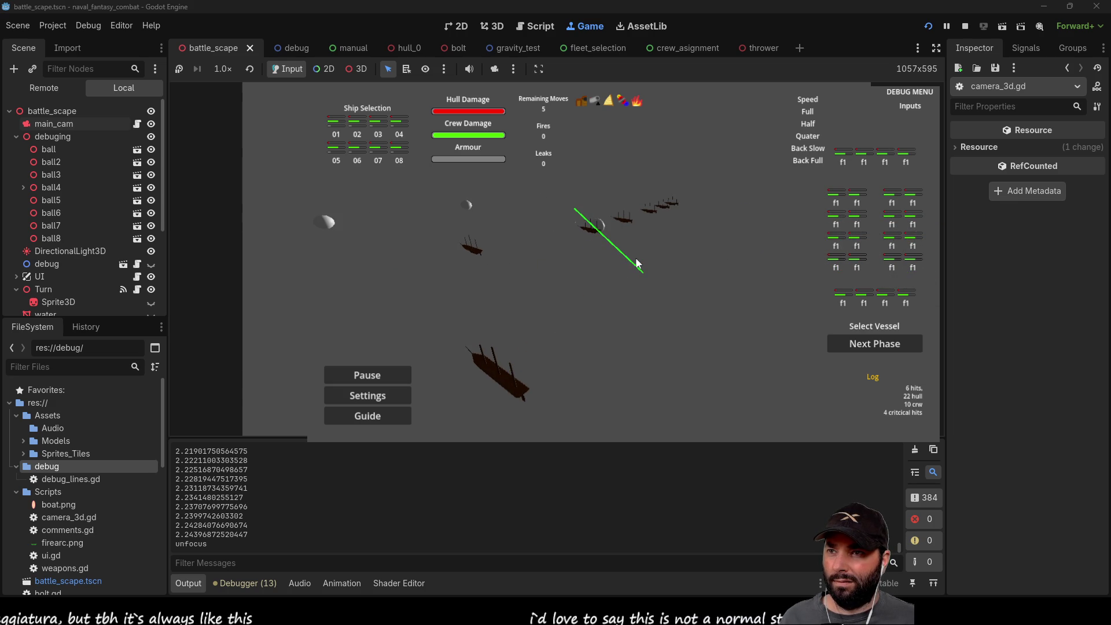
pyautogui.press('d')
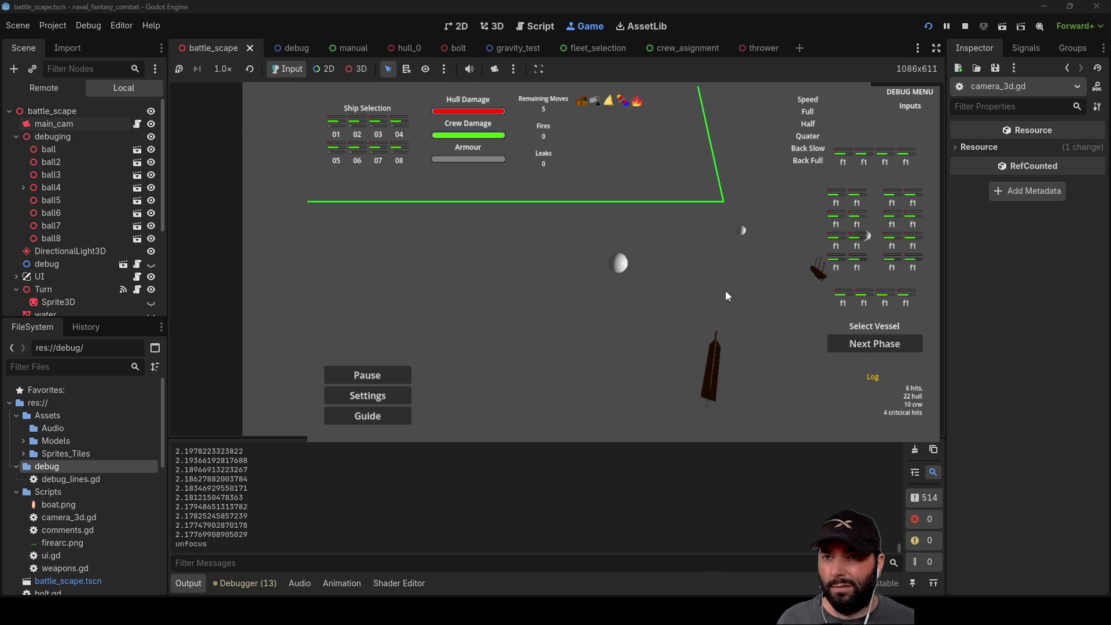
pyautogui.click(966, 26)
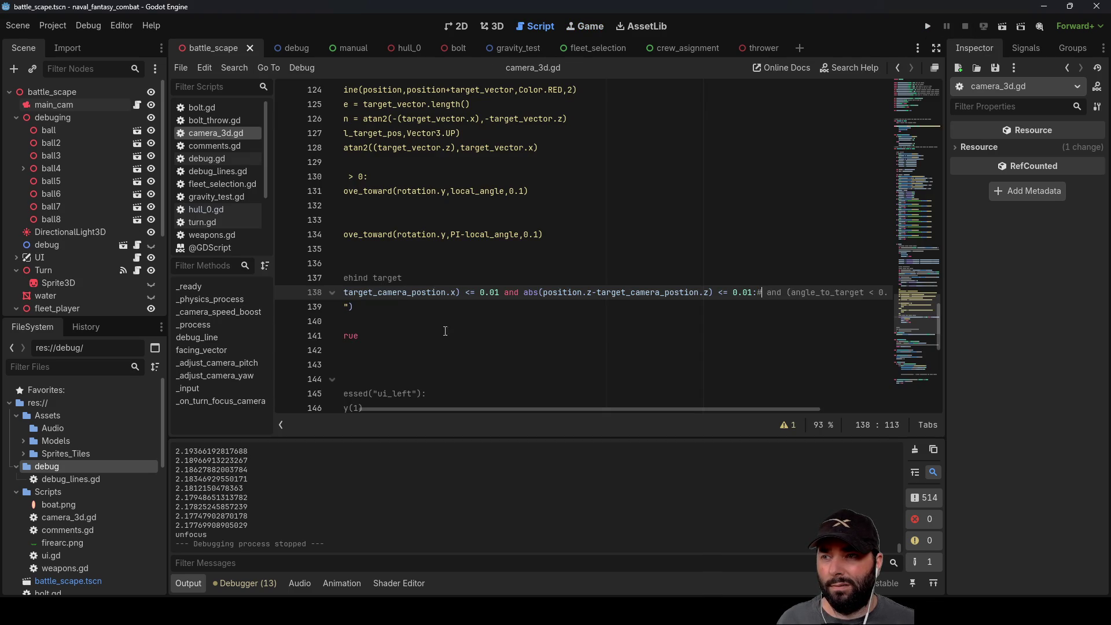
# Step: Insert blank lines between the projected_target_position calculation and the DebugLines.draw_line call
pyautogui.hscroll(-5, 463, 409)
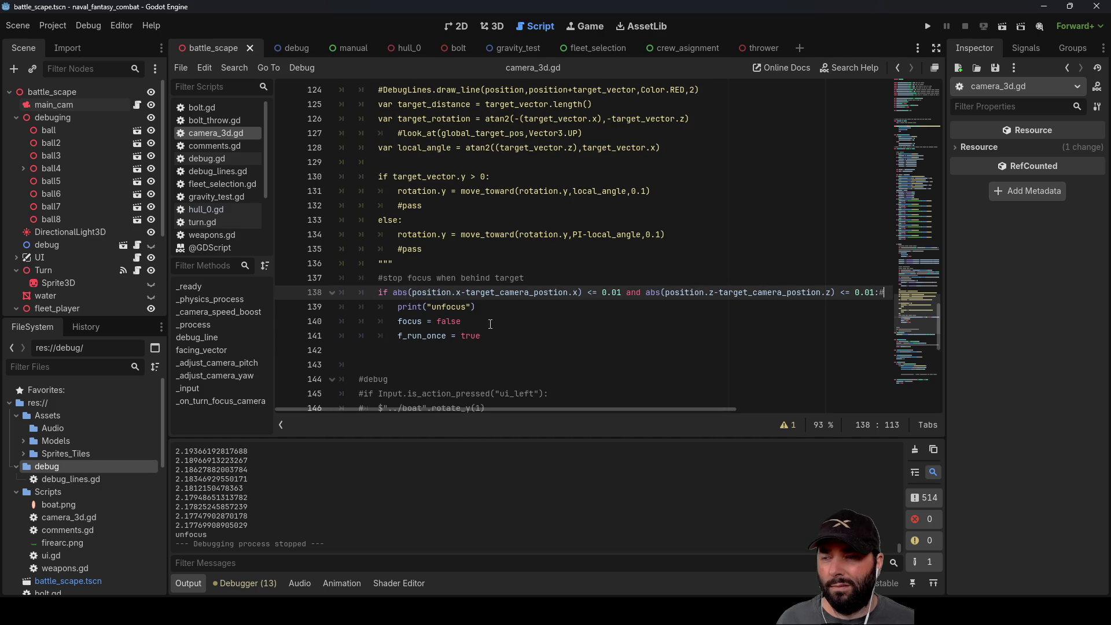
pyautogui.scroll(-6, 490, 325)
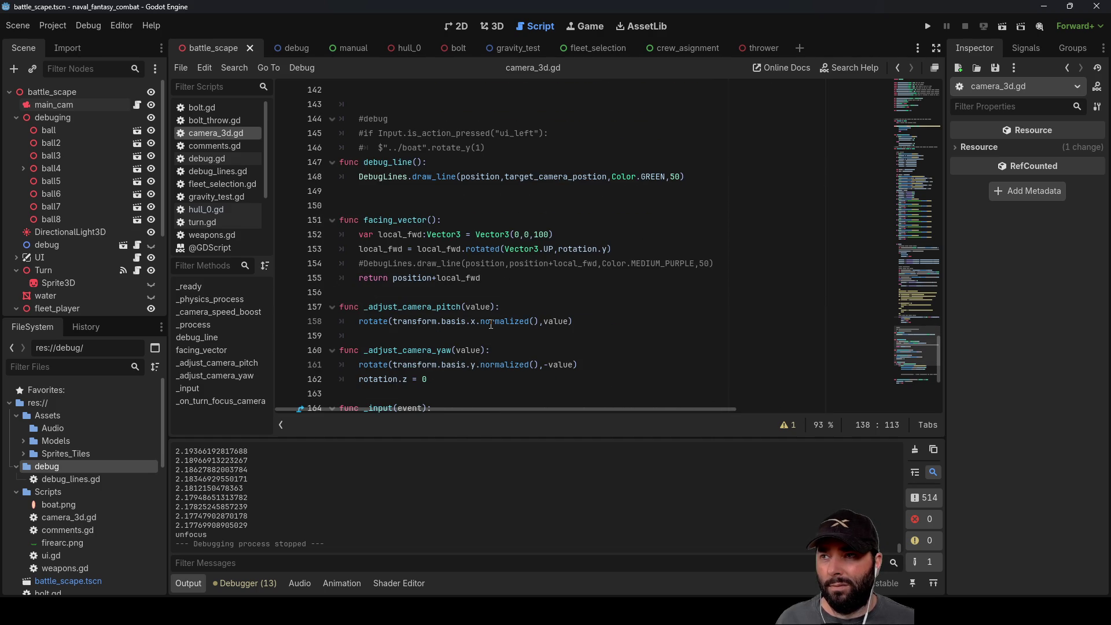
pyautogui.scroll(3, 483, 293)
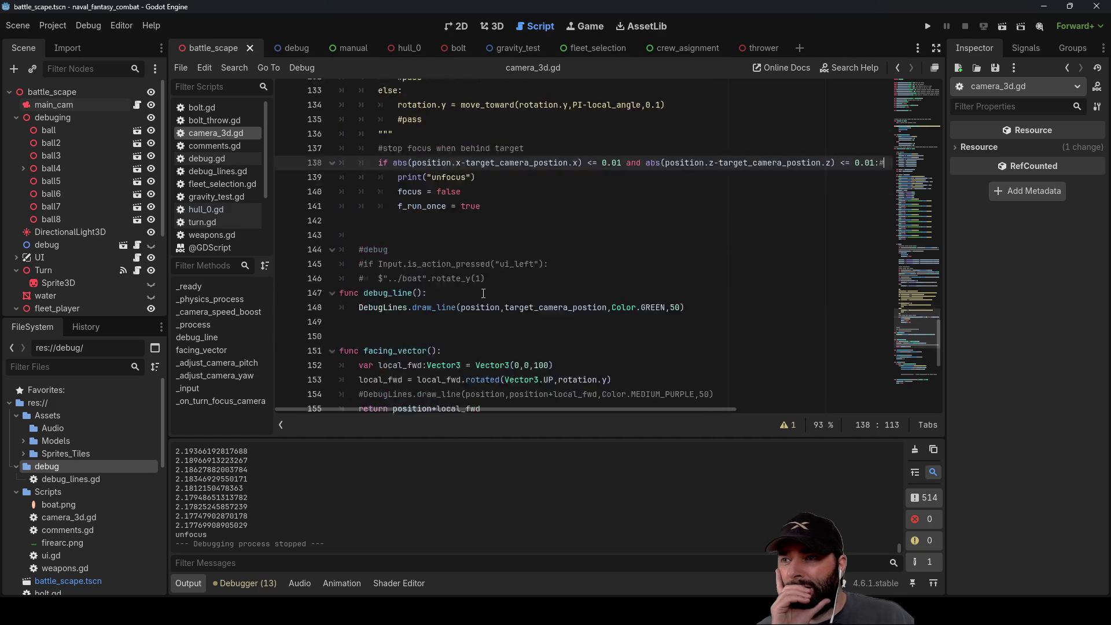
pyautogui.scroll(9, 483, 294)
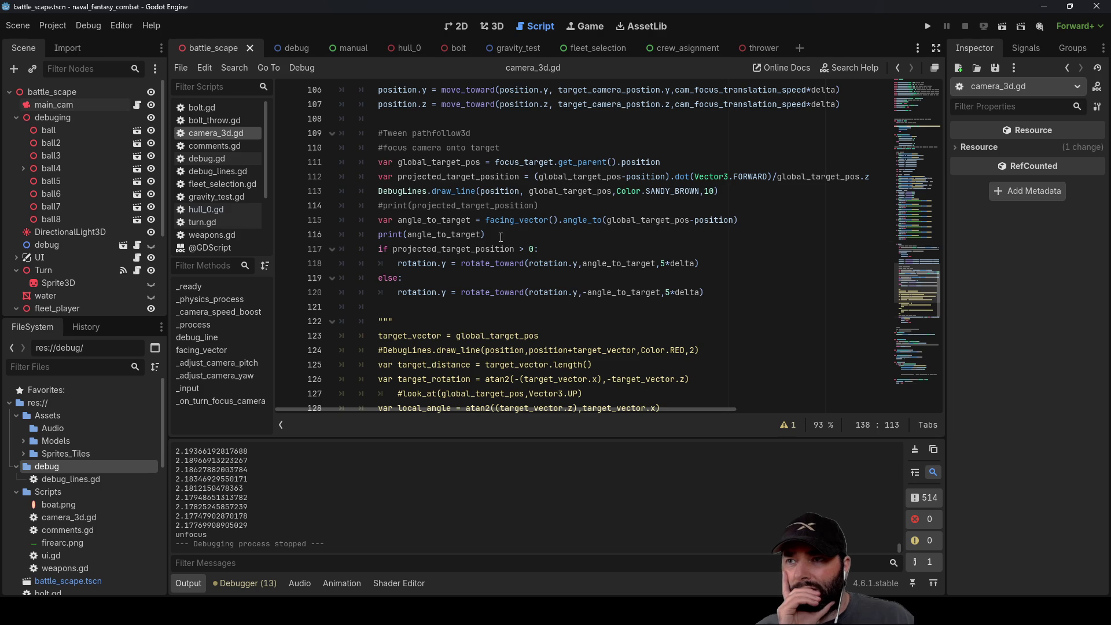
pyautogui.click(543, 237)
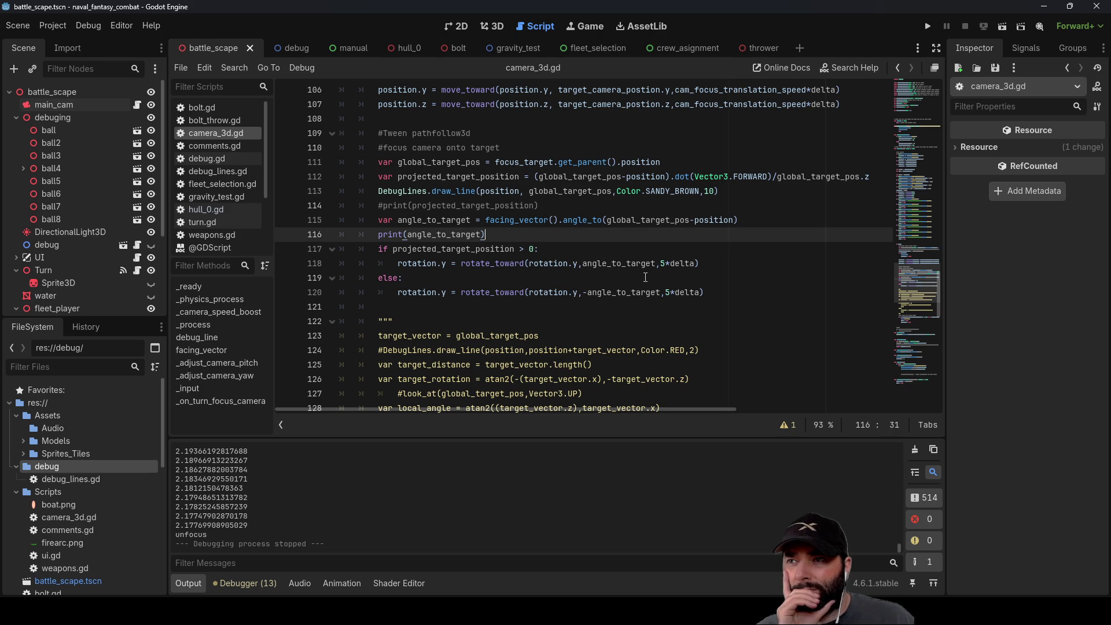
pyautogui.doubleClick(475, 248)
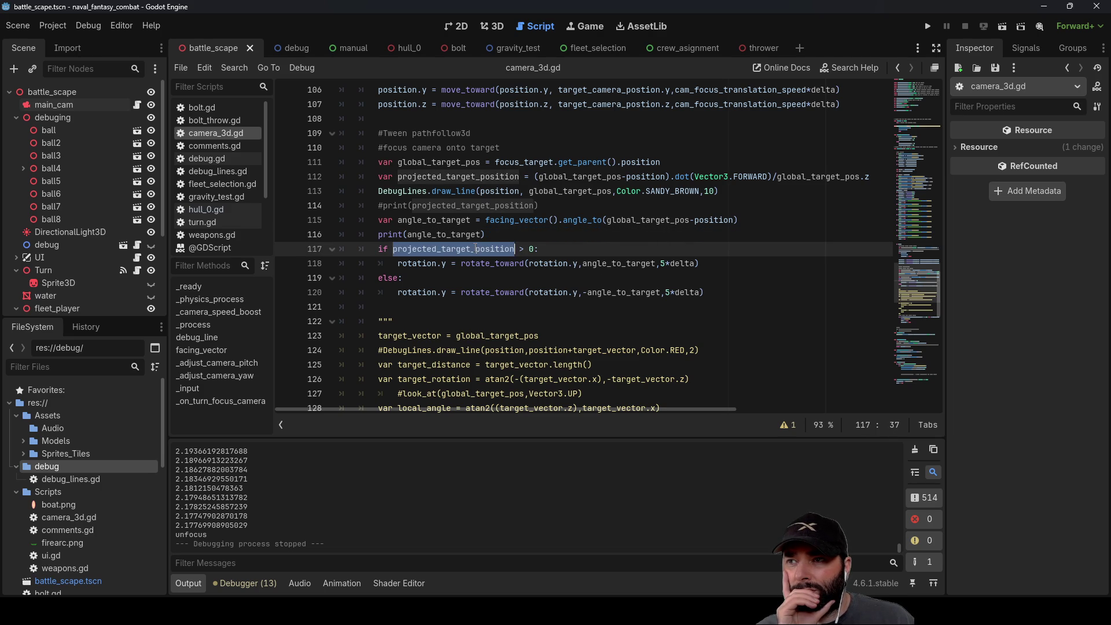
pyautogui.click(386, 262)
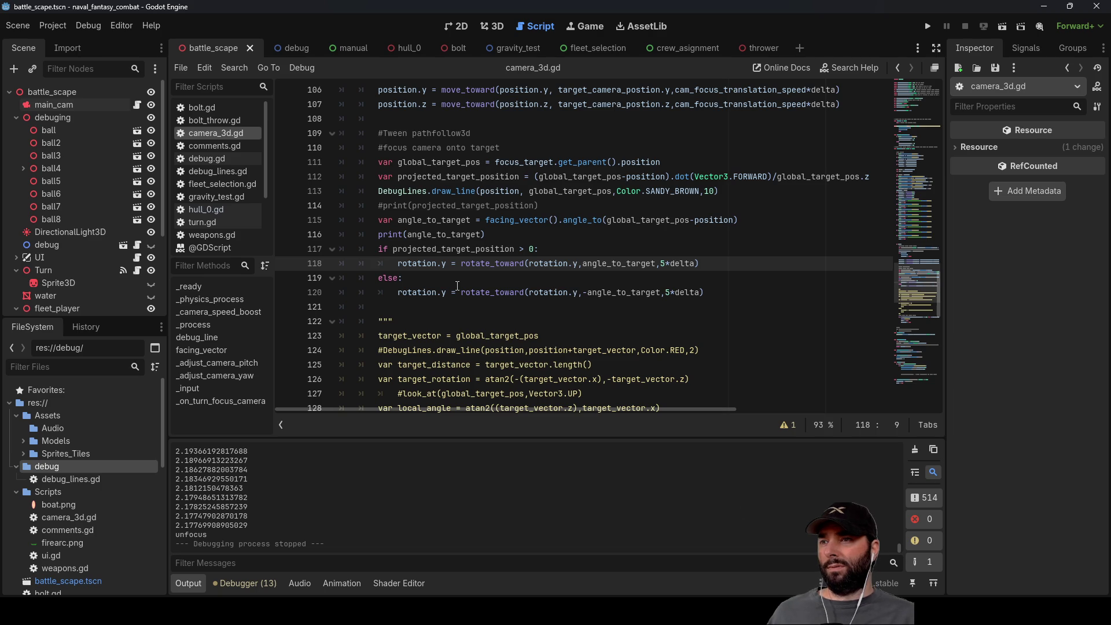
pyautogui.press('Up')
pyautogui.press('Up')
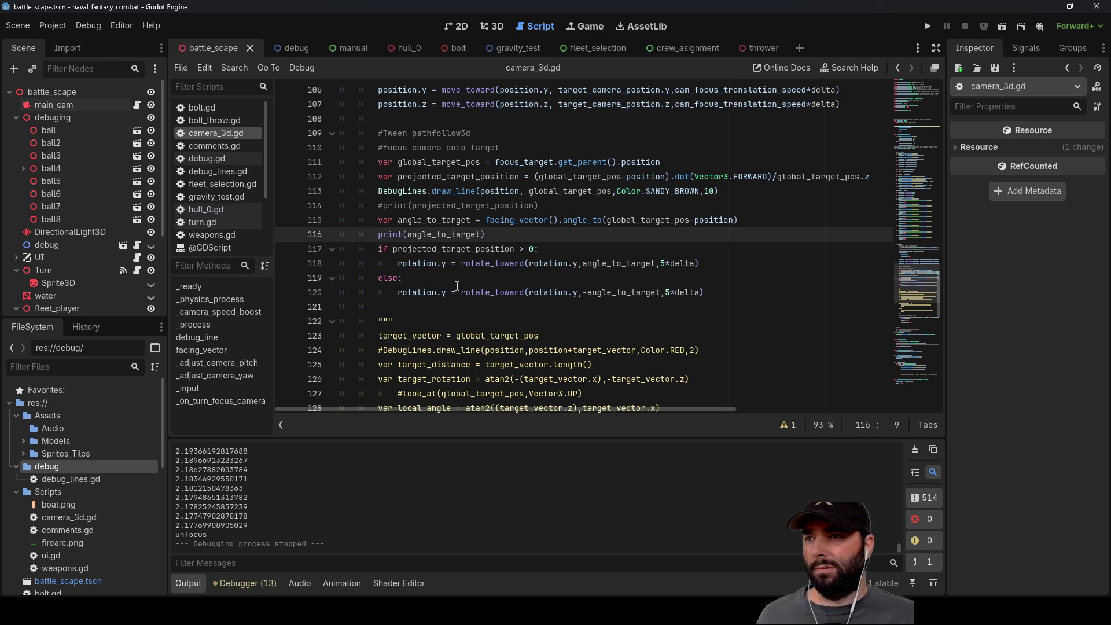
pyautogui.press('Up')
pyautogui.press('Up')
pyautogui.press('Up')
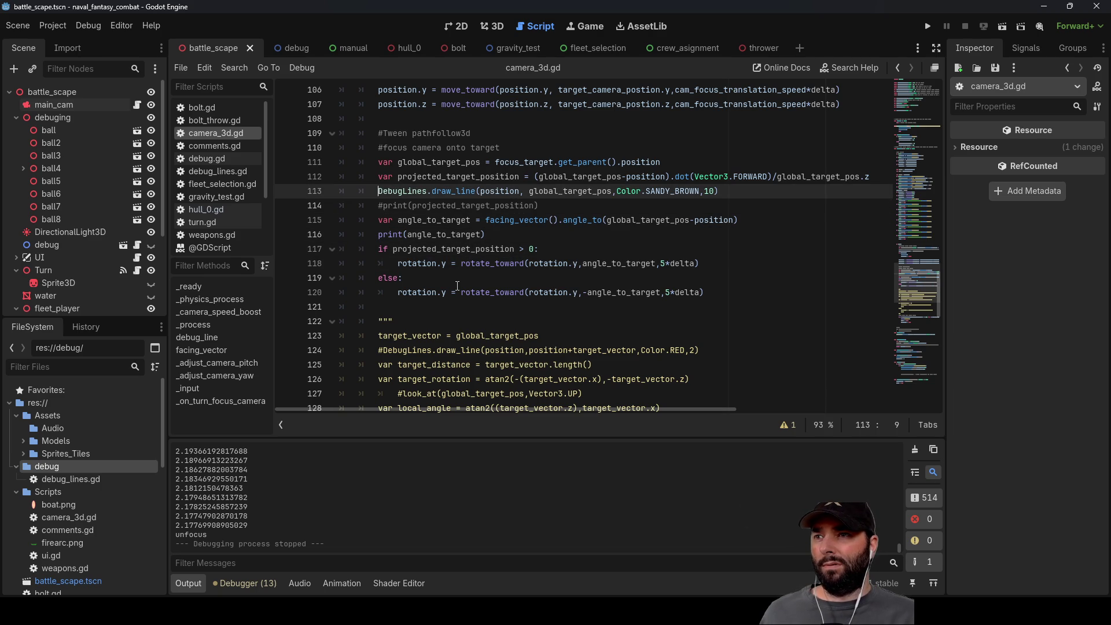
pyautogui.press('Return')
pyautogui.press('Up')
pyautogui.press('Return')
pyautogui.press('Return')
pyautogui.press('Up')
pyautogui.press('Up')
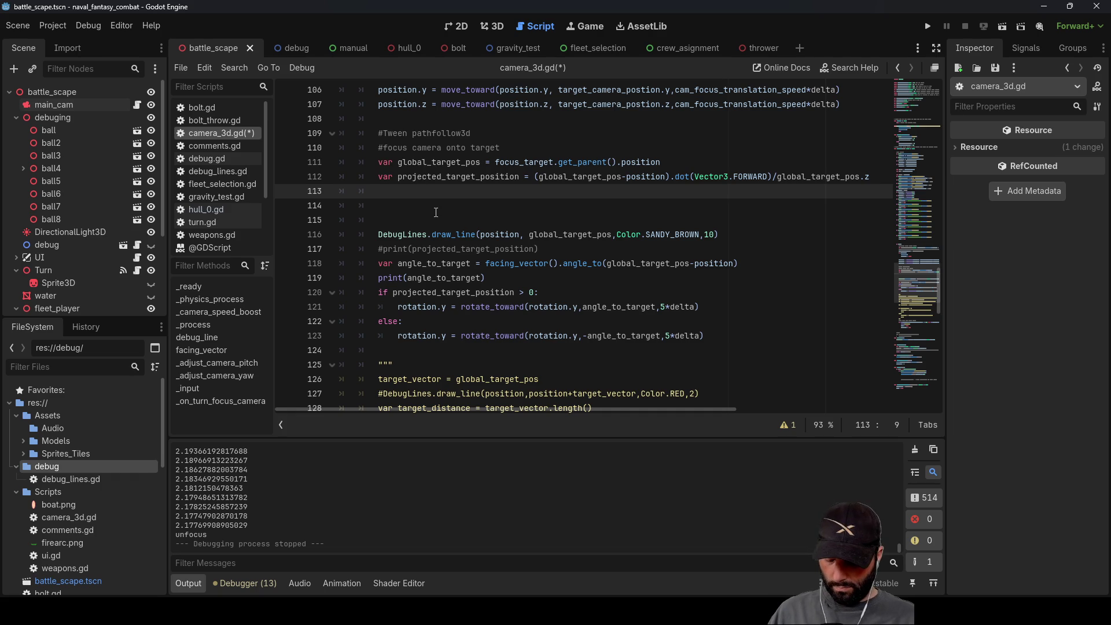
# Step: Type 'var projected_vector = Vector3()' on line 113
pyautogui.write('var ')
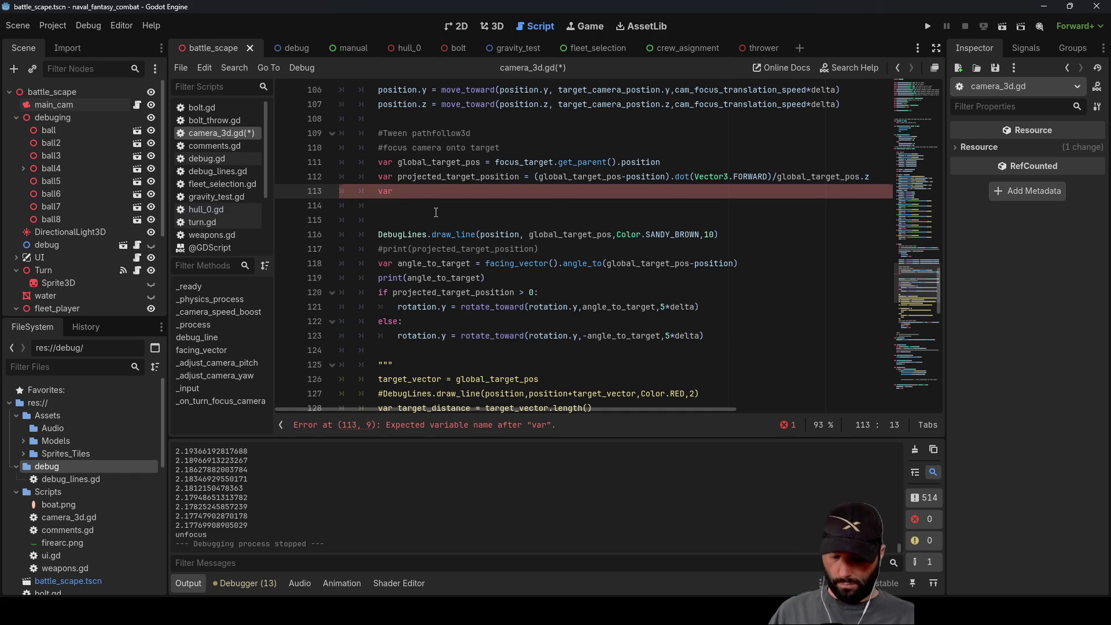
pyautogui.write('pro')
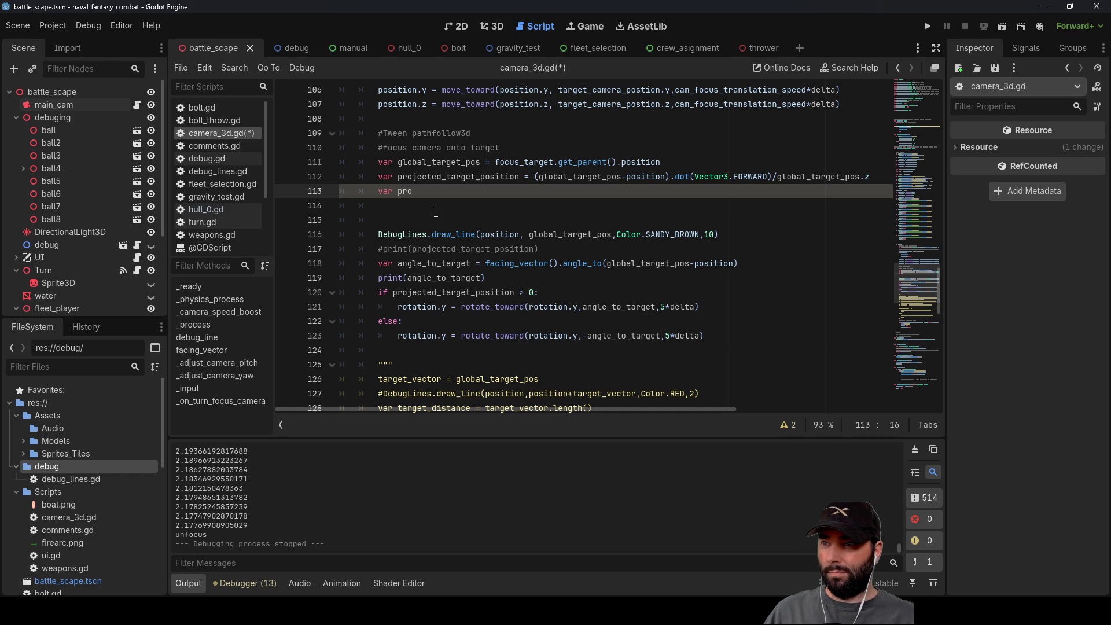
pyautogui.write('jected_vecotr')
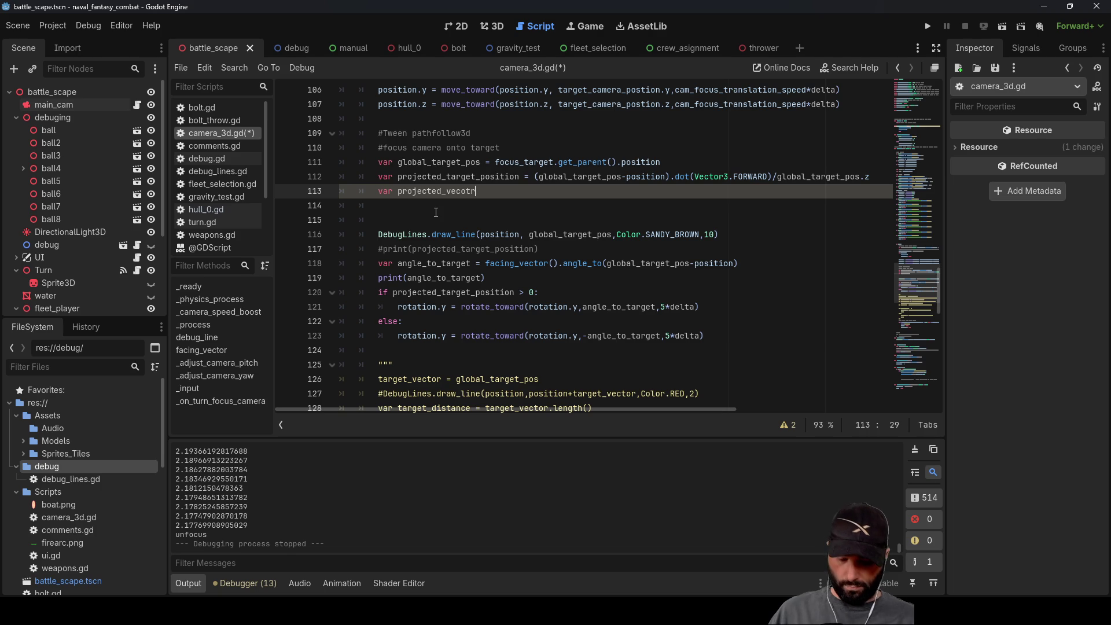
pyautogui.write(' = vector')
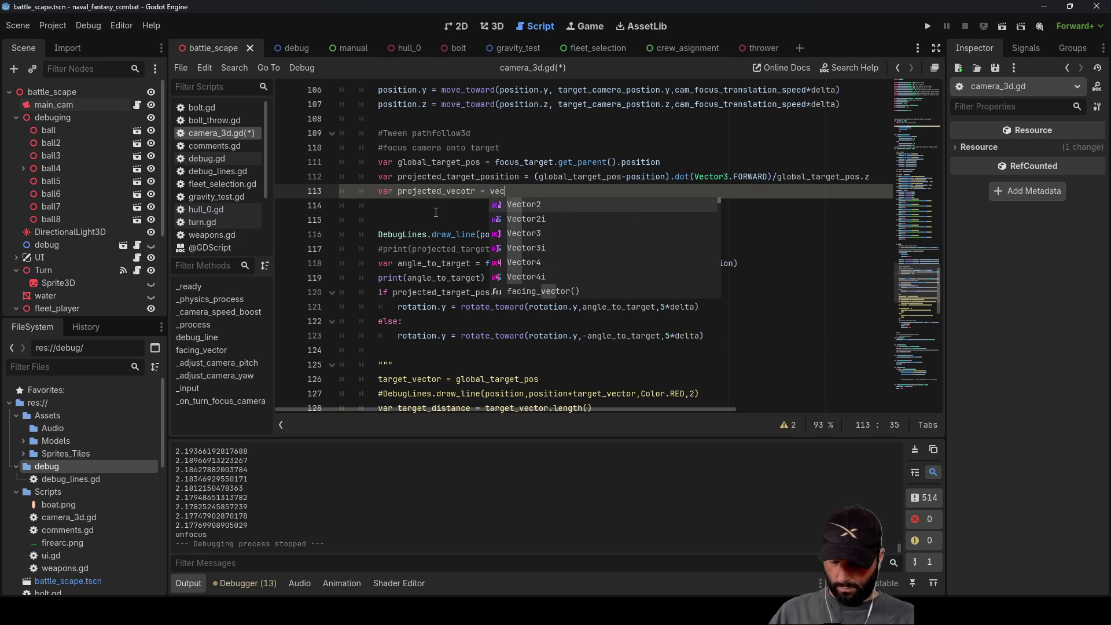
pyautogui.press('Down')
pyautogui.press('Down')
pyautogui.press('Return')
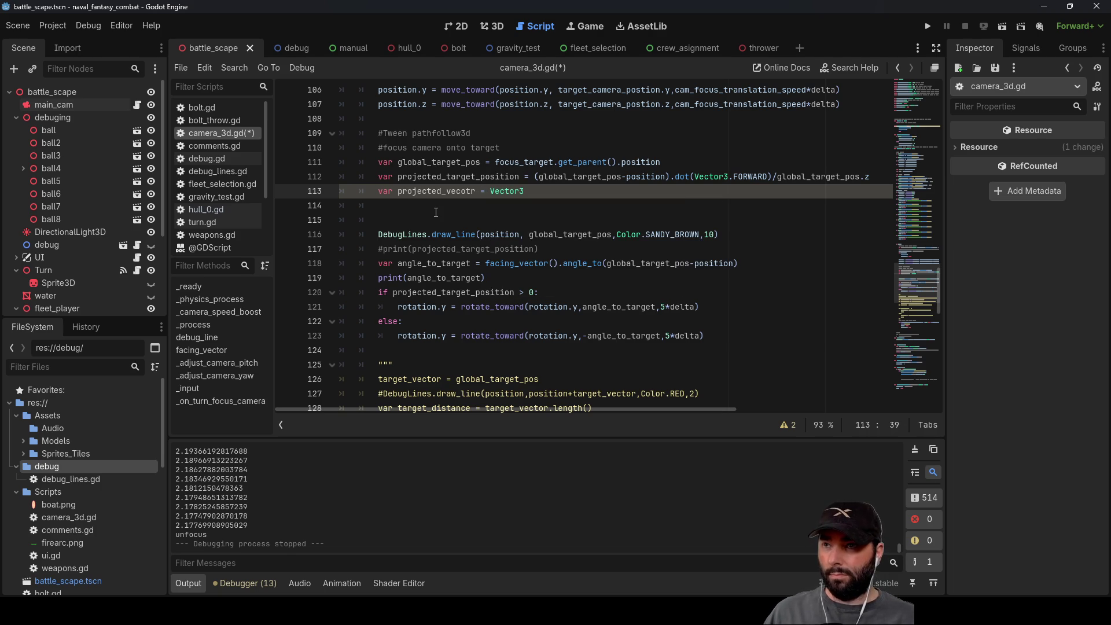
pyautogui.write('()')
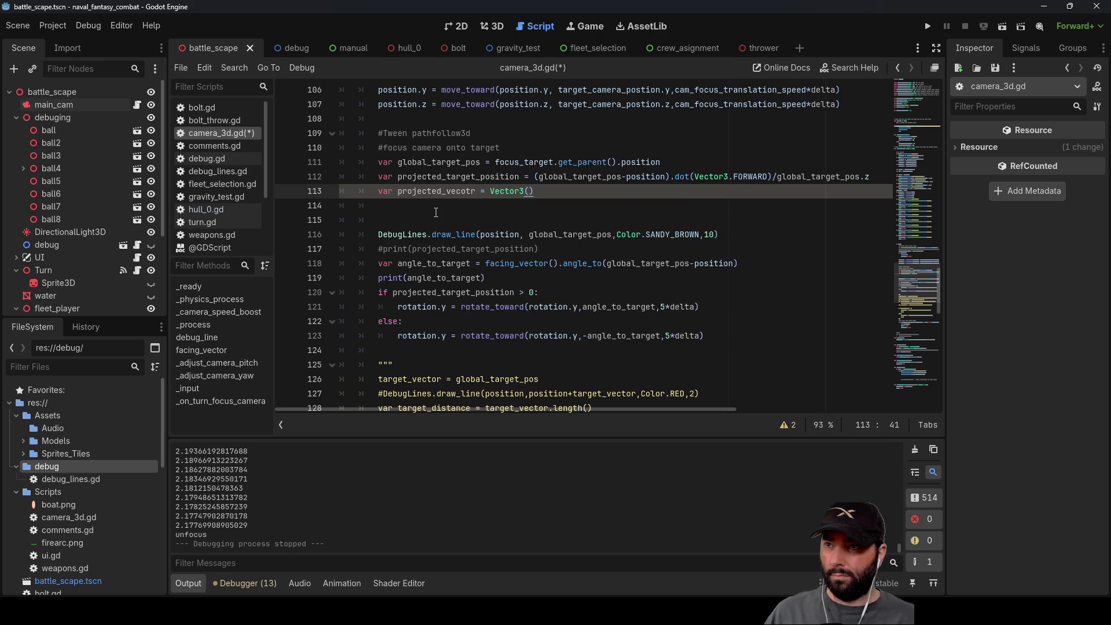
# Step: Copy the projected_target_position name and enter ',0,projected_target_position' as the Vector3 arguments
pyautogui.press('Up')
pyautogui.press('Left')
pyautogui.press('Left')
pyautogui.press('Left')
pyautogui.hotkey('shift', 'Left')
pyautogui.hotkey('shift', 'Left')
pyautogui.hotkey('shift', 'Left')
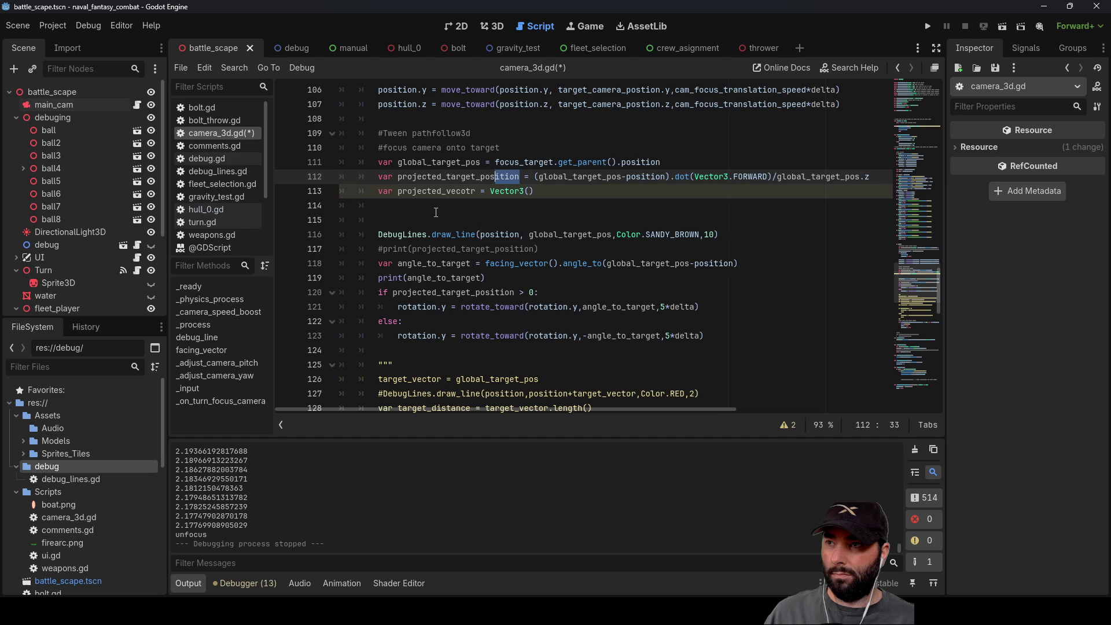
pyautogui.hotkey('shift', 'Left')
pyautogui.hotkey('shift', 'Left')
pyautogui.hotkey('shift', 'Left')
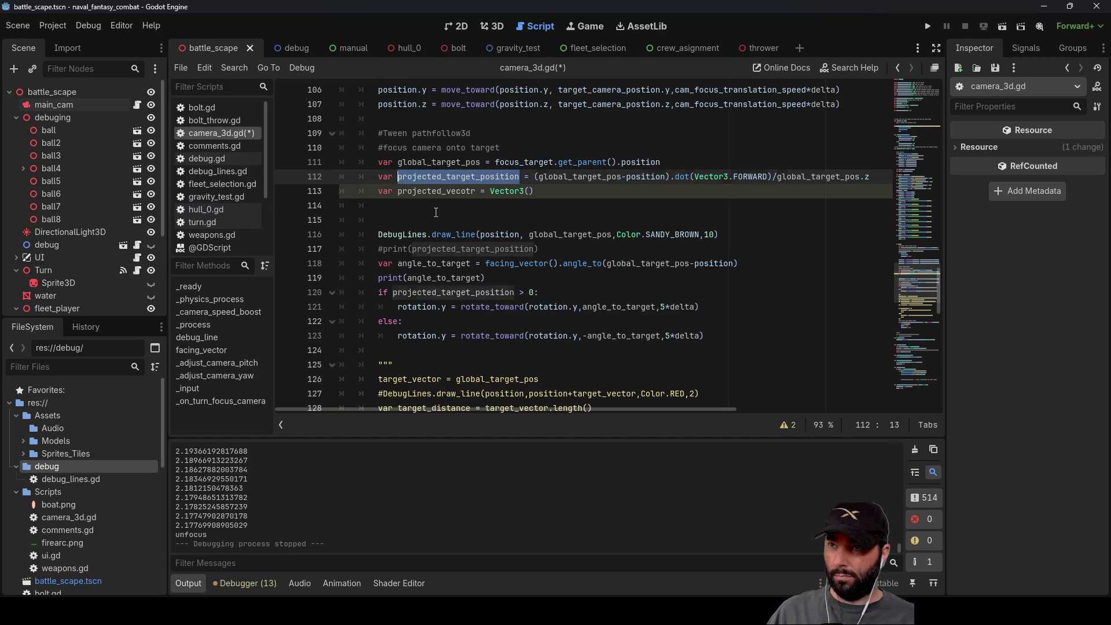
pyautogui.hotkey('ctrl', 'c')
pyautogui.press('Down')
pyautogui.press('End')
pyautogui.press('Left')
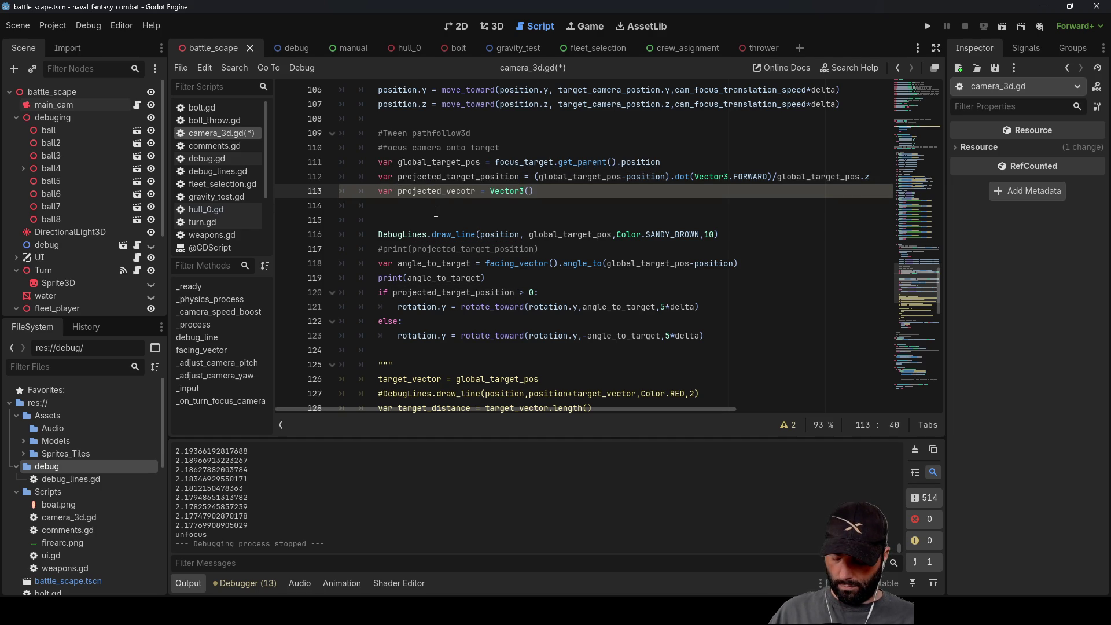
pyautogui.write(',0,')
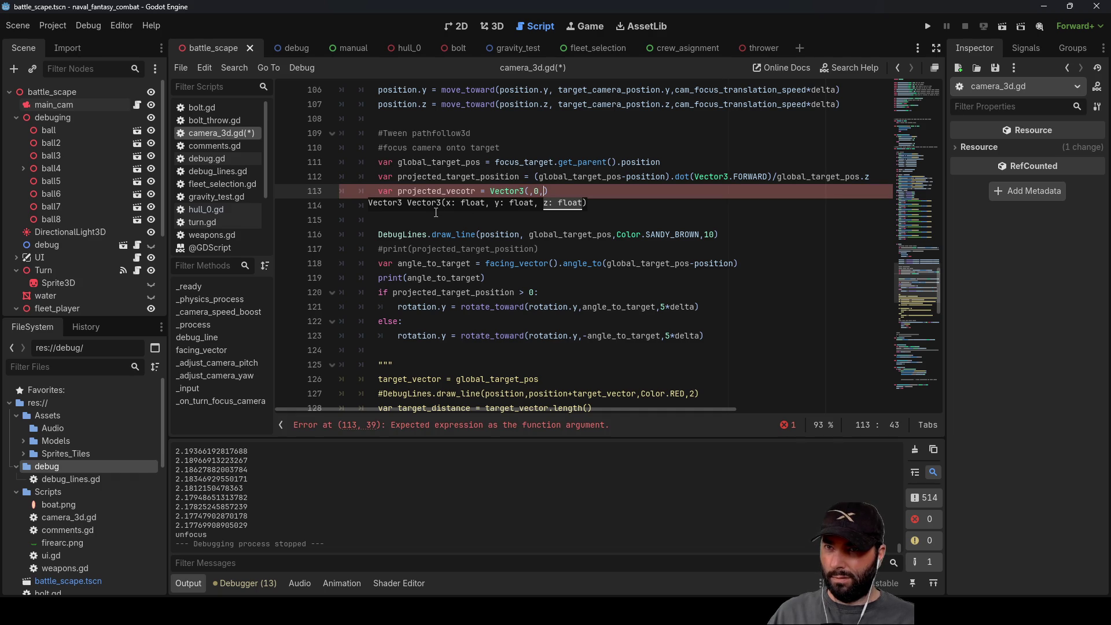
pyautogui.write('projected_target_position')
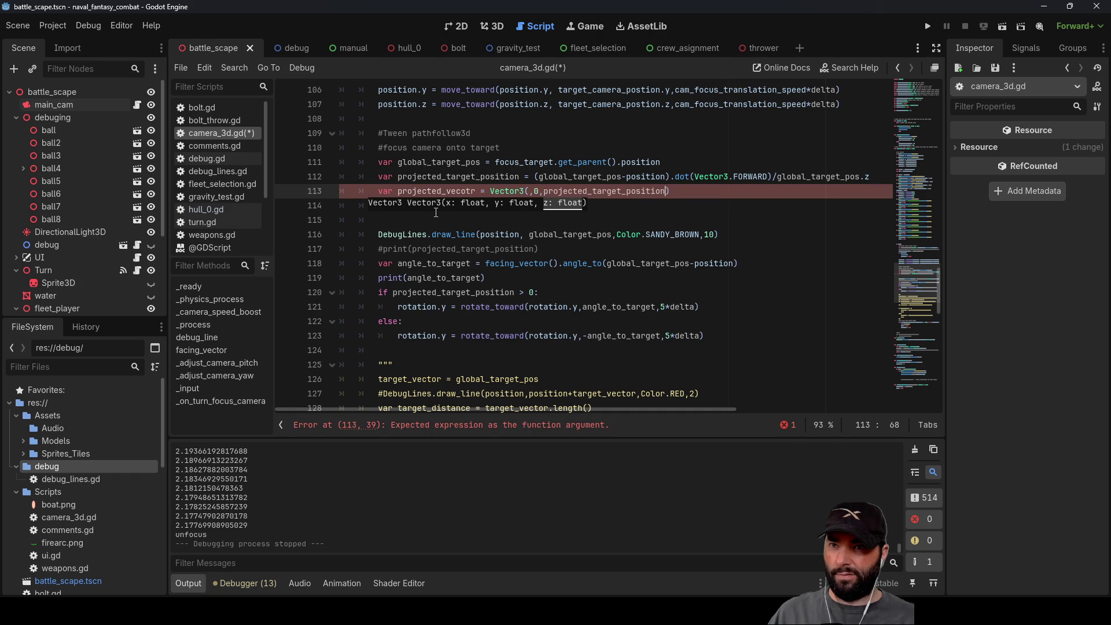
# Step: Make the first argument 1-projected_target_position and delete one extra blank line
pyautogui.press('Left')
pyautogui.press('Left')
pyautogui.press('Left')
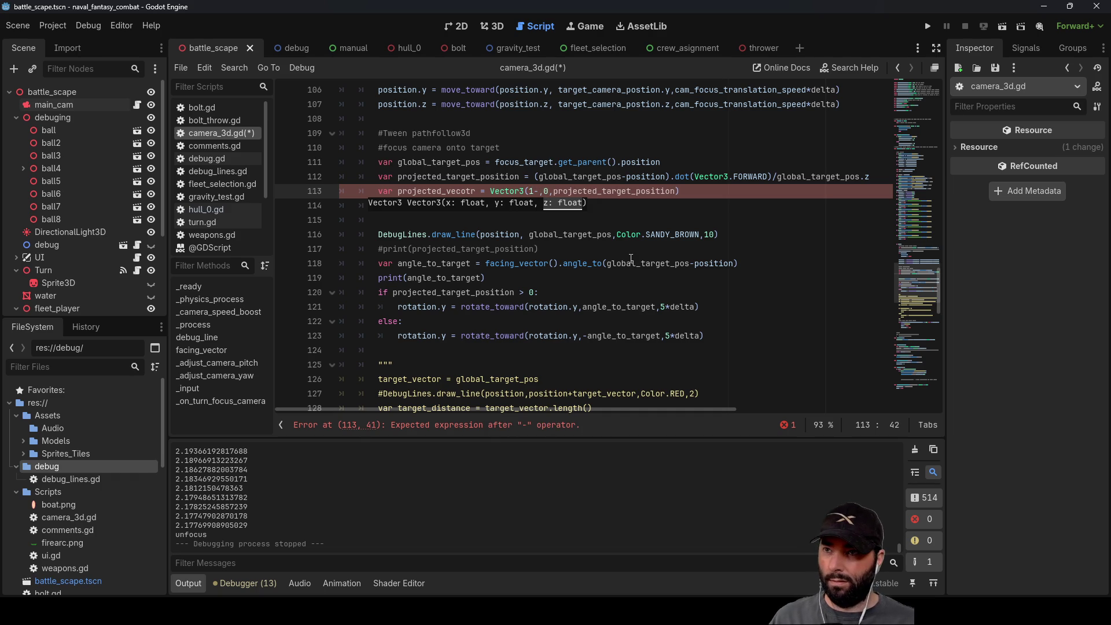
pyautogui.doubleClick(623, 191)
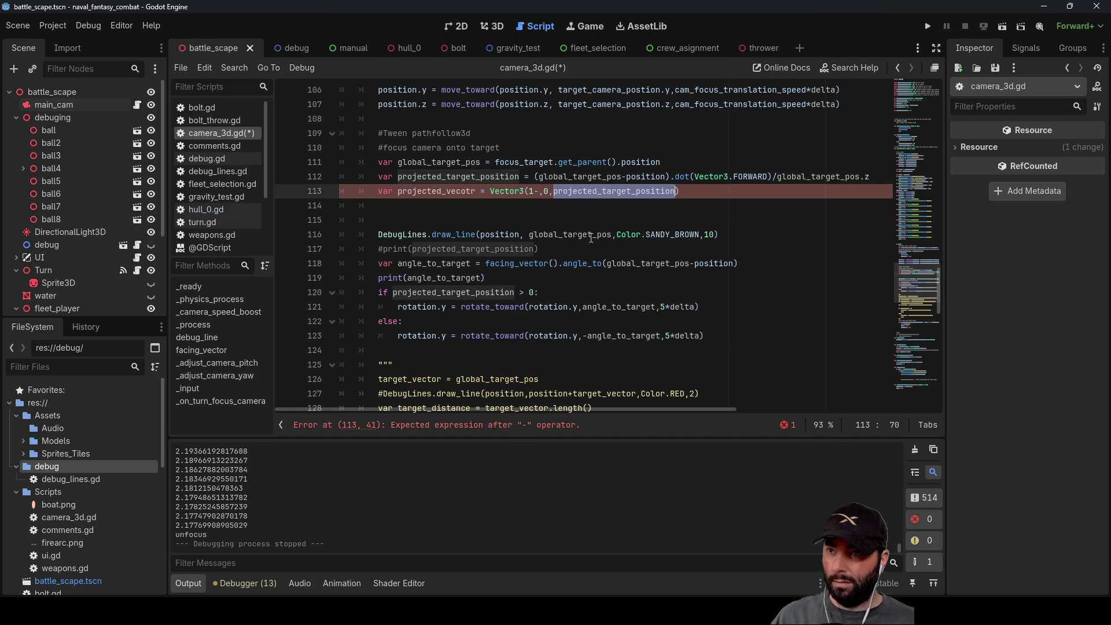
pyautogui.click(539, 191)
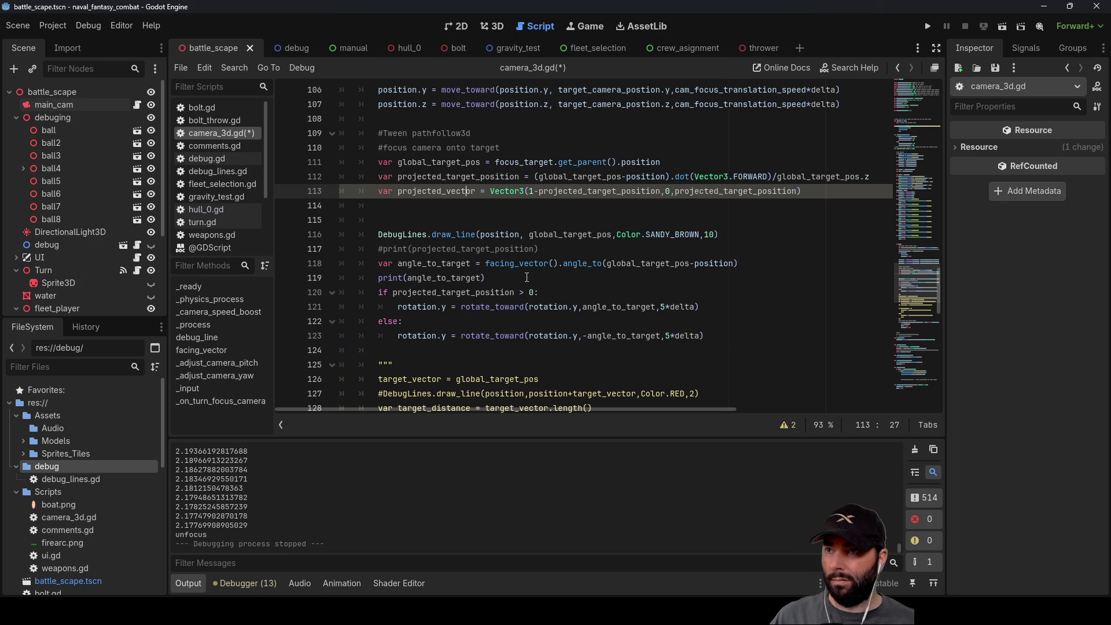
pyautogui.click(448, 215)
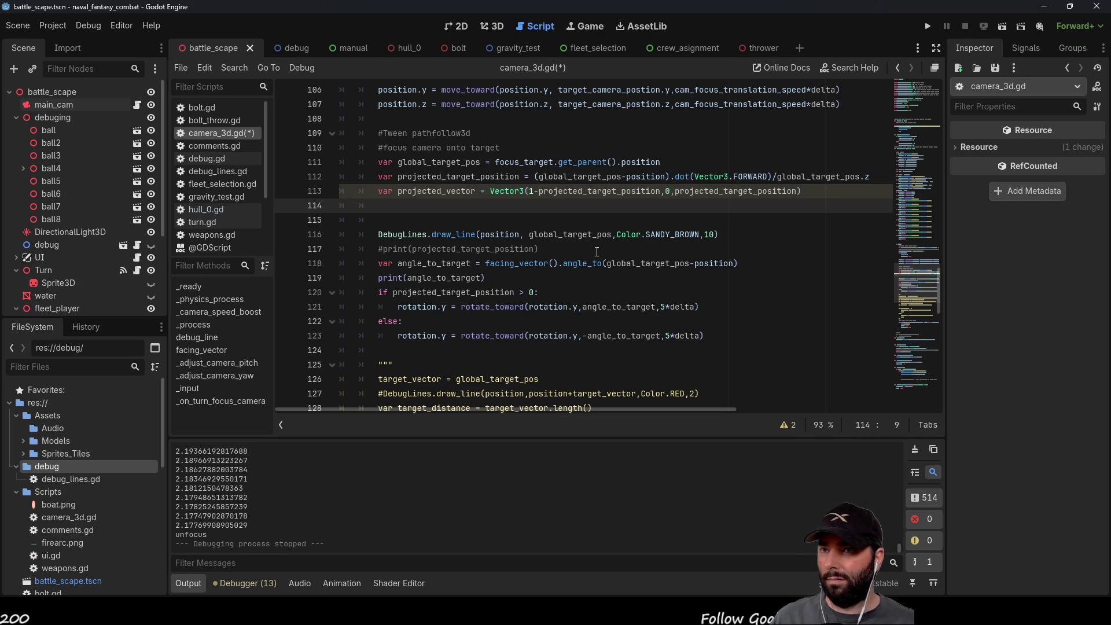
pyautogui.press('Delete')
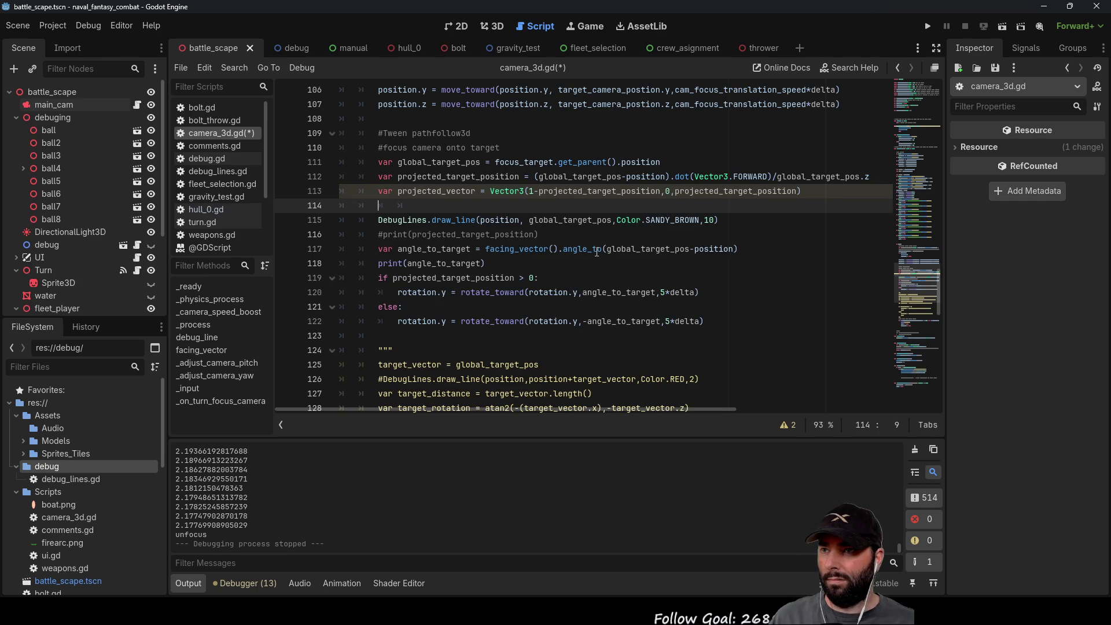
# Step: Change the draw_line endpoint on line 115 to position+(projected_vector*50) and run the game
pyautogui.doubleClick(471, 191)
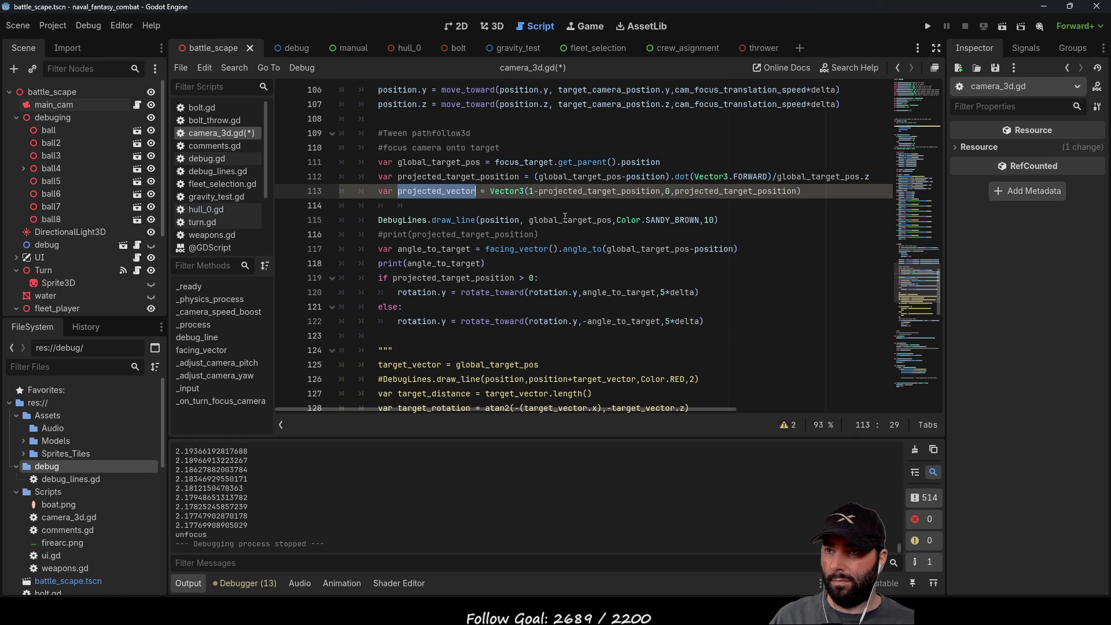
pyautogui.doubleClick(567, 220)
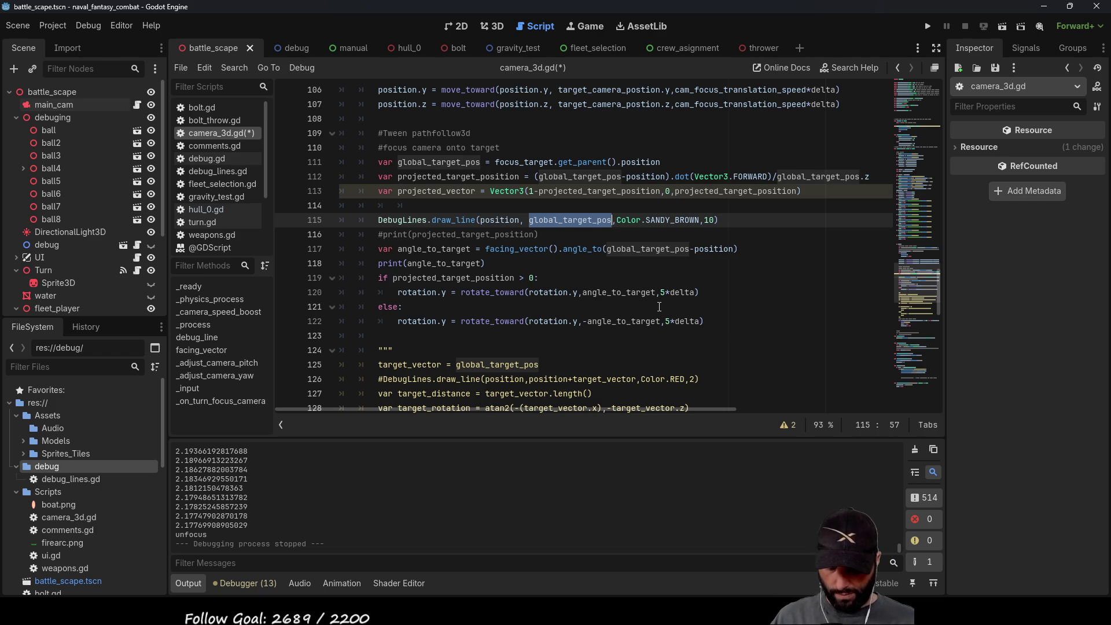
pyautogui.write('position')
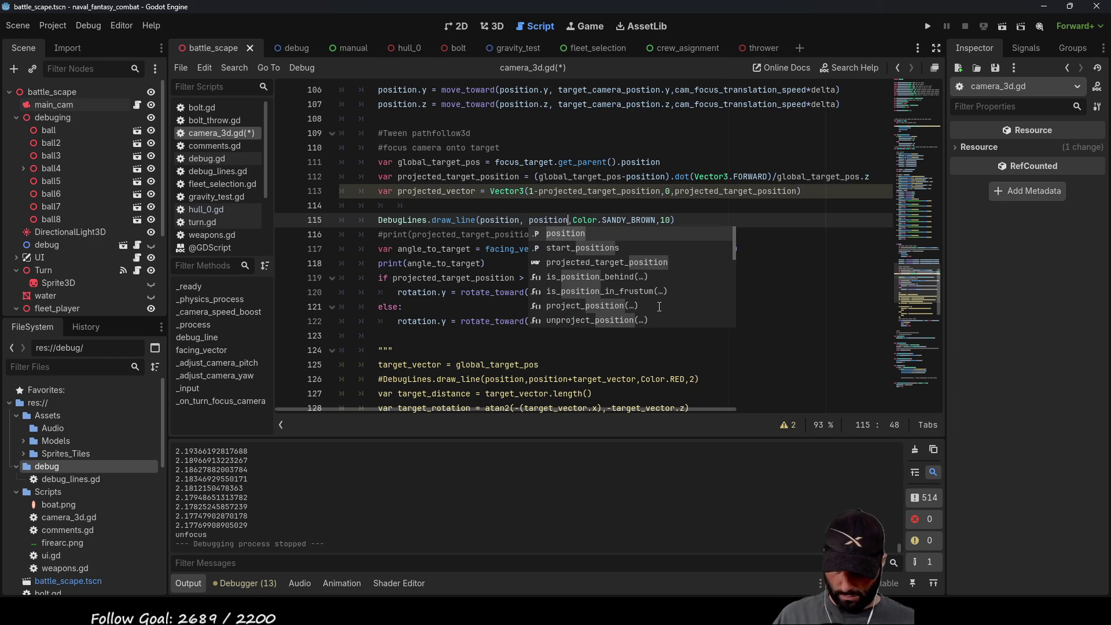
pyautogui.write('+projected_vector')
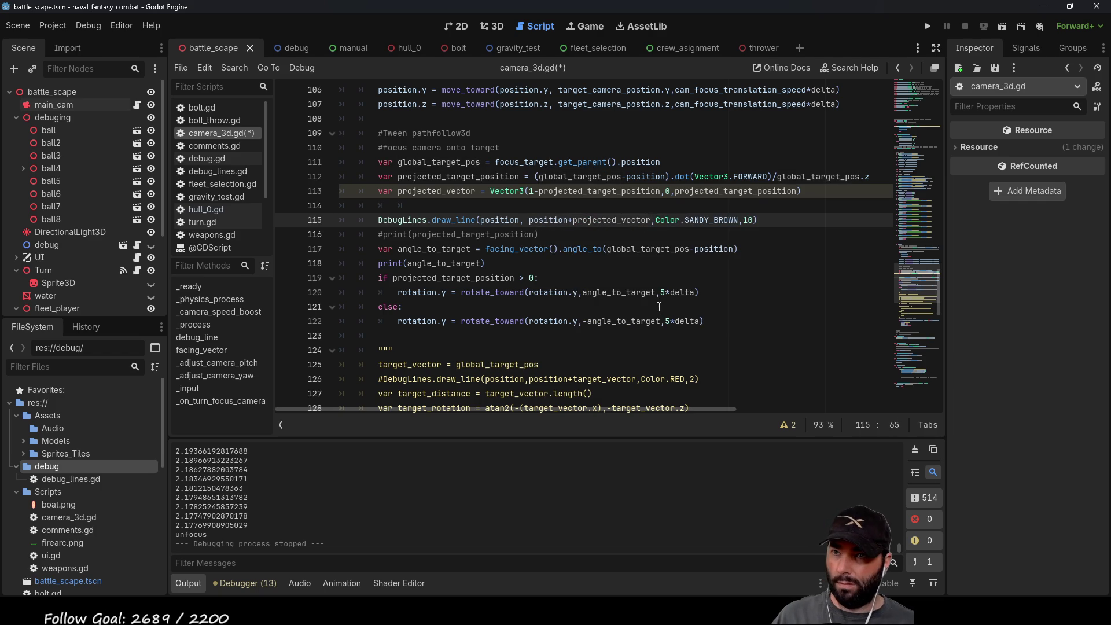
pyautogui.hotkey('ctrl', 'Left')
pyautogui.write('(')
pyautogui.press('Right')
pyautogui.press('Right')
pyautogui.press('Right')
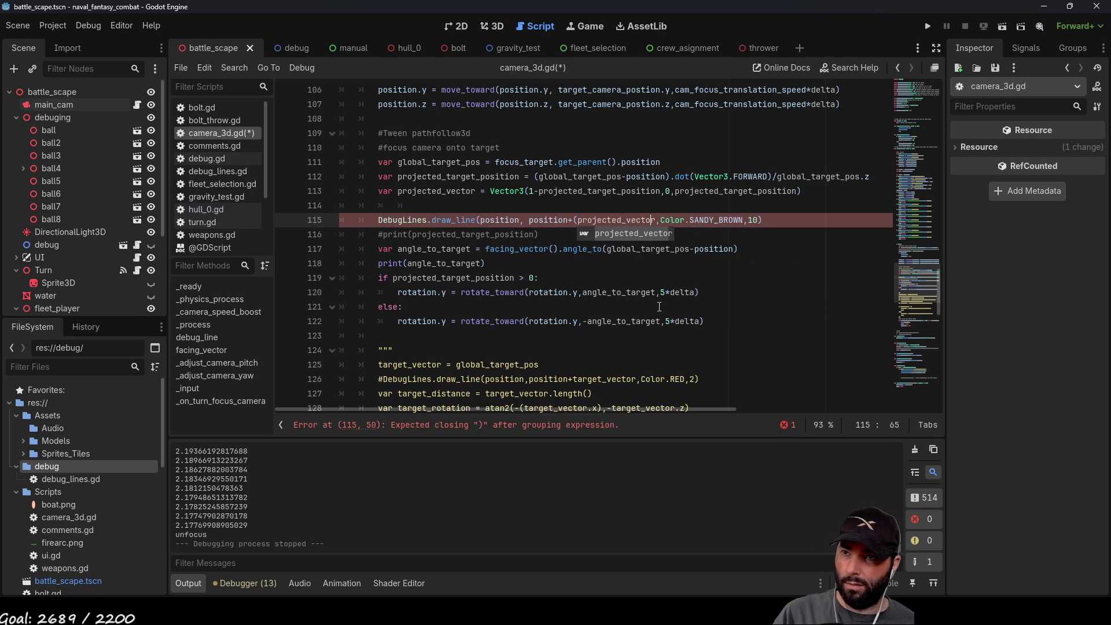
pyautogui.press('Right')
pyautogui.press('Left')
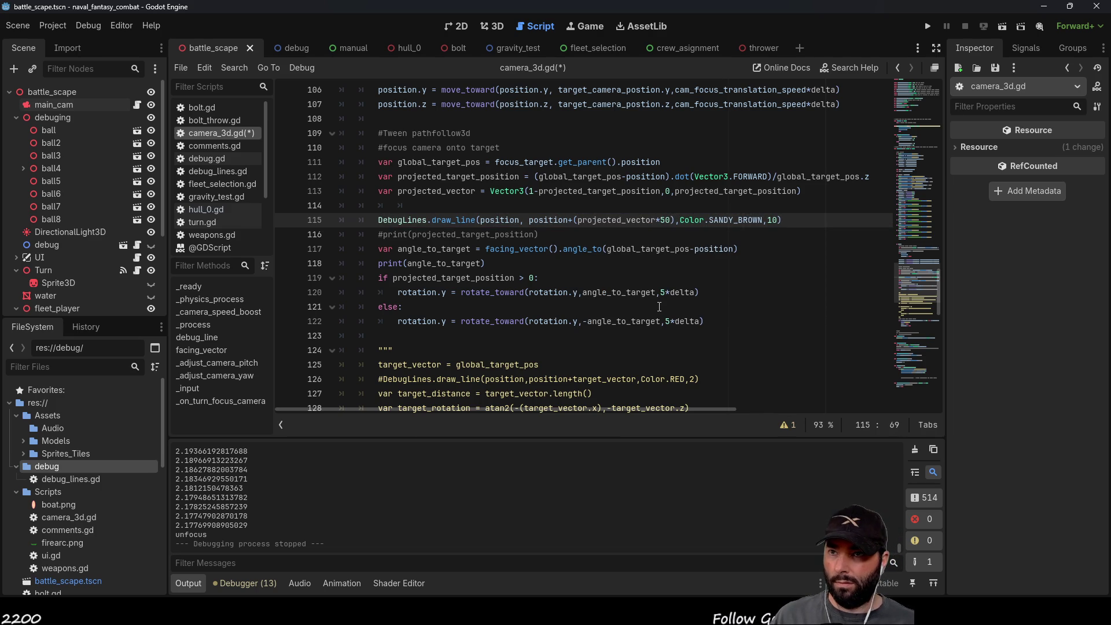
pyautogui.press('Down')
pyautogui.click(928, 26)
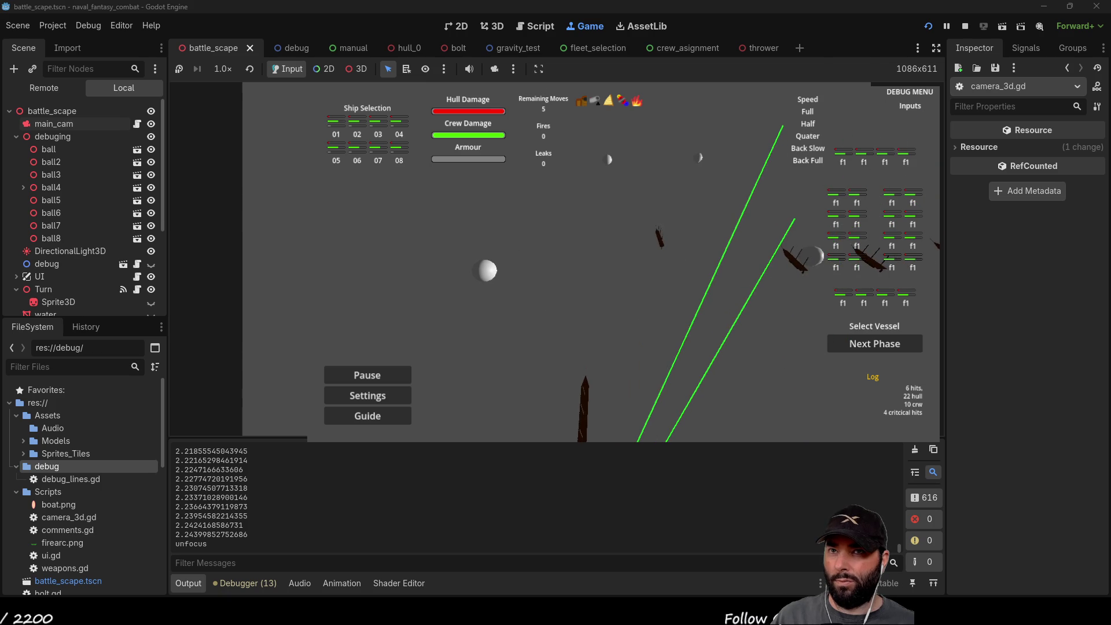
# Step: Stop the test run with F8 after watching the longer debug lines
pyautogui.press('F8')
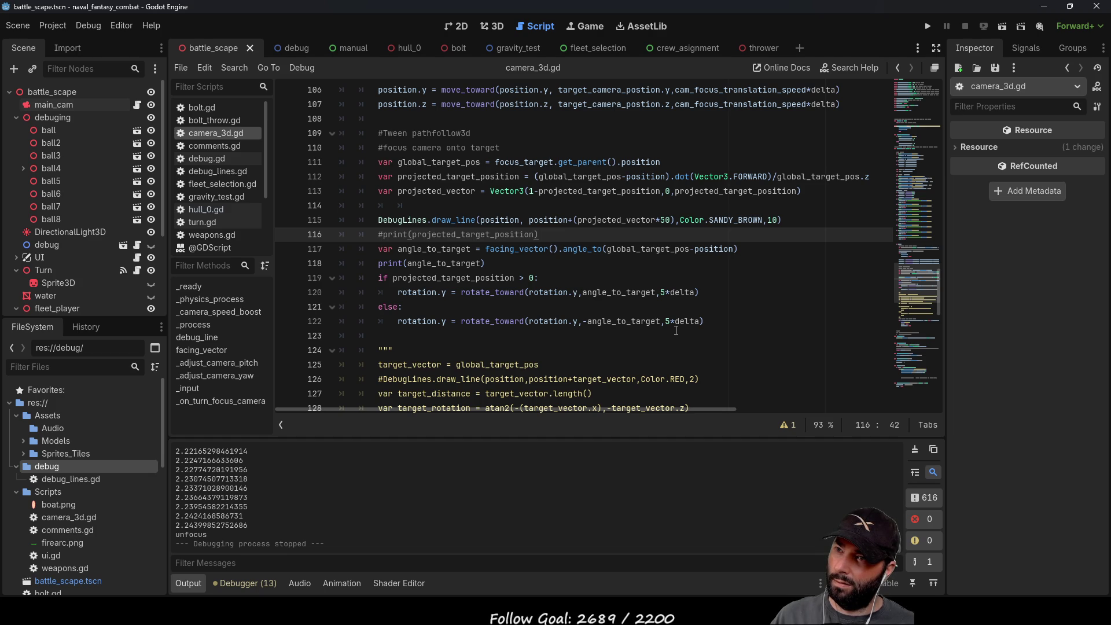
# Step: Delete the empty line 114 between the projected_vector and DebugLines statements
pyautogui.press('Up')
pyautogui.press('Up')
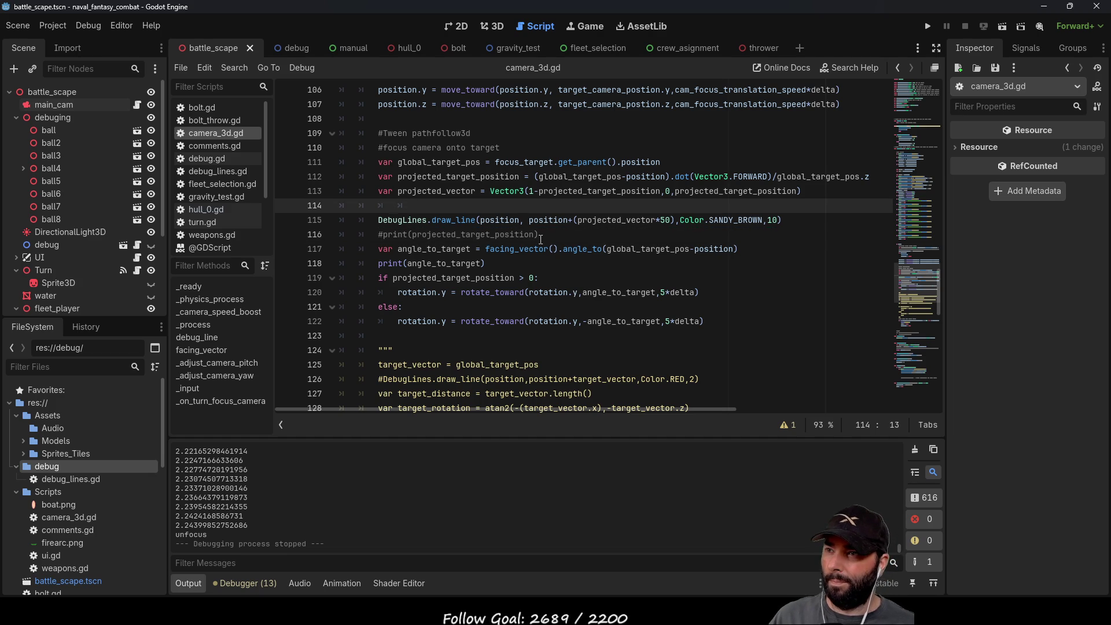
pyautogui.press('BackSpace')
pyautogui.press('BackSpace')
pyautogui.press('BackSpace')
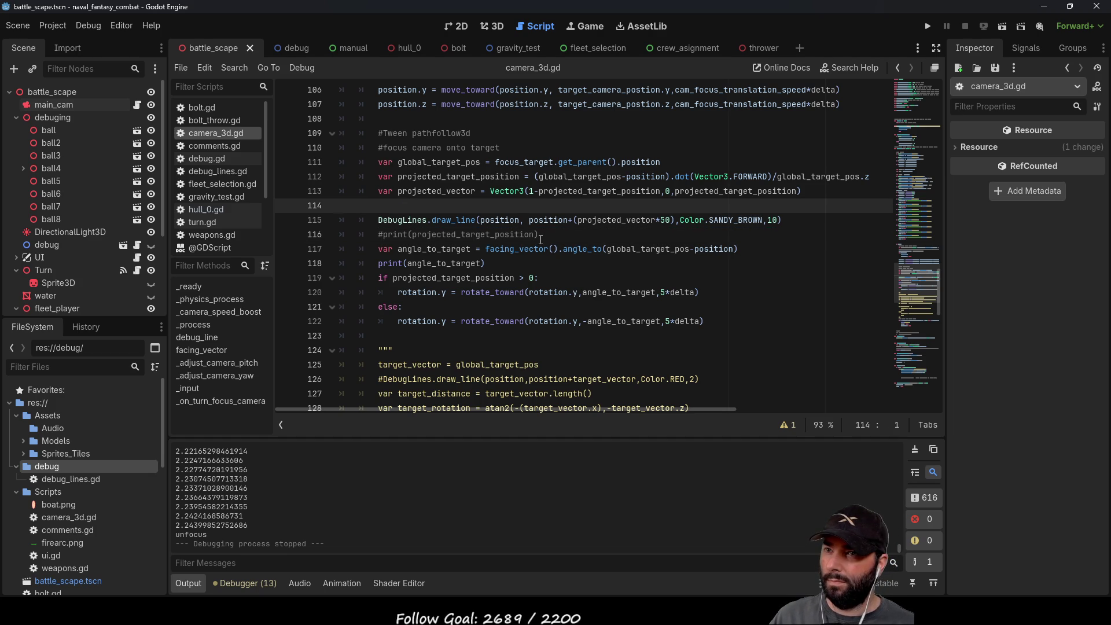
pyautogui.press('BackSpace')
pyautogui.press('Down')
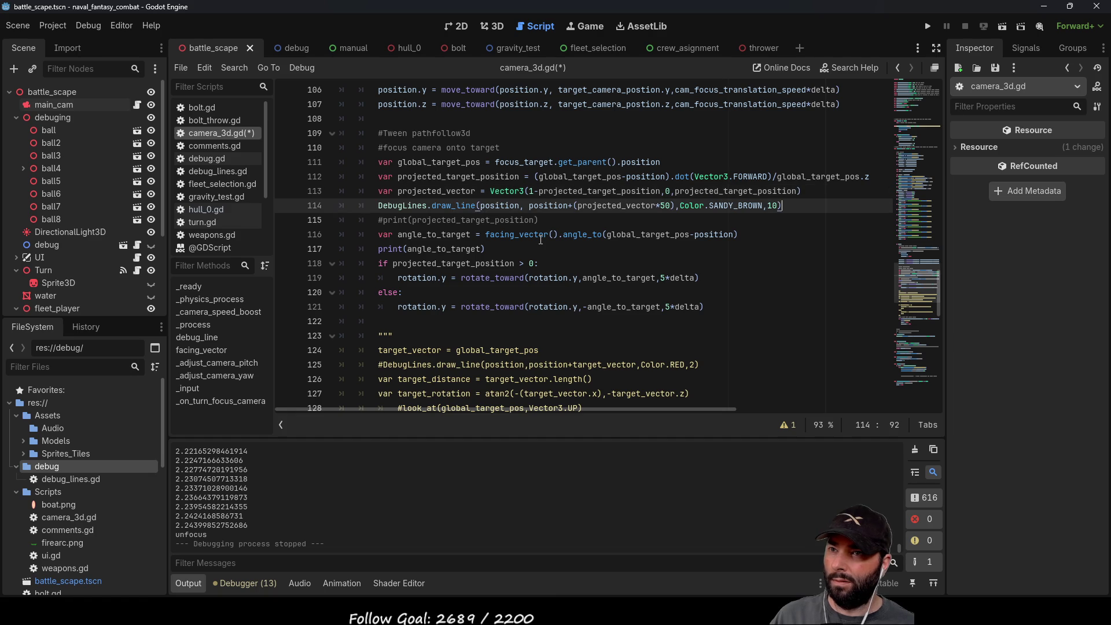
pyautogui.press('Left')
pyautogui.press('Left')
pyautogui.press('Left')
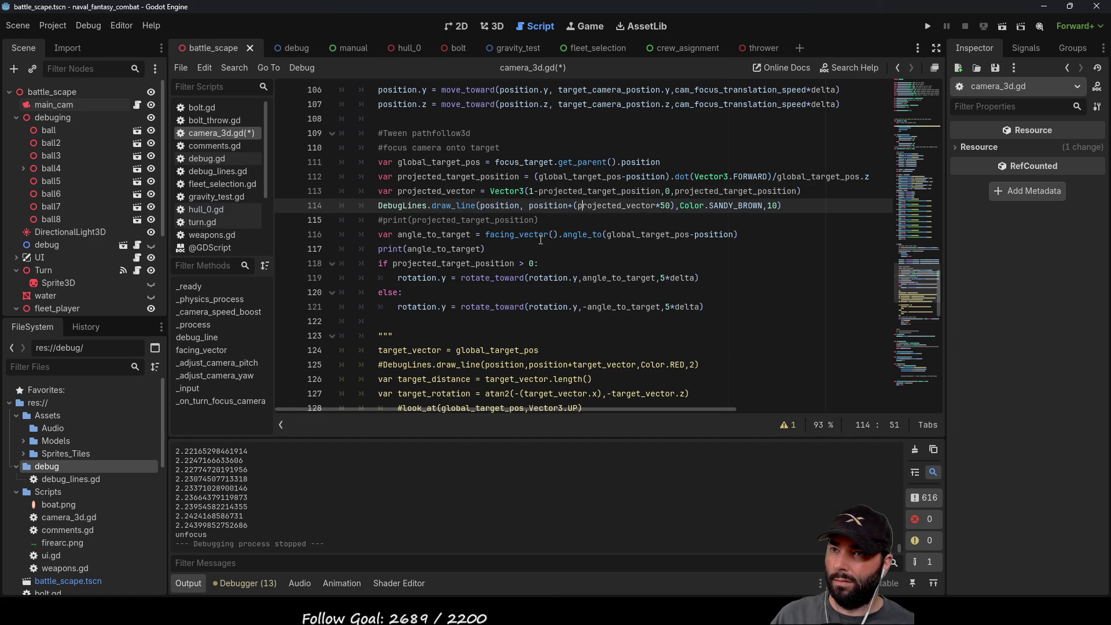
# Step: Add print(projected_target_position) on a new line above the projected_vector declaration
pyautogui.press('Up')
pyautogui.press('Left')
pyautogui.press('Left')
pyautogui.press('Left')
pyautogui.press('Right')
pyautogui.press('Right')
pyautogui.press('Right')
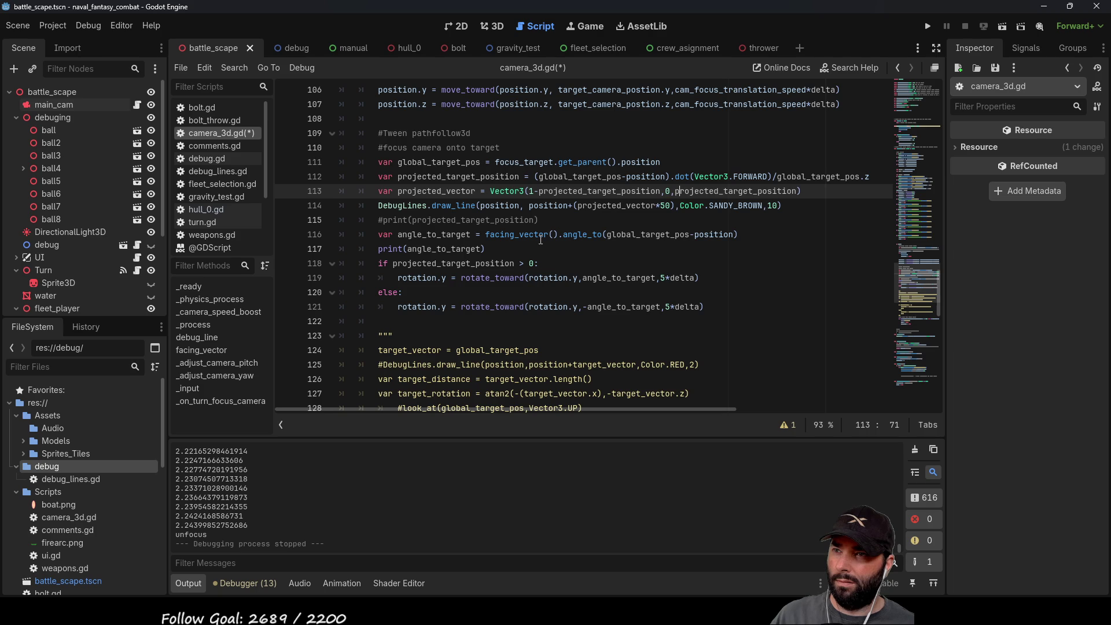
pyautogui.press('Left')
pyautogui.press('Left')
pyautogui.press('Left')
pyautogui.press('Home')
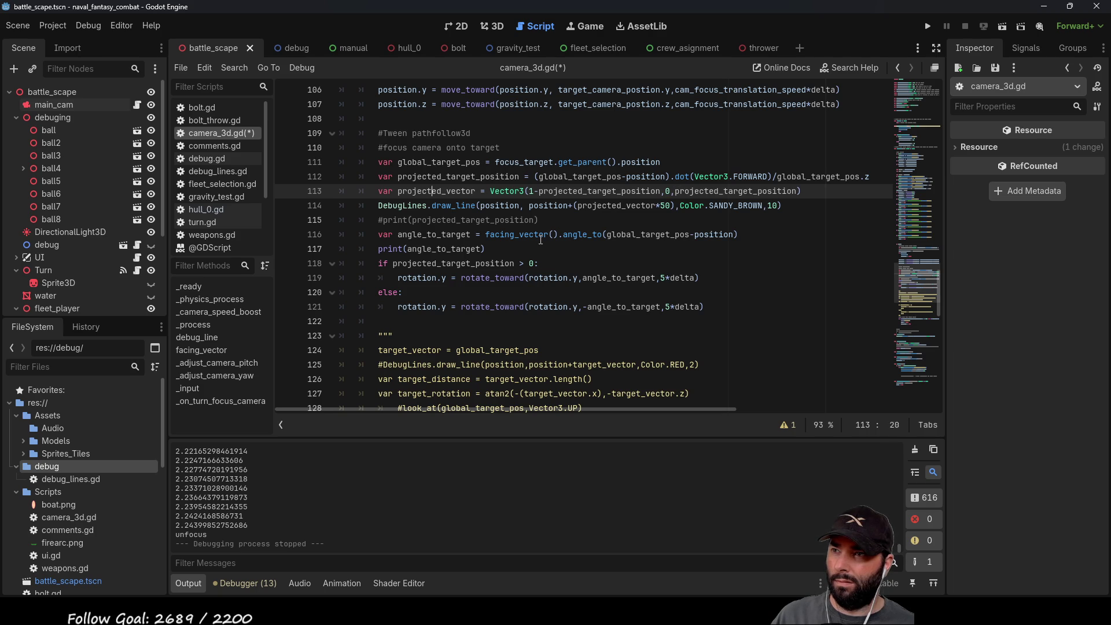
pyautogui.press('Return')
pyautogui.press('Up')
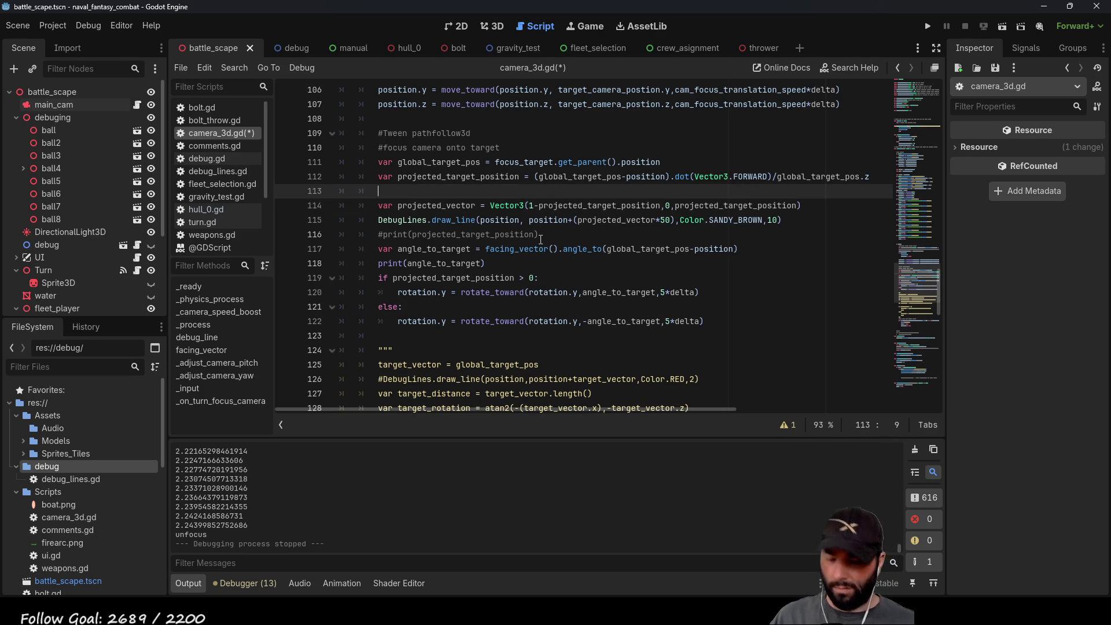
pyautogui.write('print')
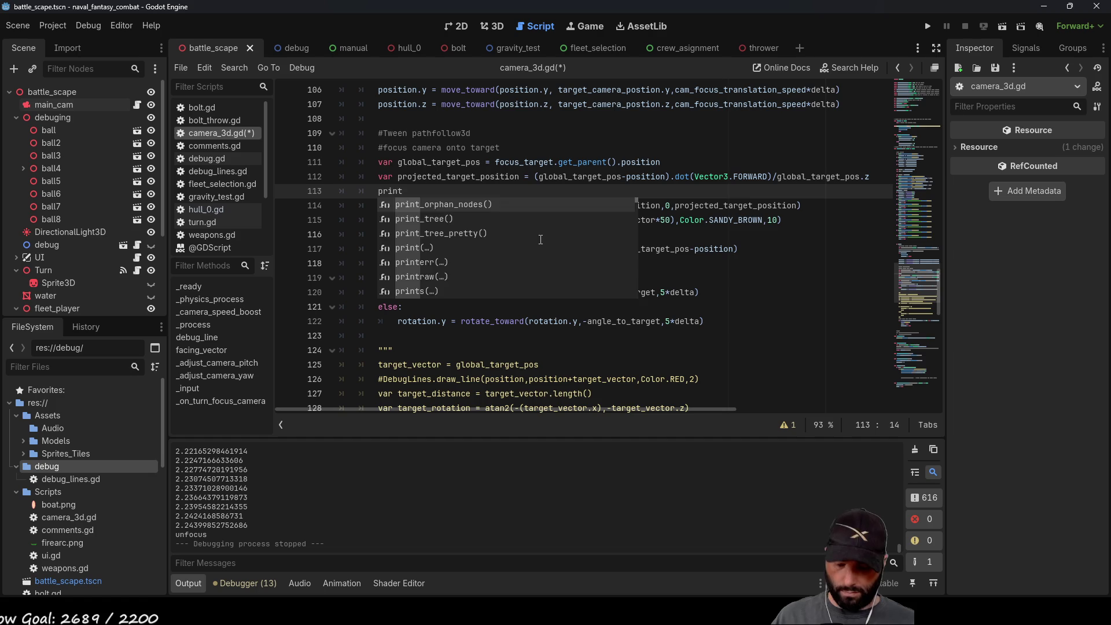
pyautogui.write('()')
pyautogui.doubleClick(475, 176)
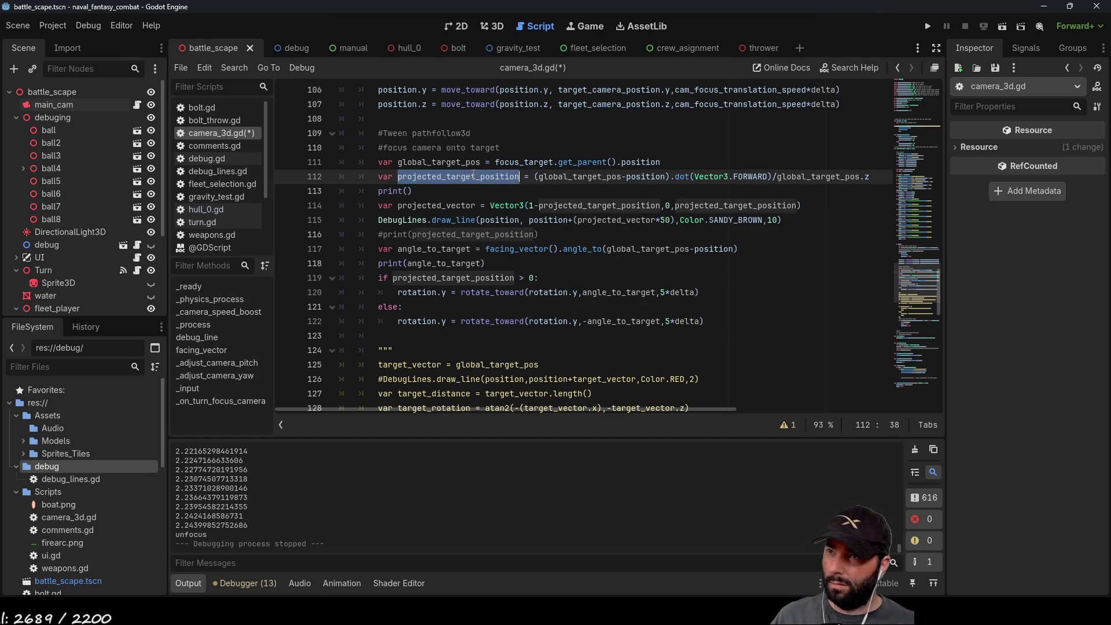
pyautogui.click(407, 191)
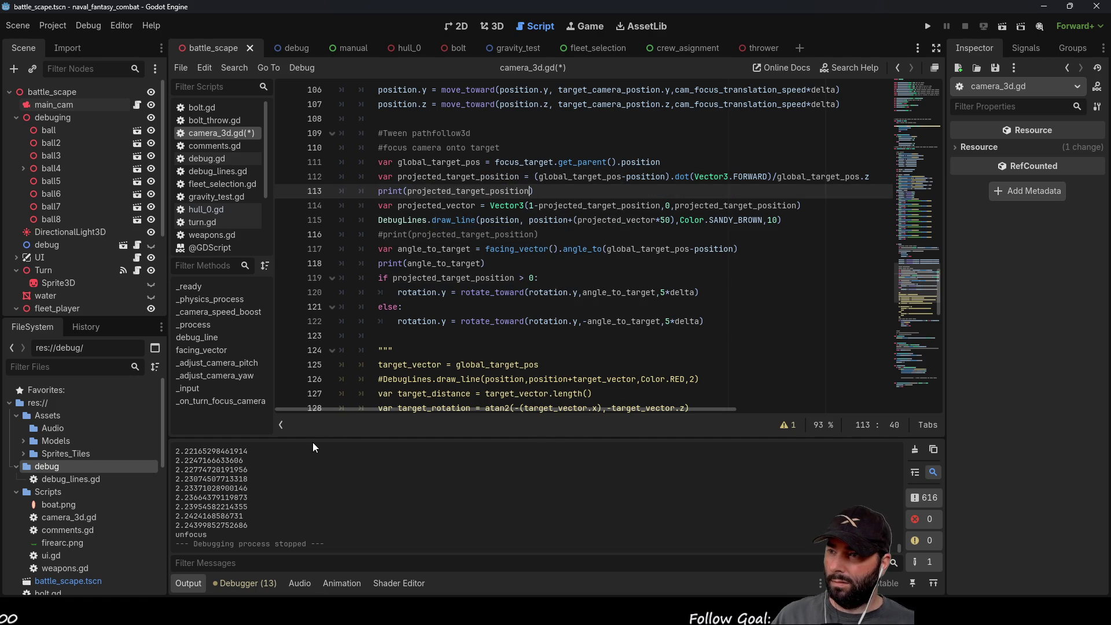
# Step: Comment out print(angle_to_target) with # and run the game
pyautogui.click(376, 263)
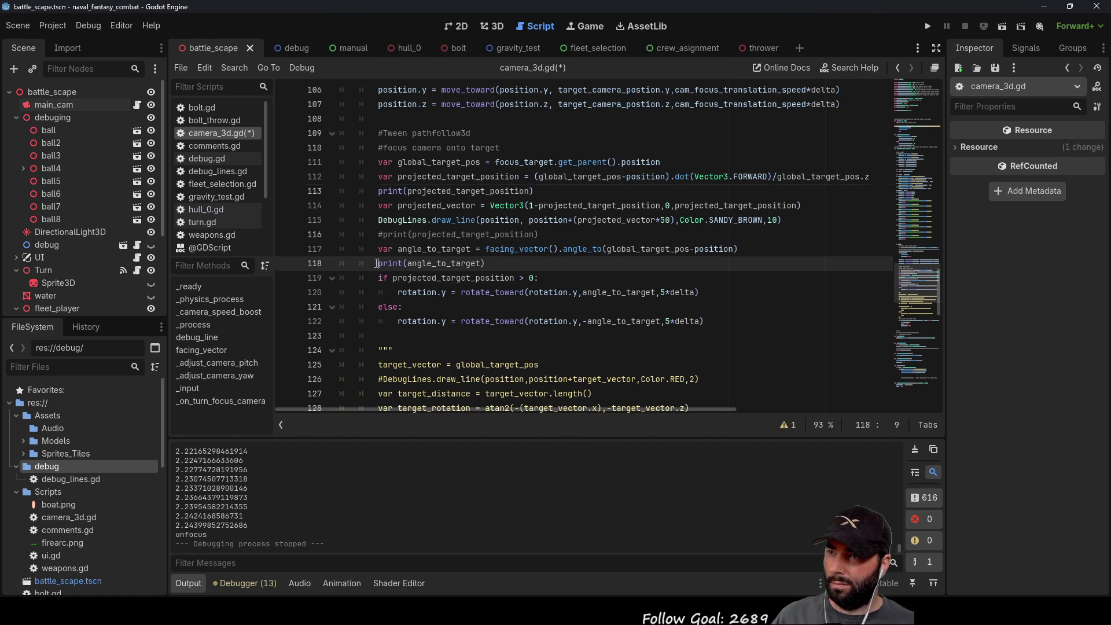
pyautogui.write('#')
pyautogui.click(927, 26)
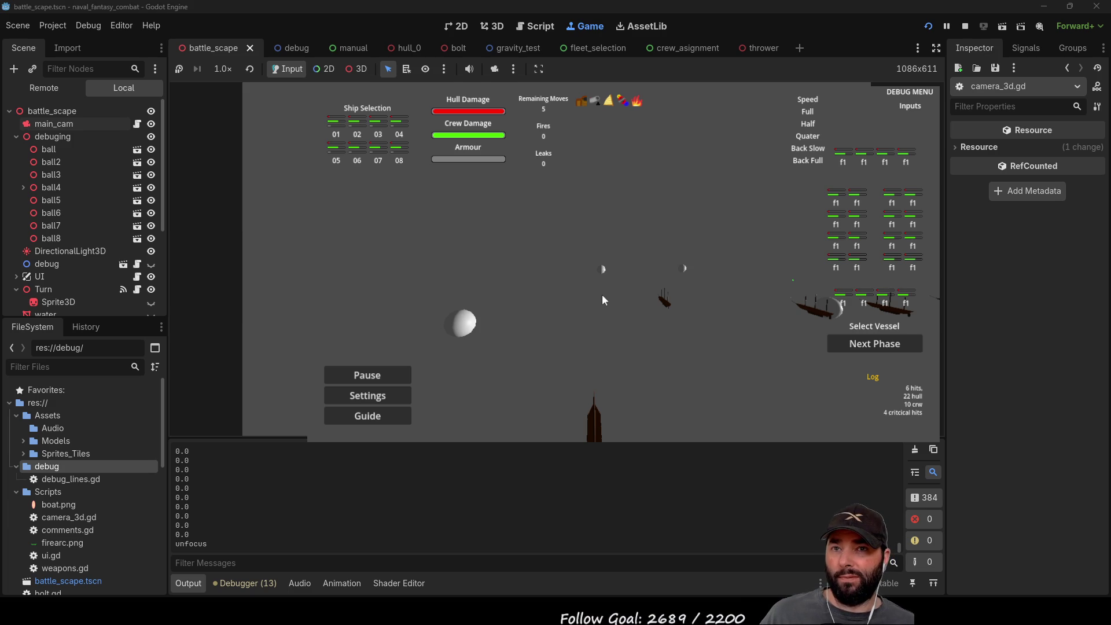
# Step: Orbit and zoom the game camera while reading the printed projected_target_position values, then stop the run
pyautogui.moveTo(609, 263)
pyautogui.mouseDown()
pyautogui.moveTo(653, 262)
pyautogui.moveTo(544, 237)
pyautogui.mouseUp()
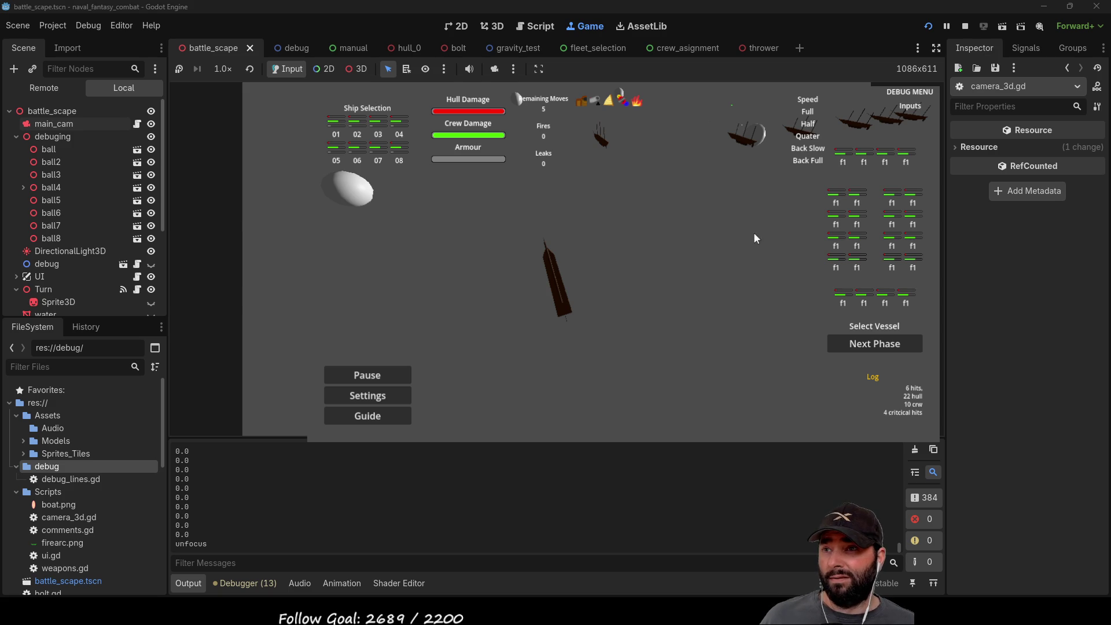
pyautogui.scroll(2, 753, 232)
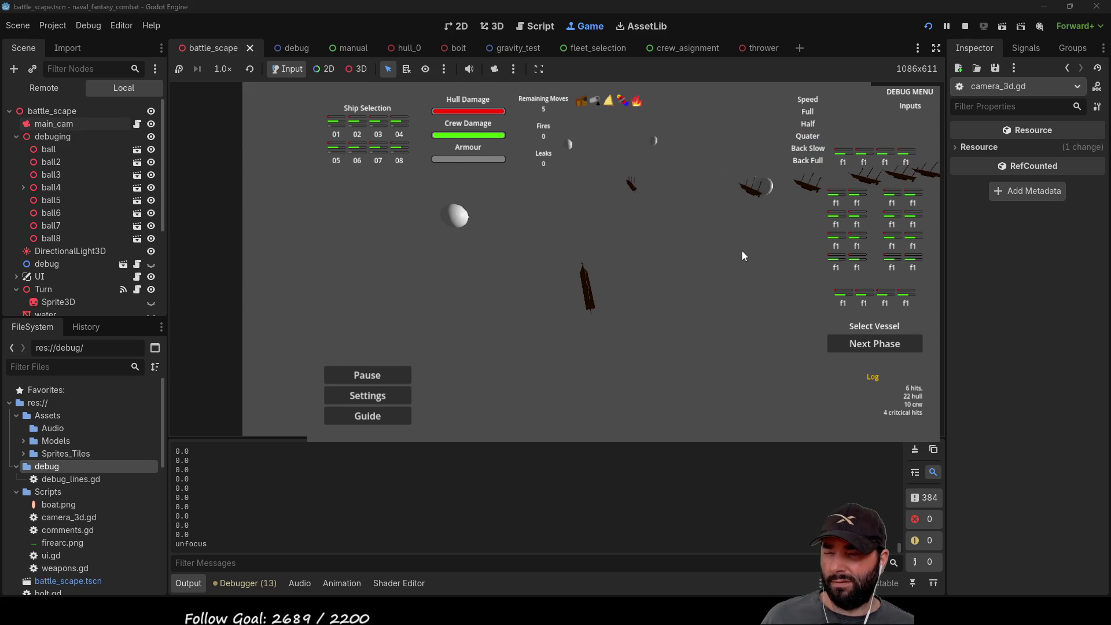
pyautogui.click(965, 26)
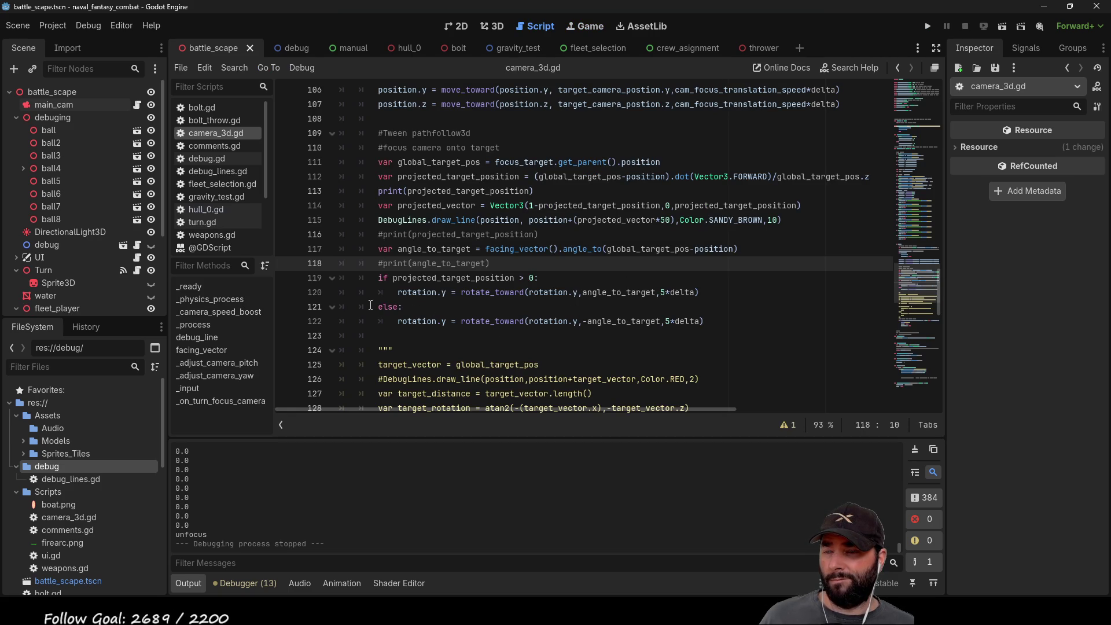
# Step: Add print(projected_vector) above the DebugLines call, comment out print(projected_target_position), and rerun with F5
pyautogui.press('F5')
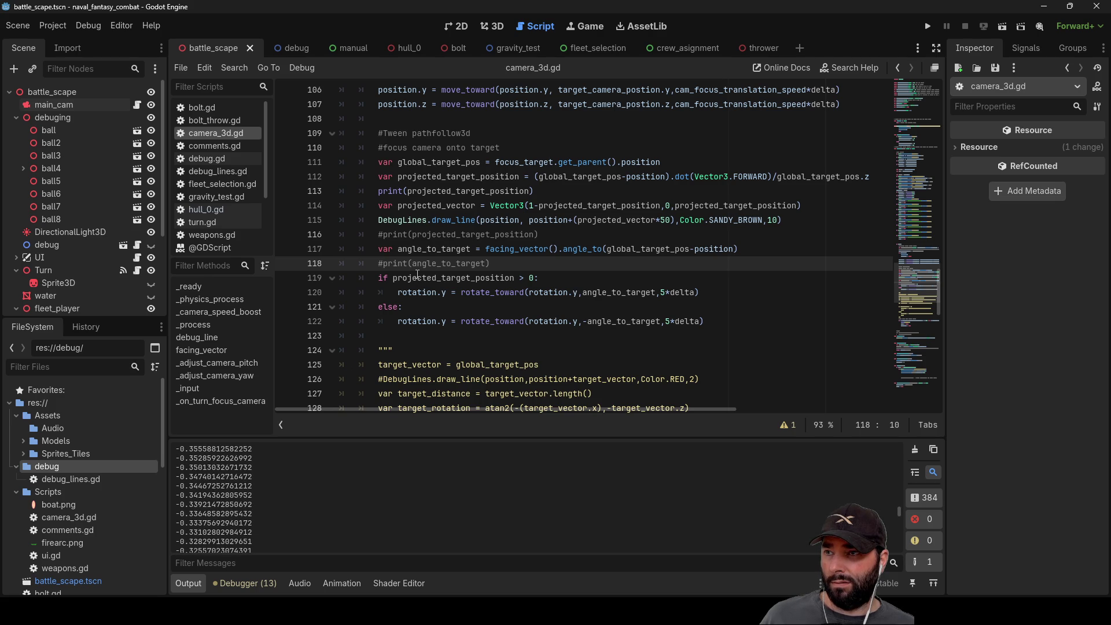
pyautogui.click(380, 219)
pyautogui.press('Return')
pyautogui.press('Up')
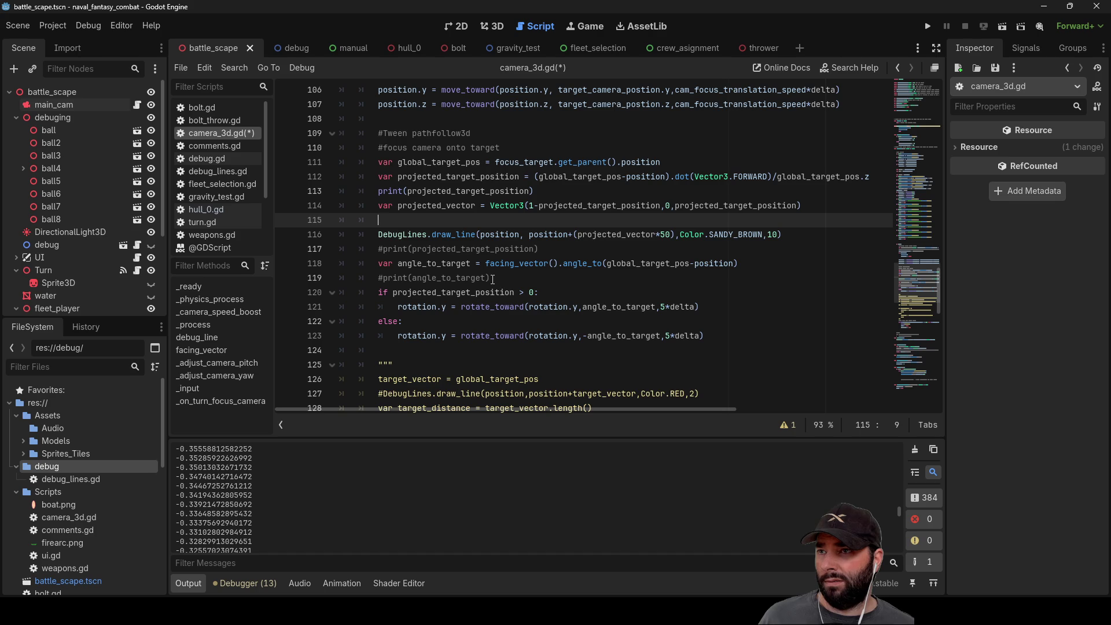
pyautogui.write('prin')
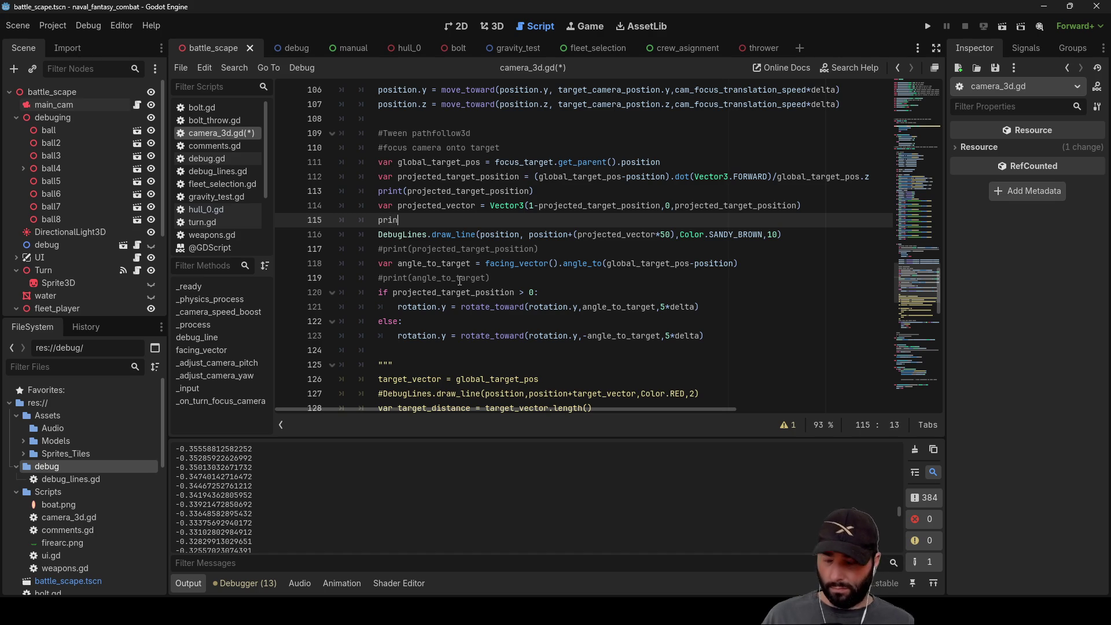
pyautogui.write('t()')
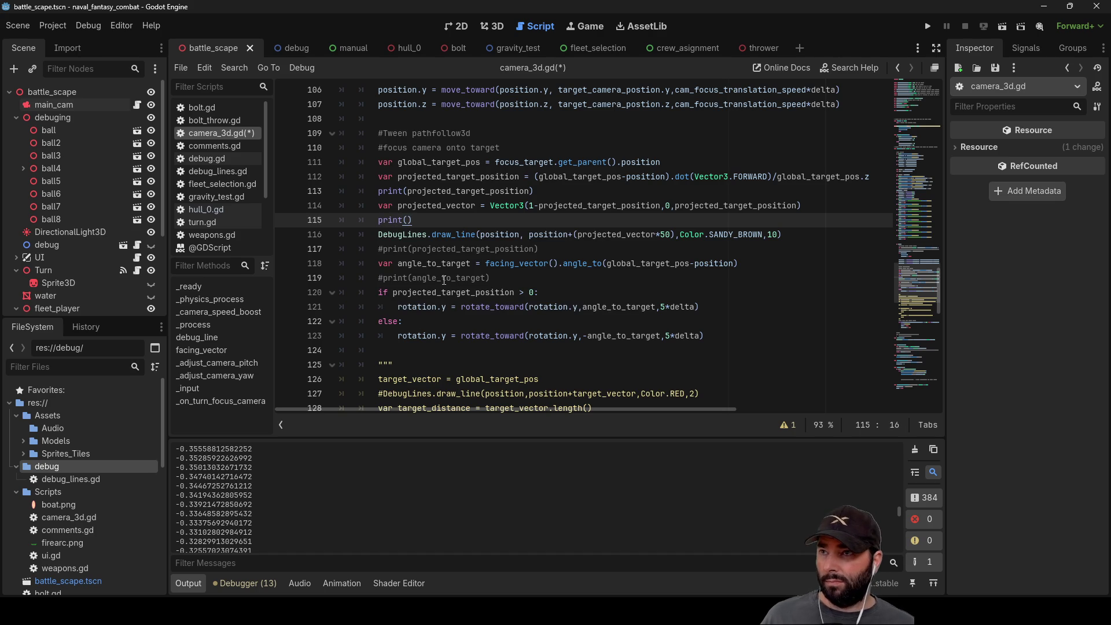
pyautogui.doubleClick(421, 203)
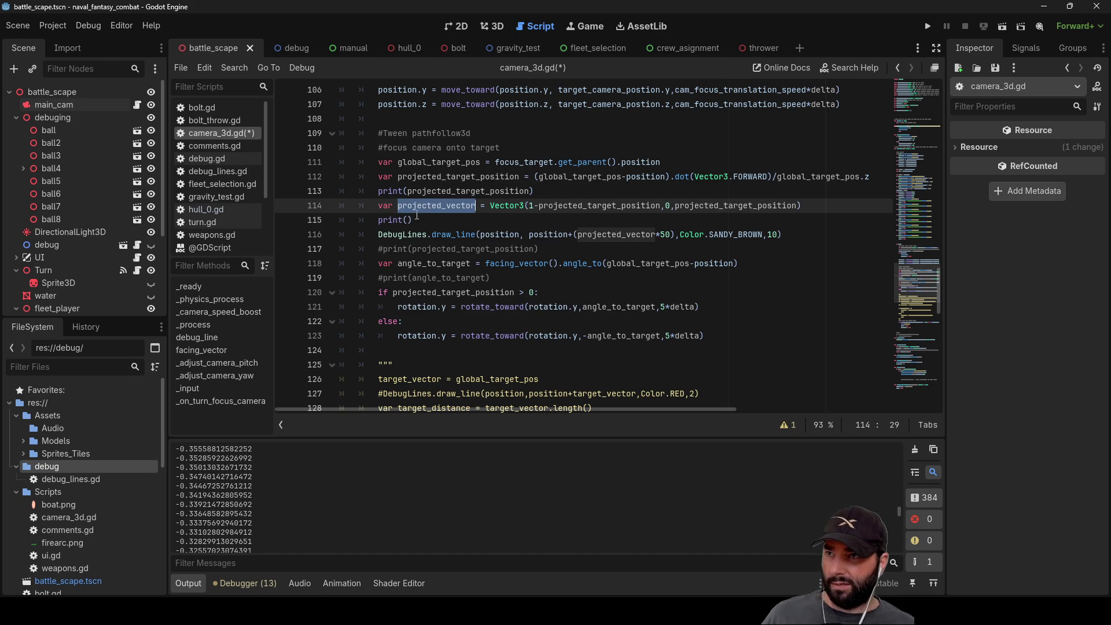
pyautogui.hotkey('ctrl', 'c')
pyautogui.click(407, 220)
pyautogui.hotkey('ctrl', 'v')
pyautogui.click(407, 191)
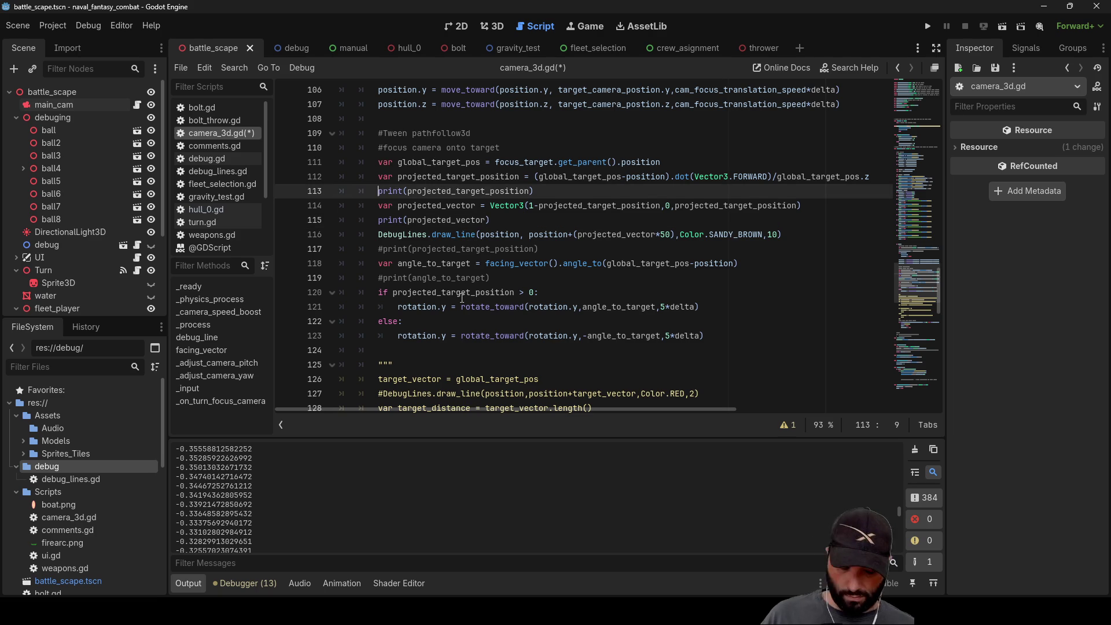
pyautogui.press('F5')
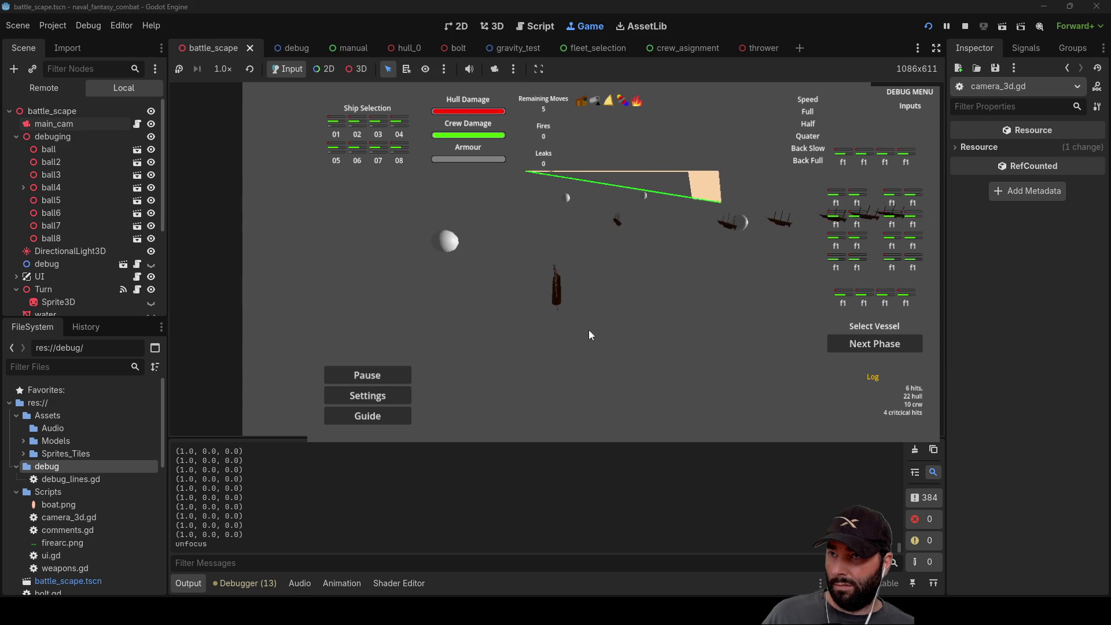
# Step: Zoom the game camera while reading the projected_vector Vector3 values, then stop with F8
pyautogui.scroll(3, 588, 329)
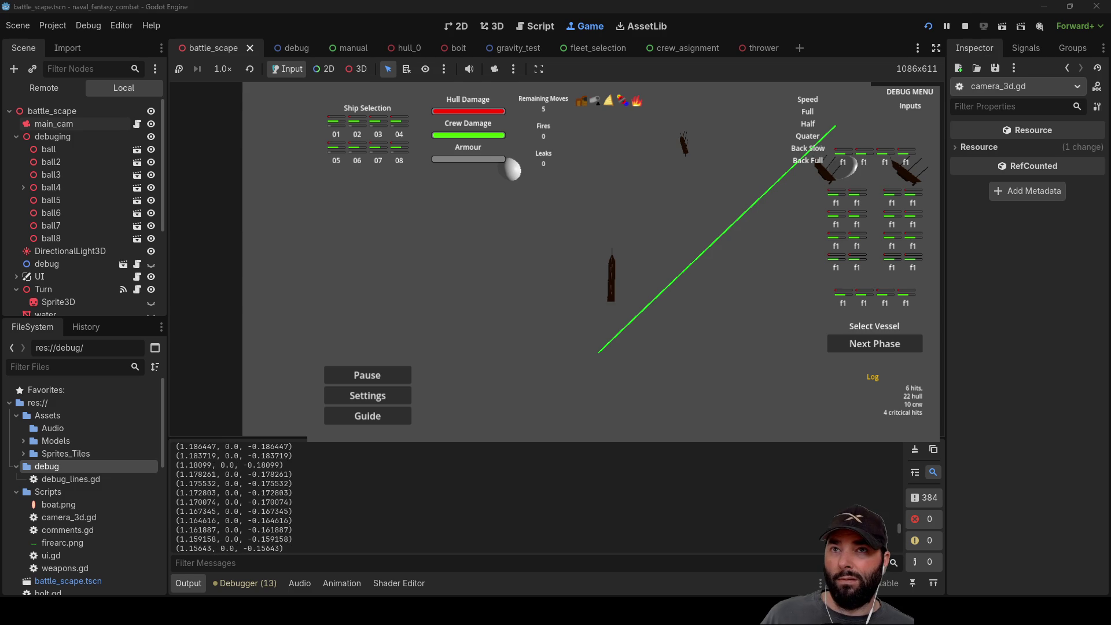
pyautogui.press('F8')
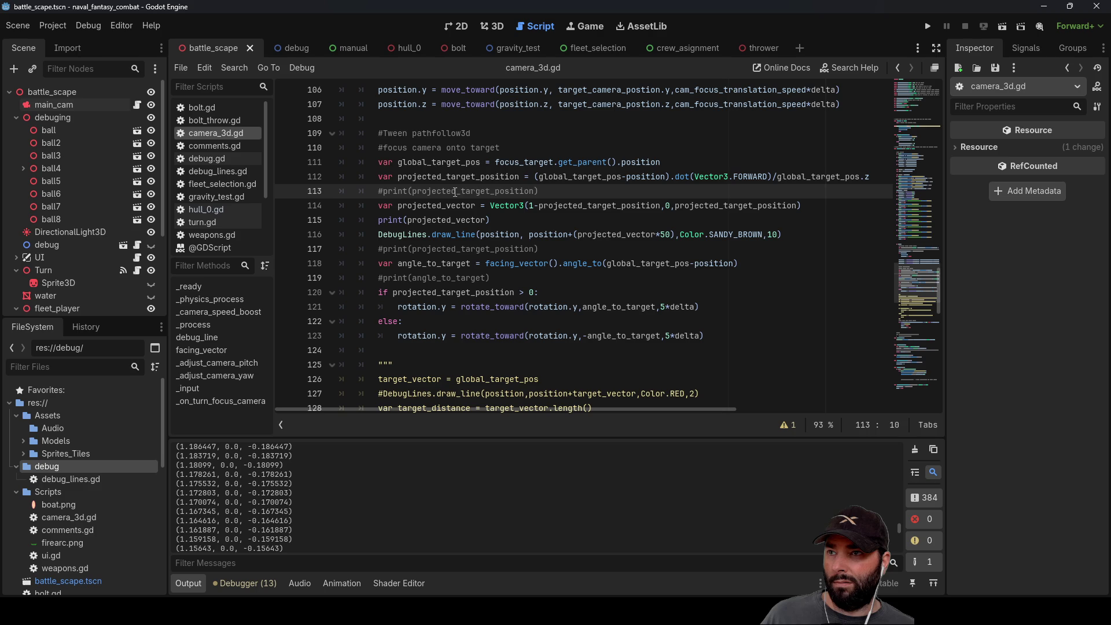
# Step: Delete the 1- offset so line 114 reads Vector3(projected_target_position,0,projected_target_position)
pyautogui.moveTo(539, 191); pyautogui.dragTo(428, 193)
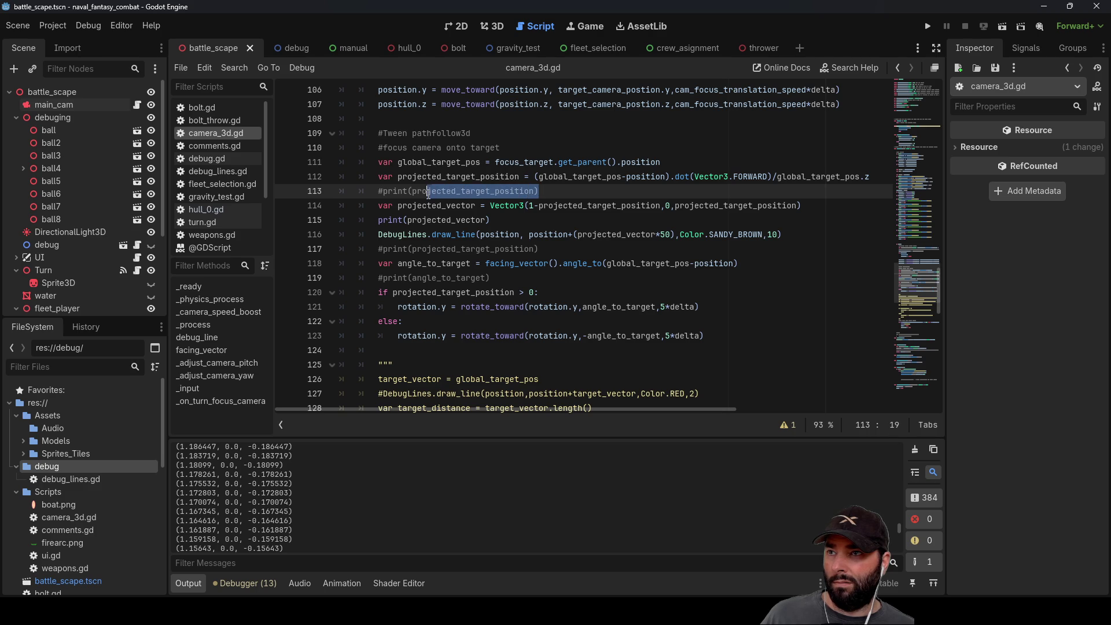
pyautogui.doubleClick(476, 223)
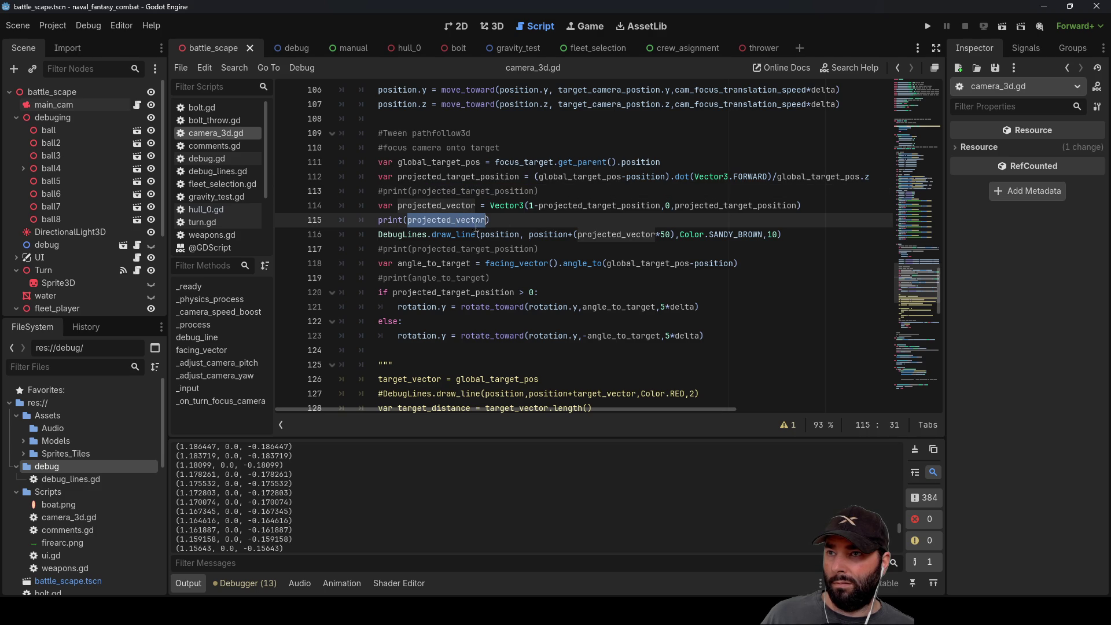
pyautogui.click(537, 206)
pyautogui.write('-')
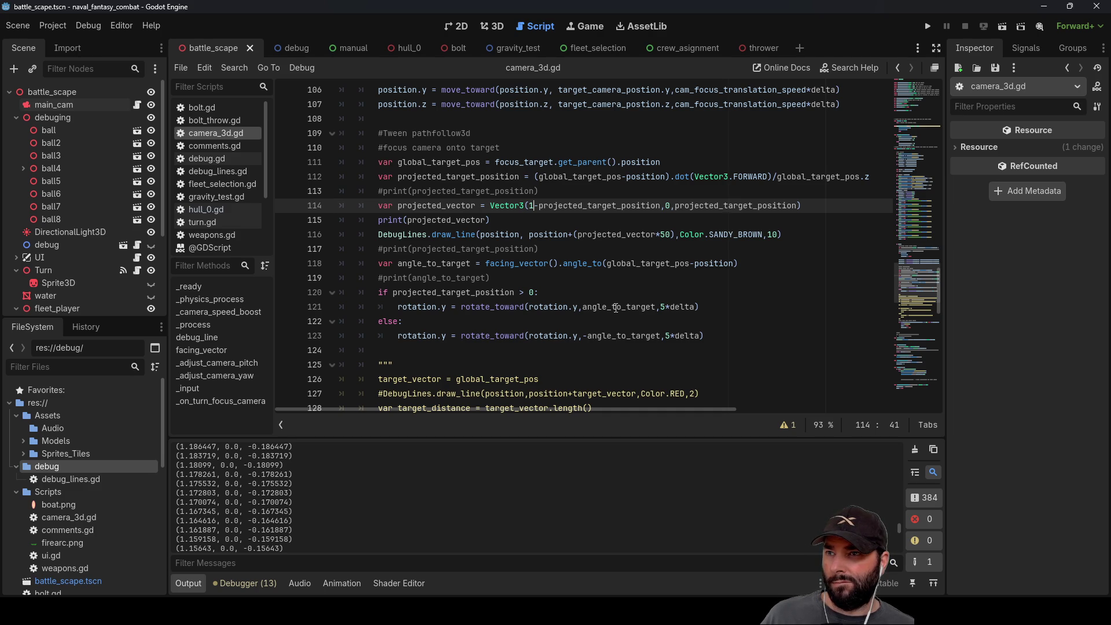
pyautogui.press('Right')
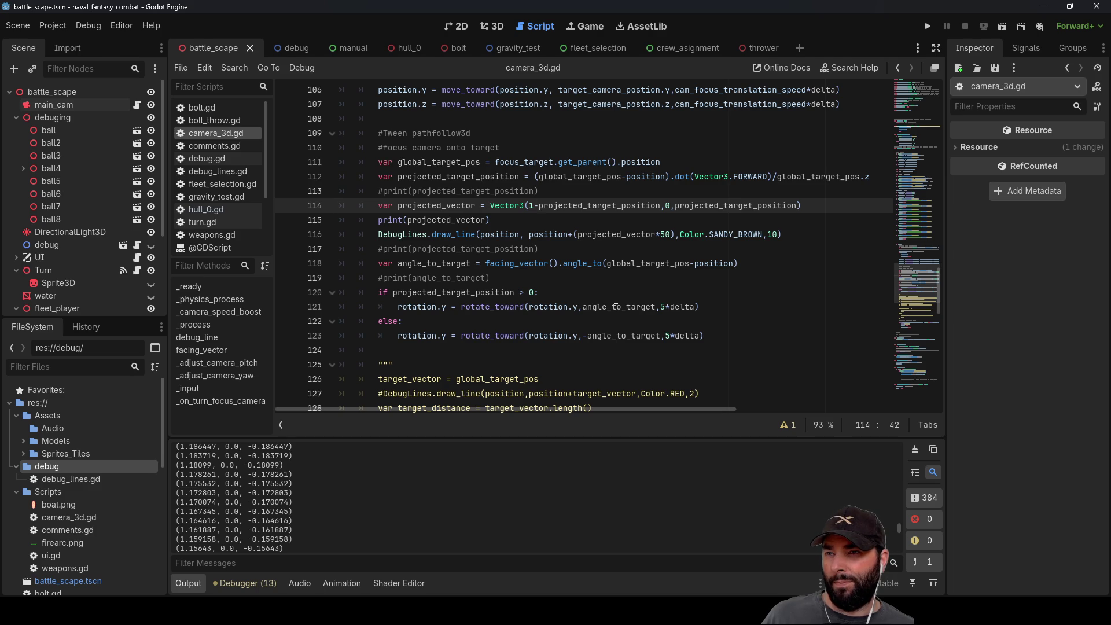
pyautogui.press('BackSpace')
pyautogui.press('BackSpace')
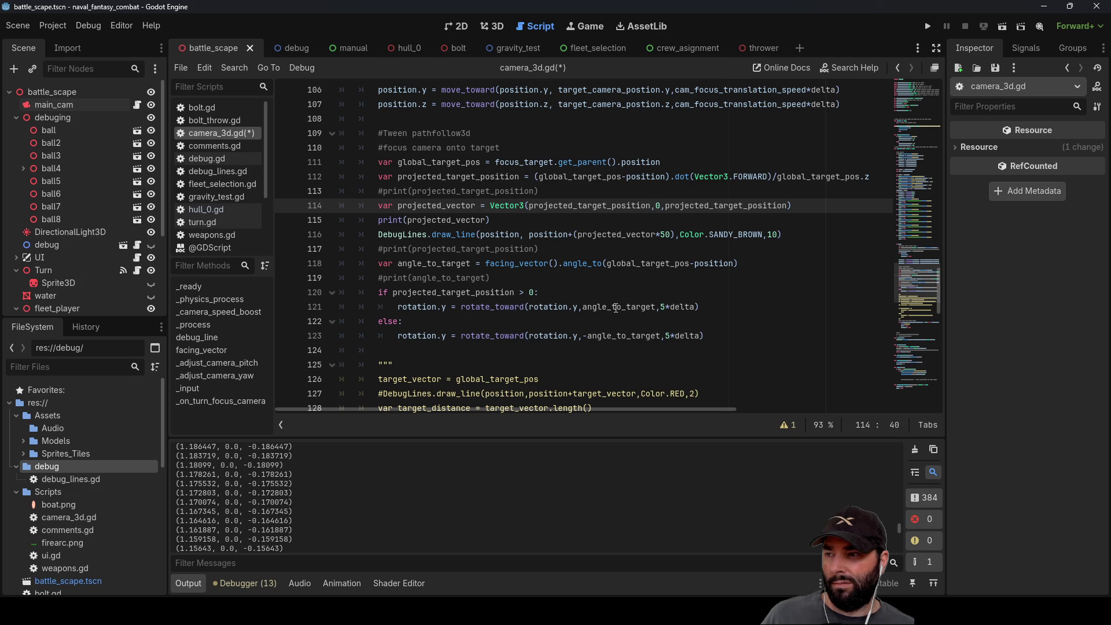
pyautogui.press('Right')
pyautogui.press('Right')
pyautogui.press('Right')
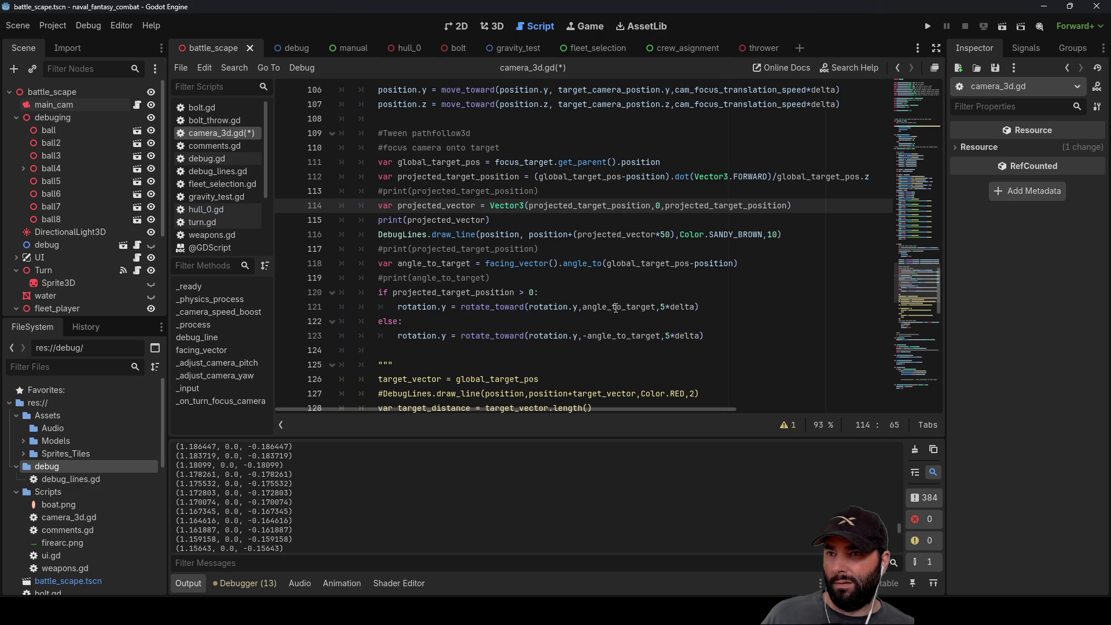
pyautogui.press('Left')
pyautogui.hotkey('ctrl', 'Left')
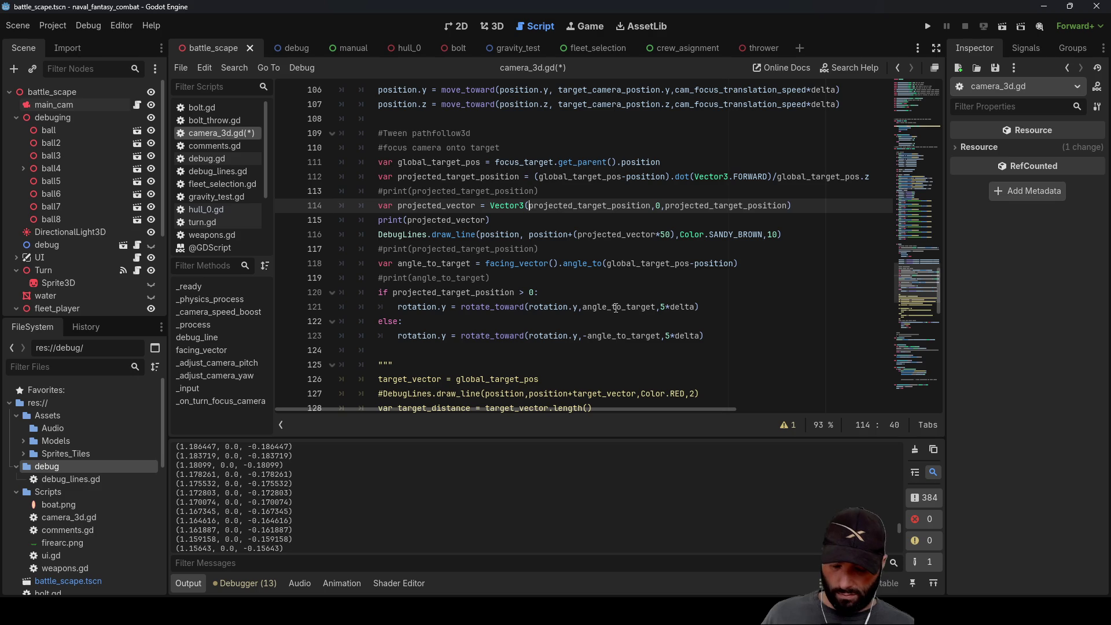
# Step: Make projected_vector's x 1+projected_target_position, test camera focus in the running game, then stop it
pyautogui.write('1+')
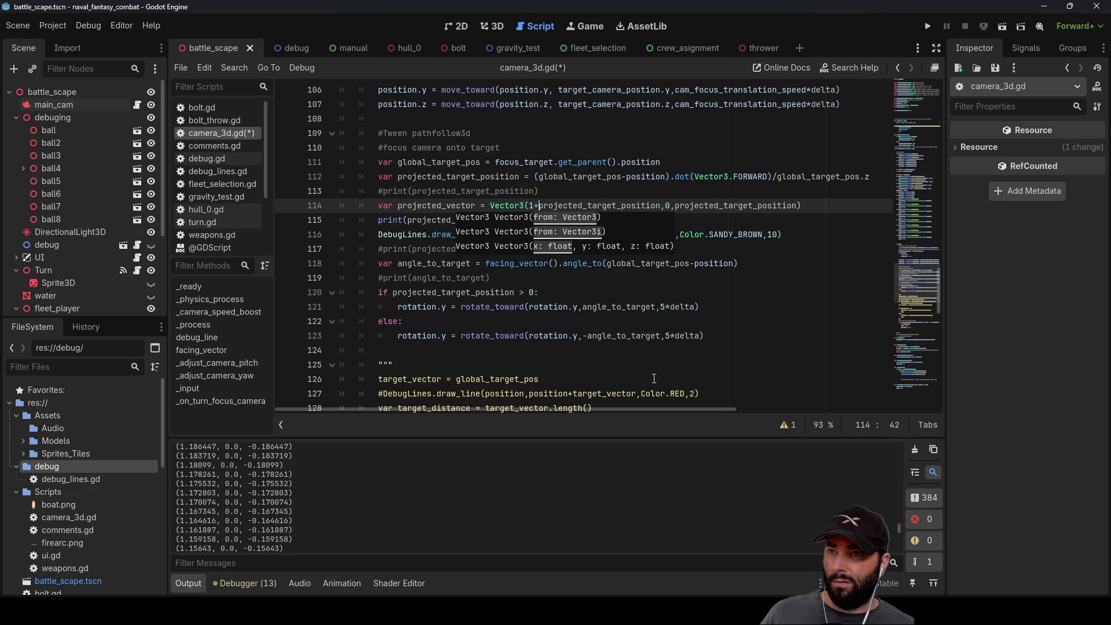
pyautogui.click(721, 320)
pyautogui.click(928, 27)
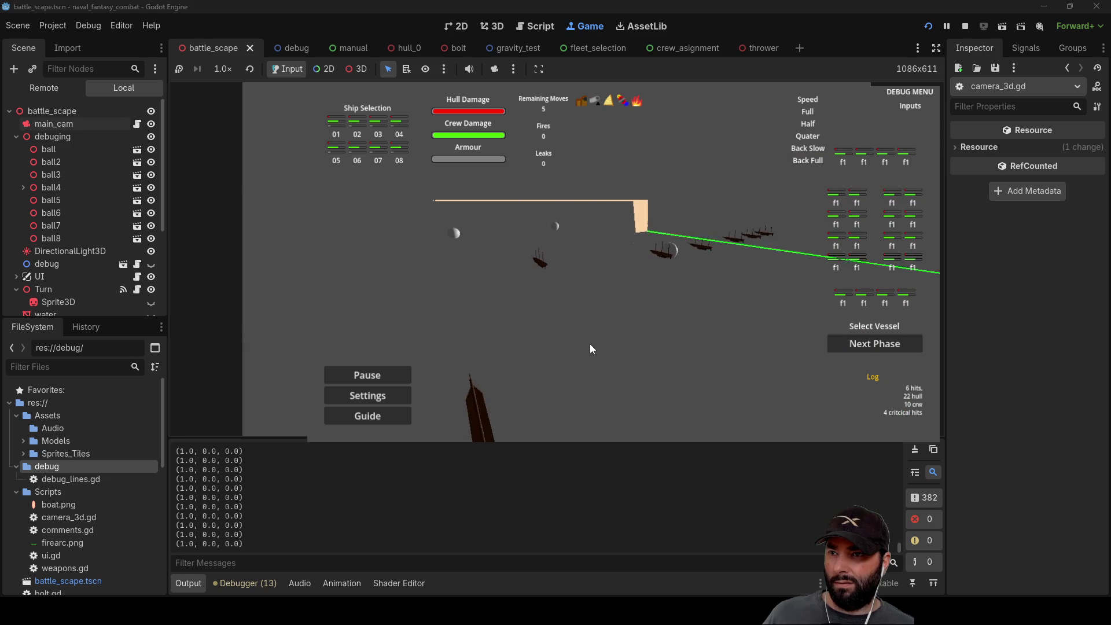
pyautogui.click(590, 342)
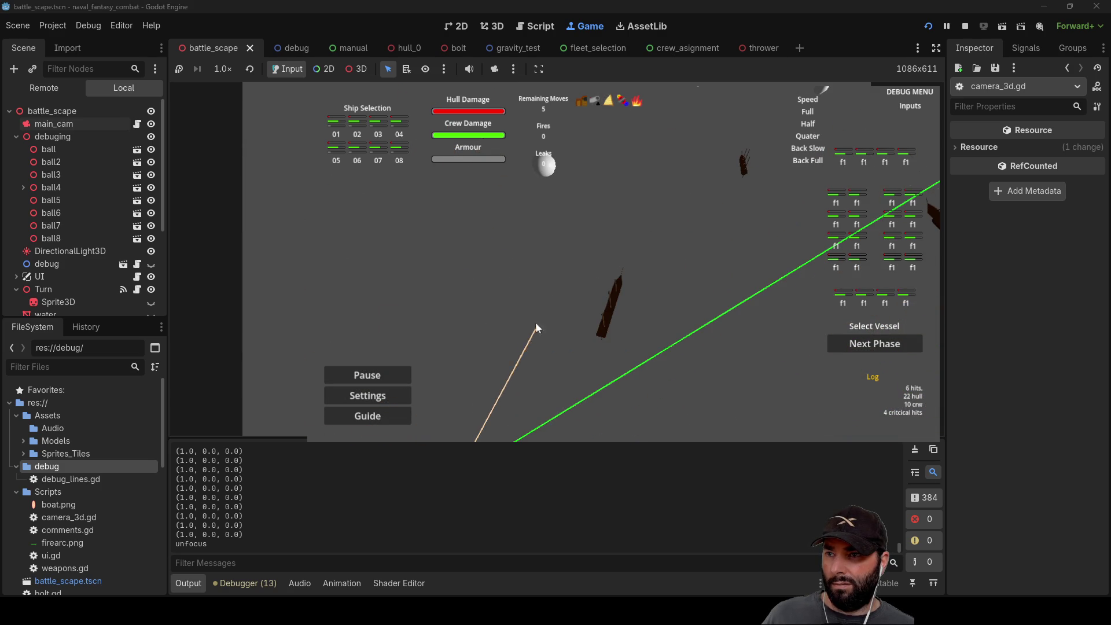
pyautogui.press('F8')
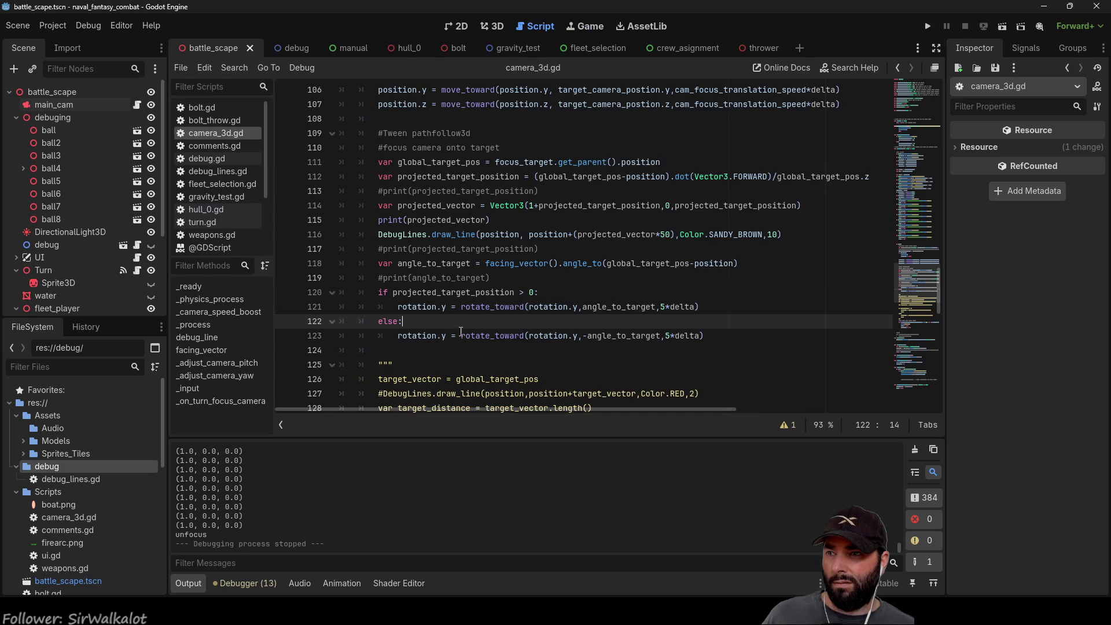
# Step: Delete the 1+ offset from projected_vector's x argument
pyautogui.click(379, 224)
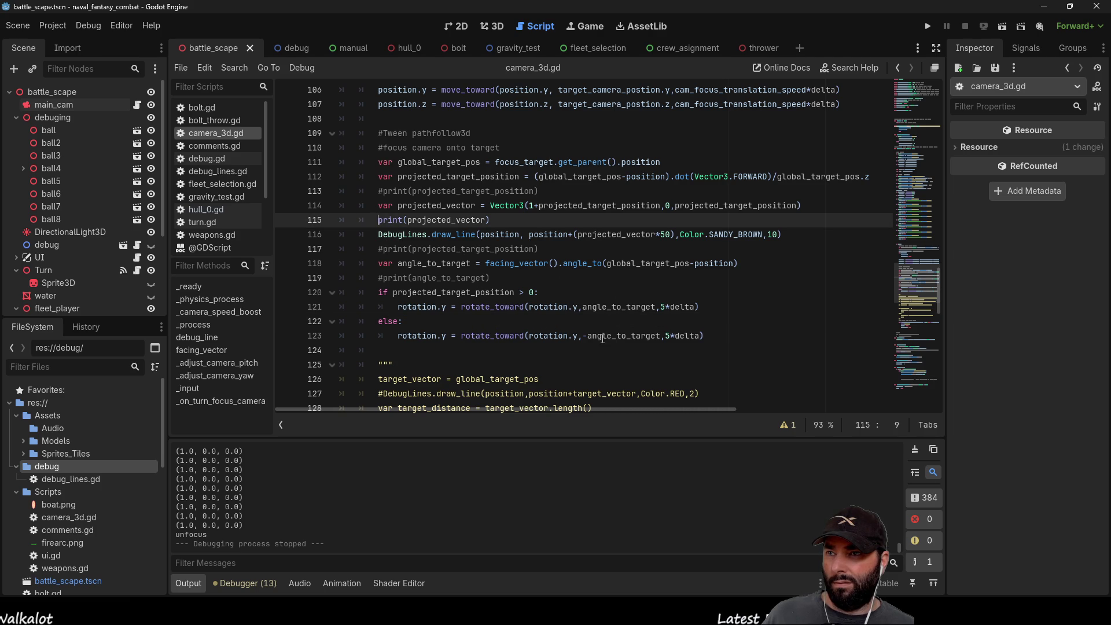
pyautogui.press('Up')
pyautogui.hotkey('ctrl', 'Right')
pyautogui.hotkey('ctrl', 'Right')
pyautogui.hotkey('ctrl', 'Right')
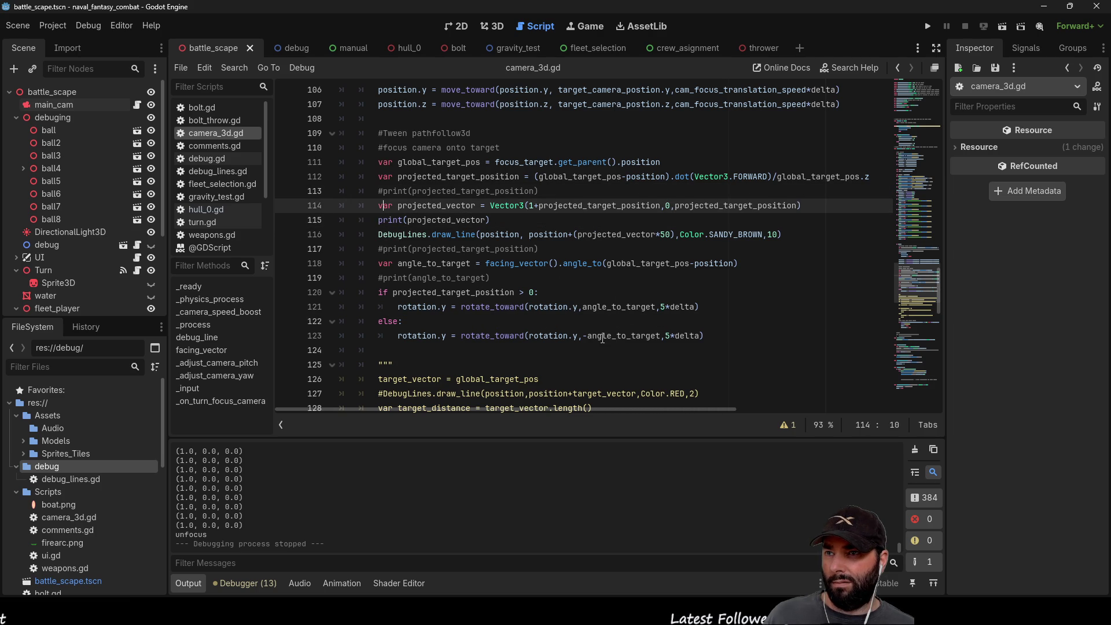
pyautogui.press('Right')
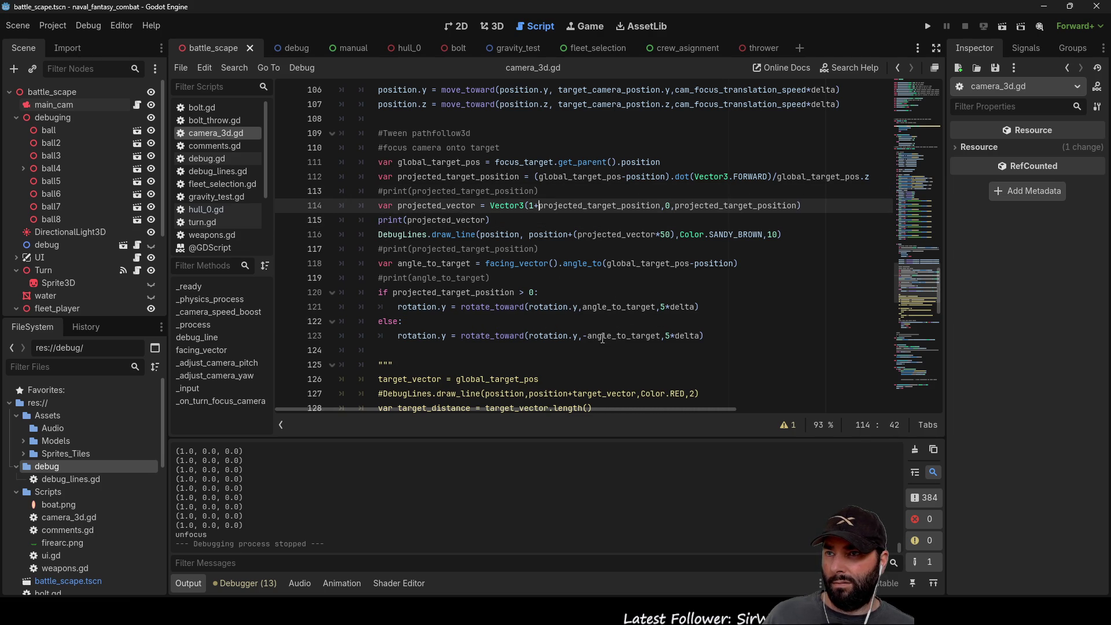
pyautogui.press('Delete')
pyautogui.press('Delete')
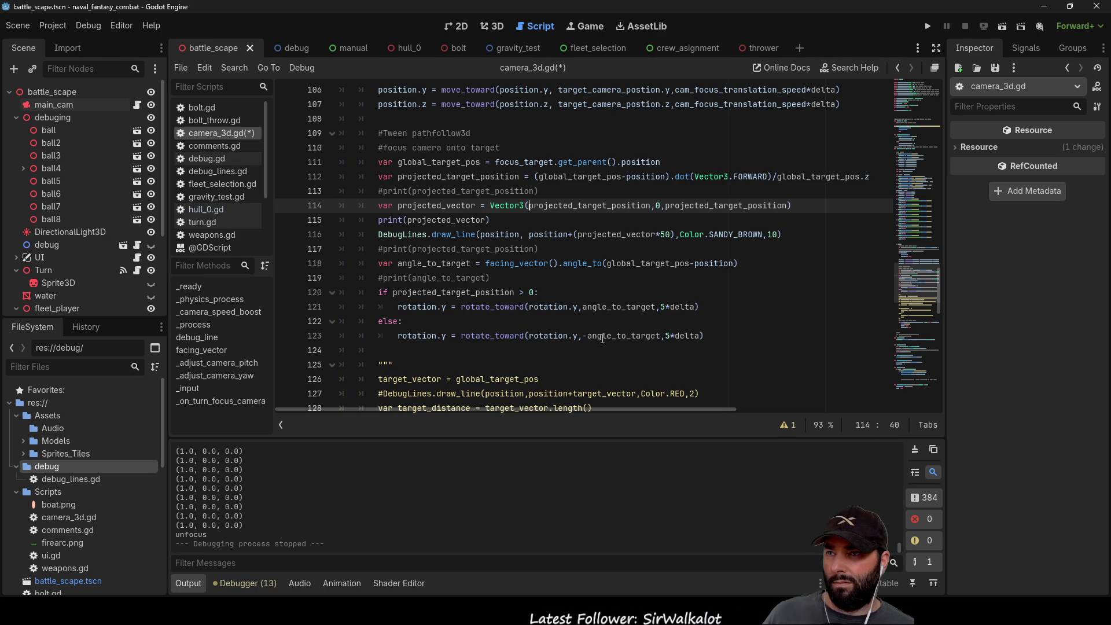
pyautogui.press('Up')
pyautogui.press('Down')
# Step: Remove the /global_target_pos.z division from the projected_target_position calculation on line 112
pyautogui.press('Up')
pyautogui.press('Up')
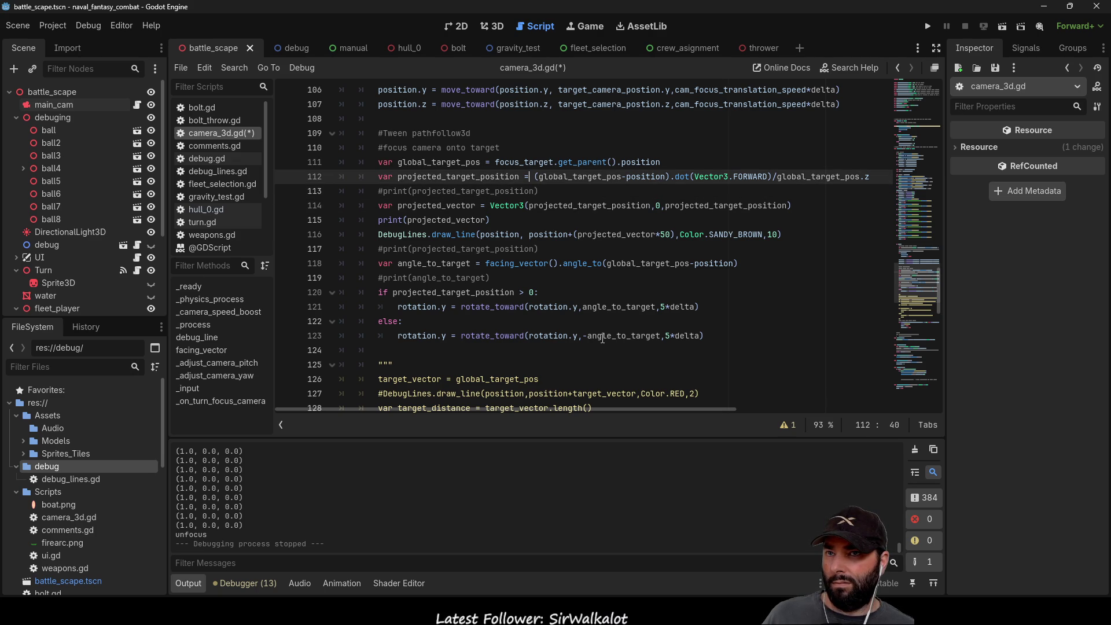
pyautogui.press('Right')
pyautogui.press('Right')
pyautogui.press('Right')
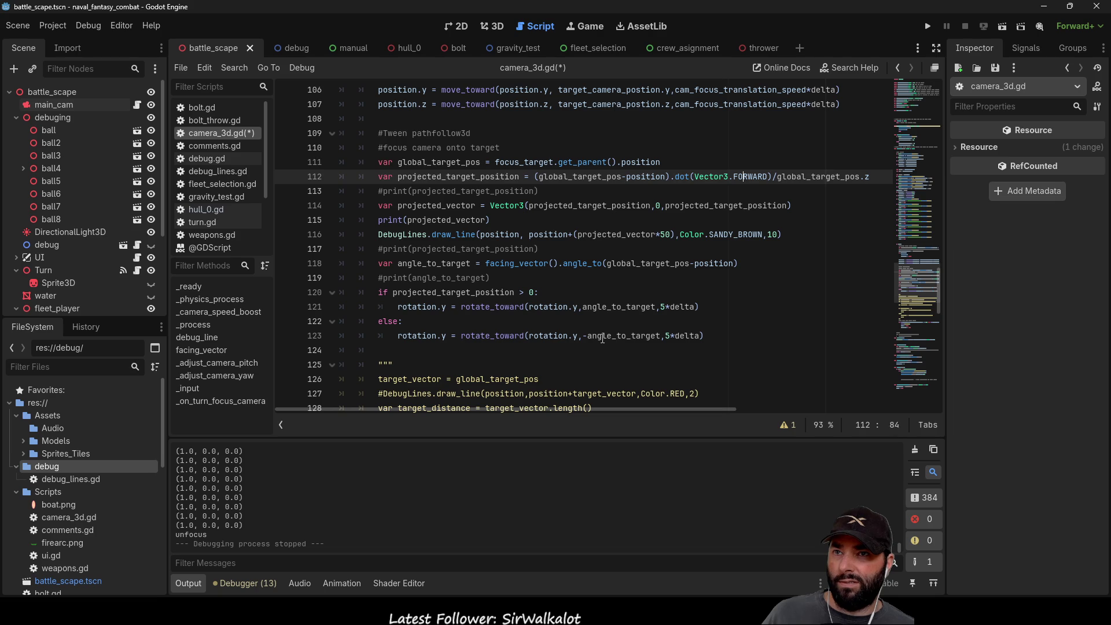
pyautogui.hotkey('ctrl', 'Left')
pyautogui.hotkey('shift', 'Right')
pyautogui.hotkey('shift', 'Right')
pyautogui.hotkey('shift', 'Right')
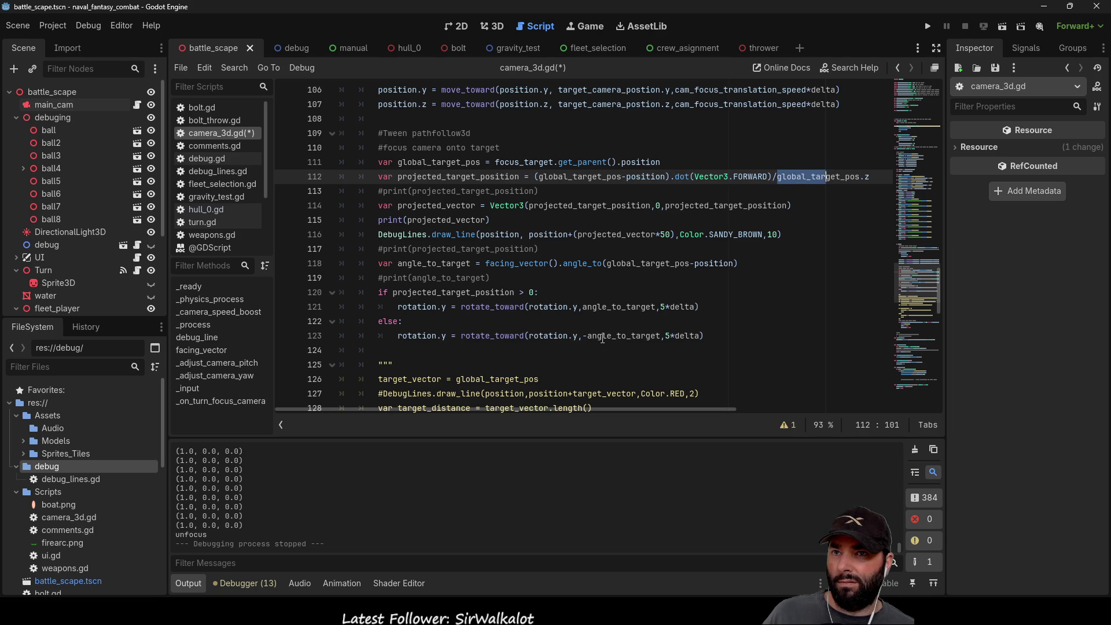
pyautogui.press('BackSpace')
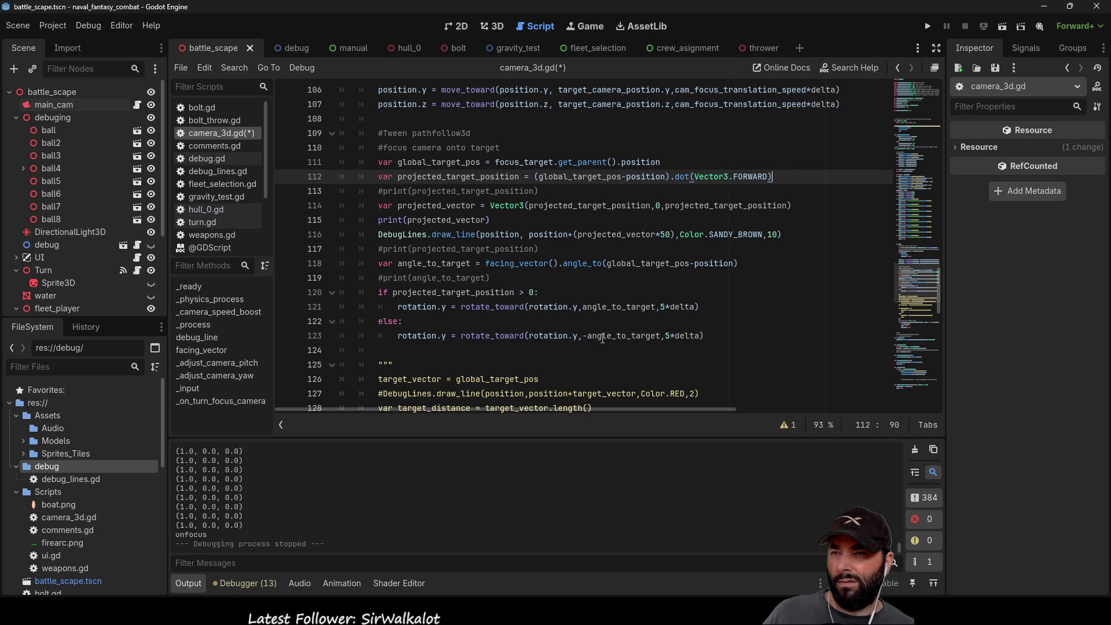
pyautogui.press('Down')
pyautogui.press('Down')
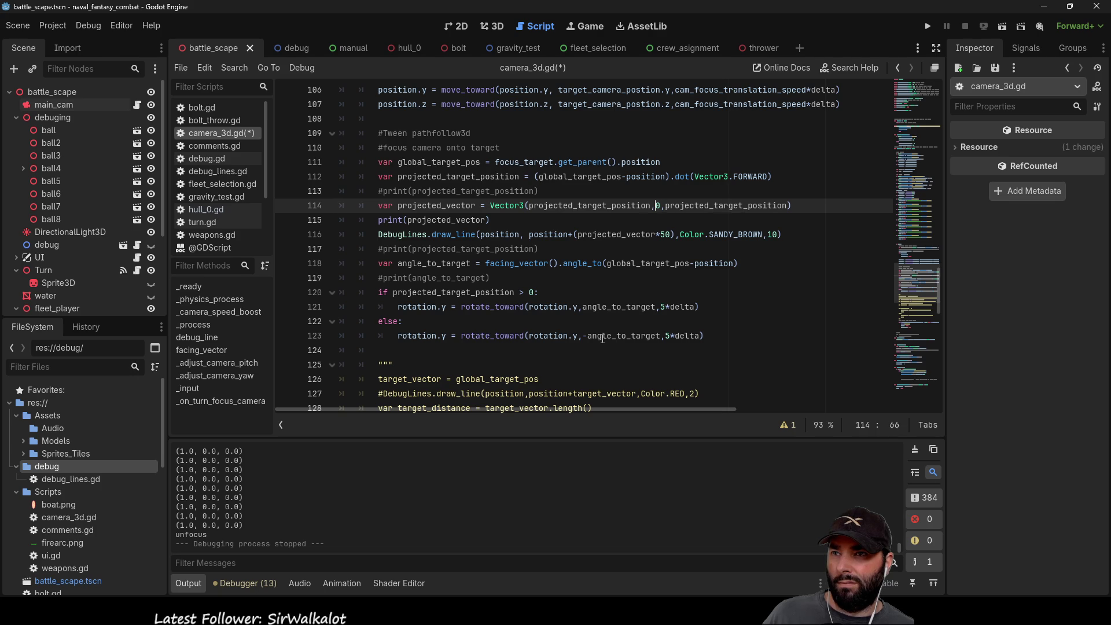
pyautogui.press('Up')
pyautogui.press('Up')
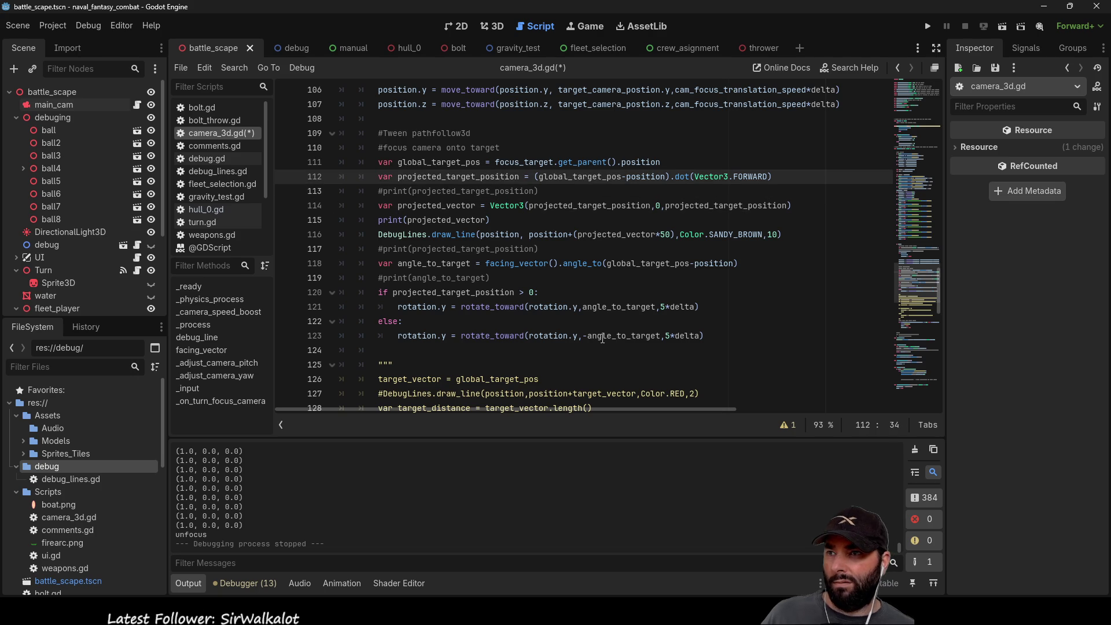
# Step: Set projected_vector's x to projected_target_position.length()-abs(projected_target_position) and run the game
pyautogui.hotkey('ctrl', 'd')
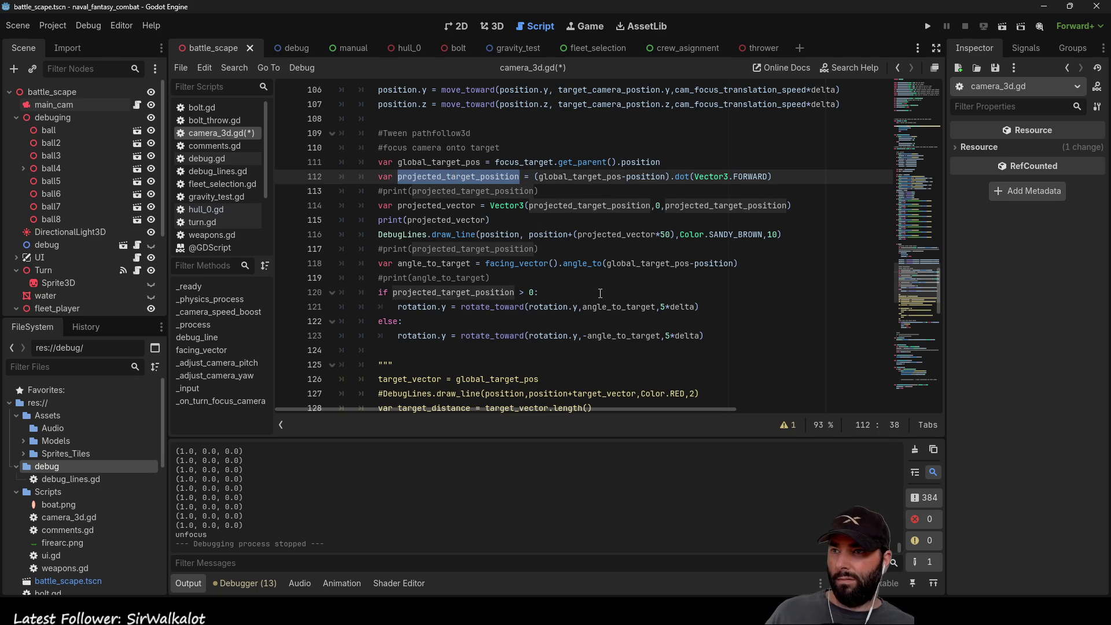
pyautogui.doubleClick(569, 205)
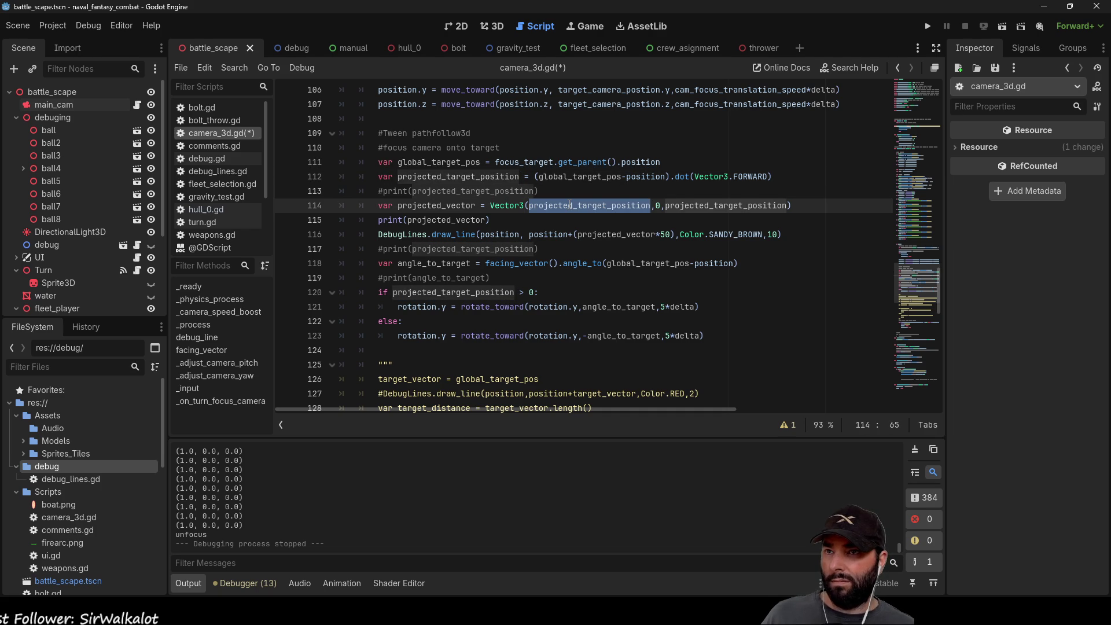
pyautogui.click(654, 205)
pyautogui.write('.length')
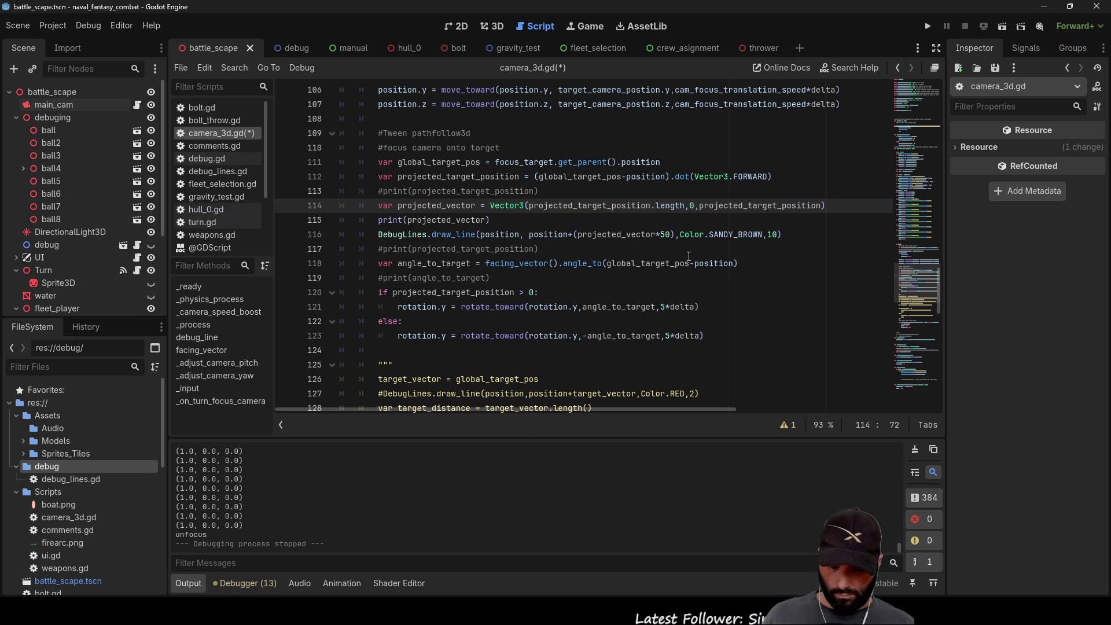
pyautogui.write('()')
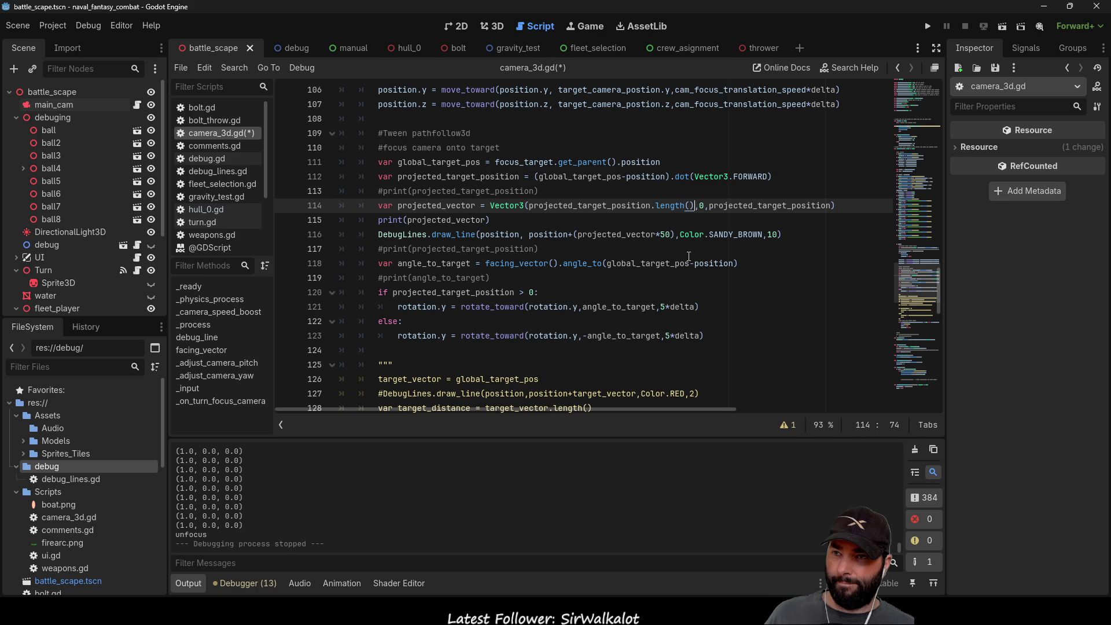
pyautogui.write('-ab')
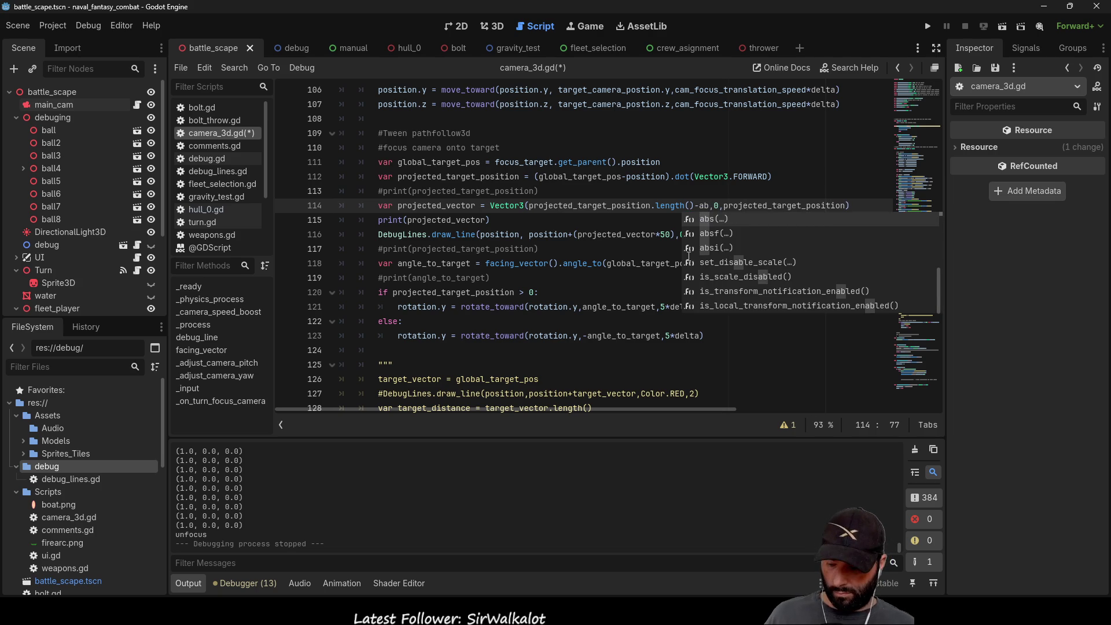
pyautogui.write('s')
pyautogui.press('Right')
pyautogui.press('Right')
pyautogui.press('Right')
pyautogui.press('Escape')
pyautogui.hotkey('shift', 'Right')
pyautogui.hotkey('shift', 'Right')
pyautogui.hotkey('shift', 'Right')
pyautogui.hotkey('ctrl', 'c')
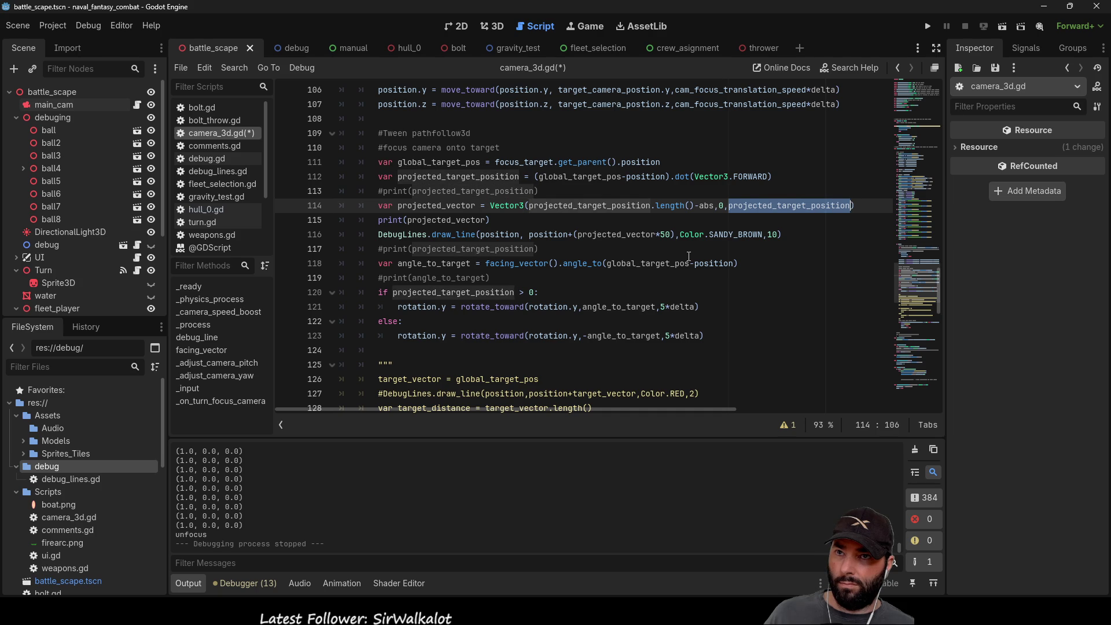
pyautogui.press('Left')
pyautogui.press('Left')
pyautogui.press('Left')
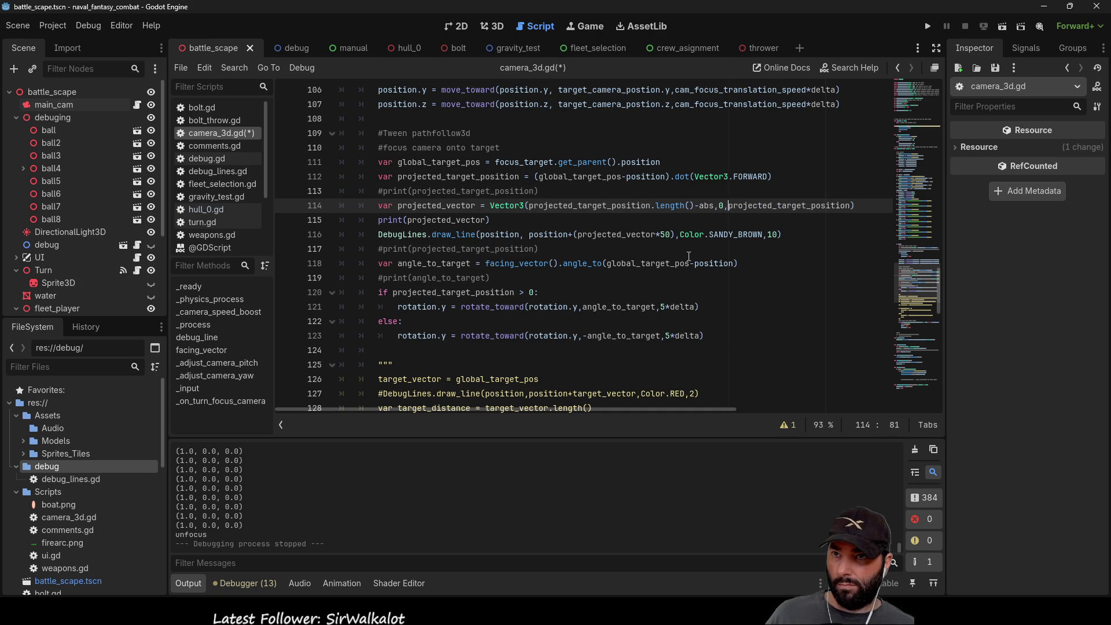
pyautogui.write('(')
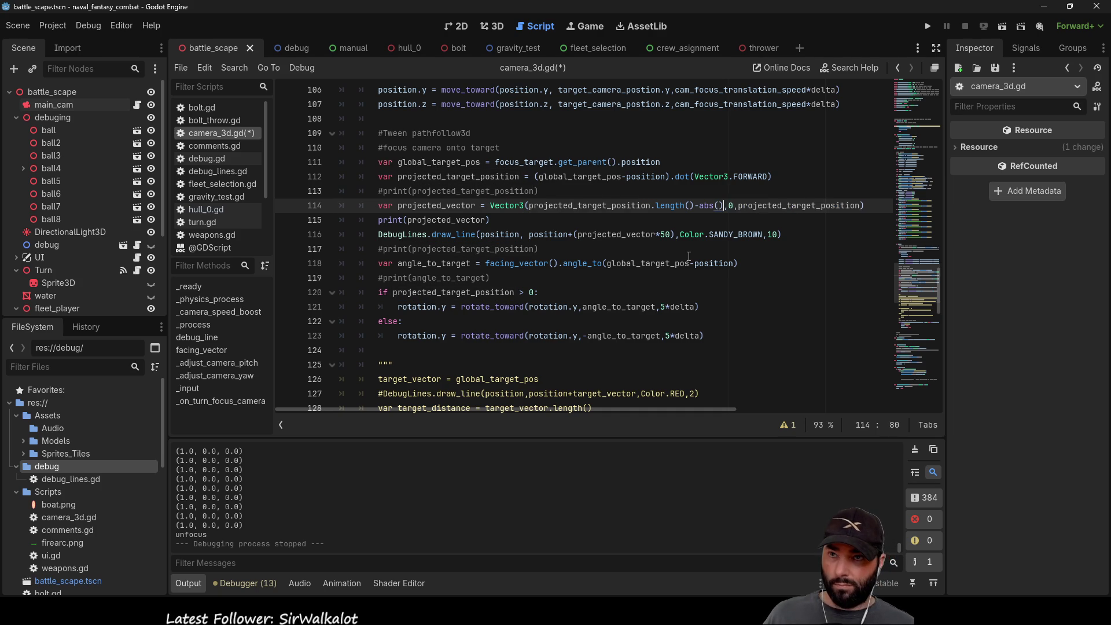
pyautogui.hotkey('ctrl', 'v')
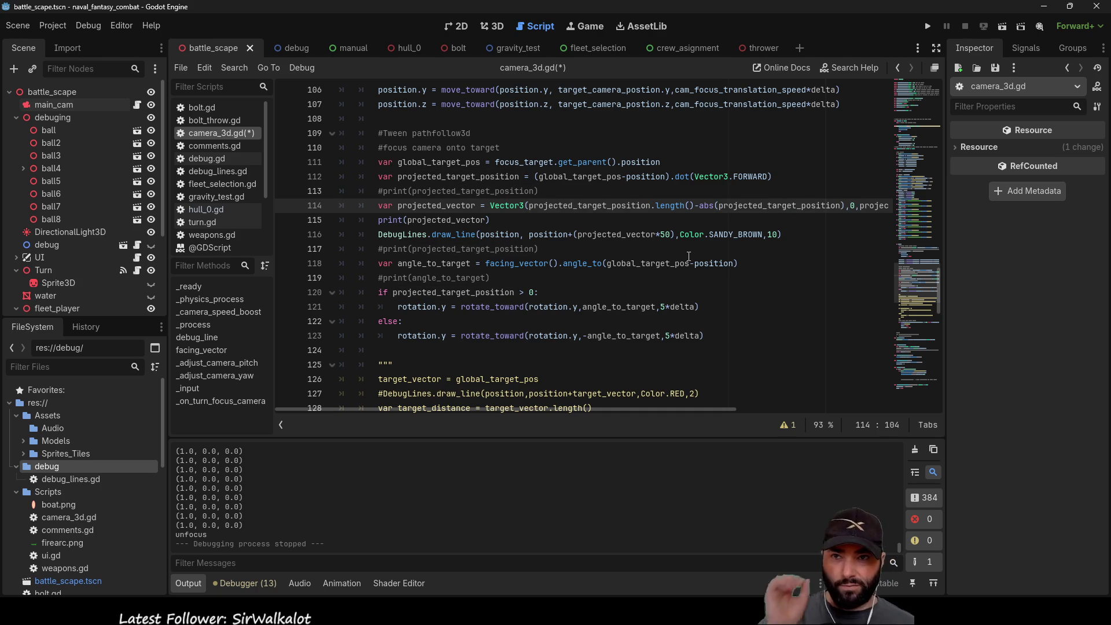
pyautogui.click(928, 27)
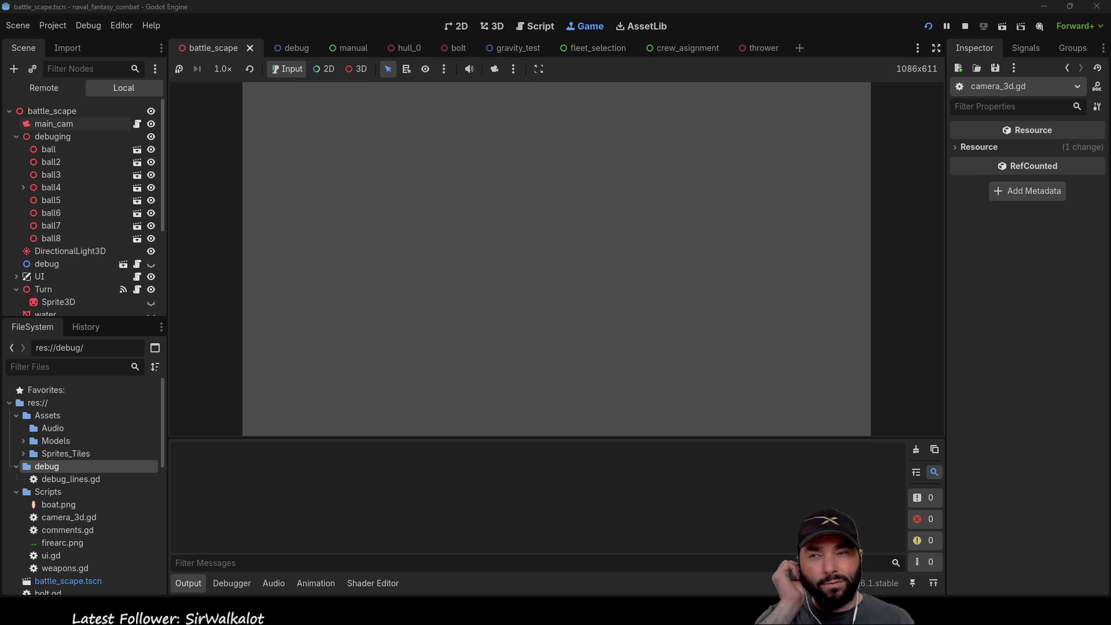
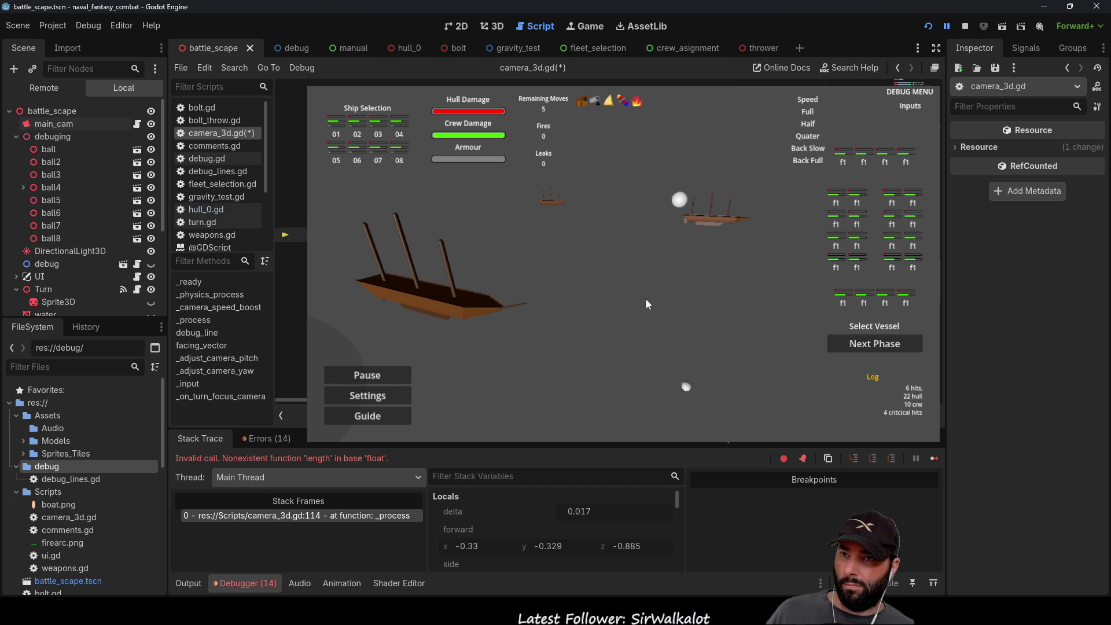
# Step: Relaunch the battle scene, pan the camera around the ships, then stop the game with F8
pyautogui.click(965, 26)
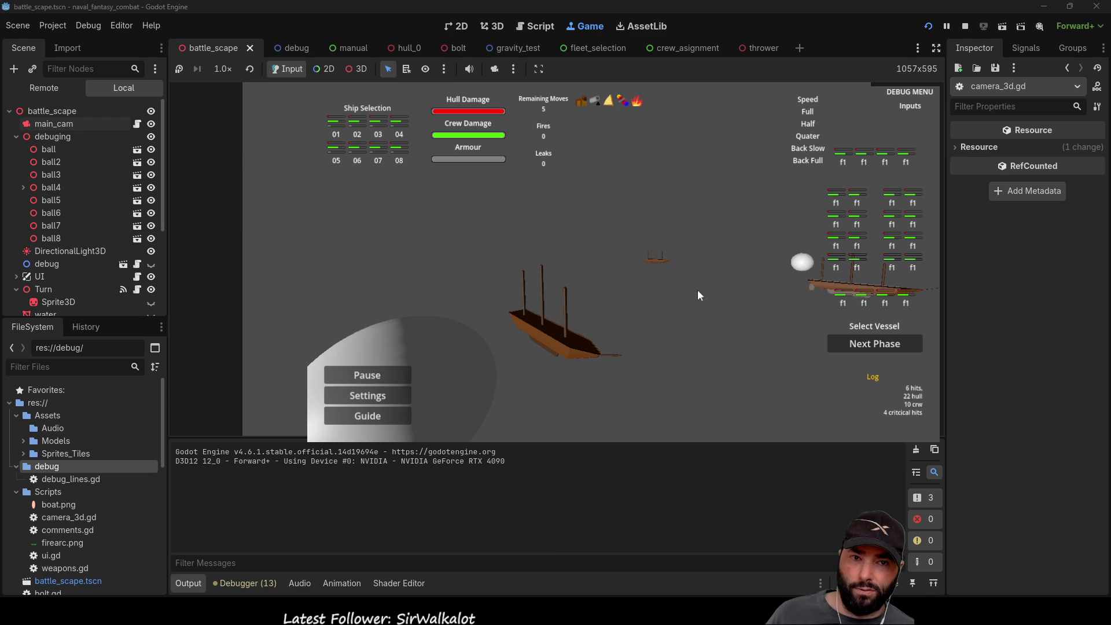
pyautogui.moveTo(707, 303); pyautogui.dragTo(694, 271)
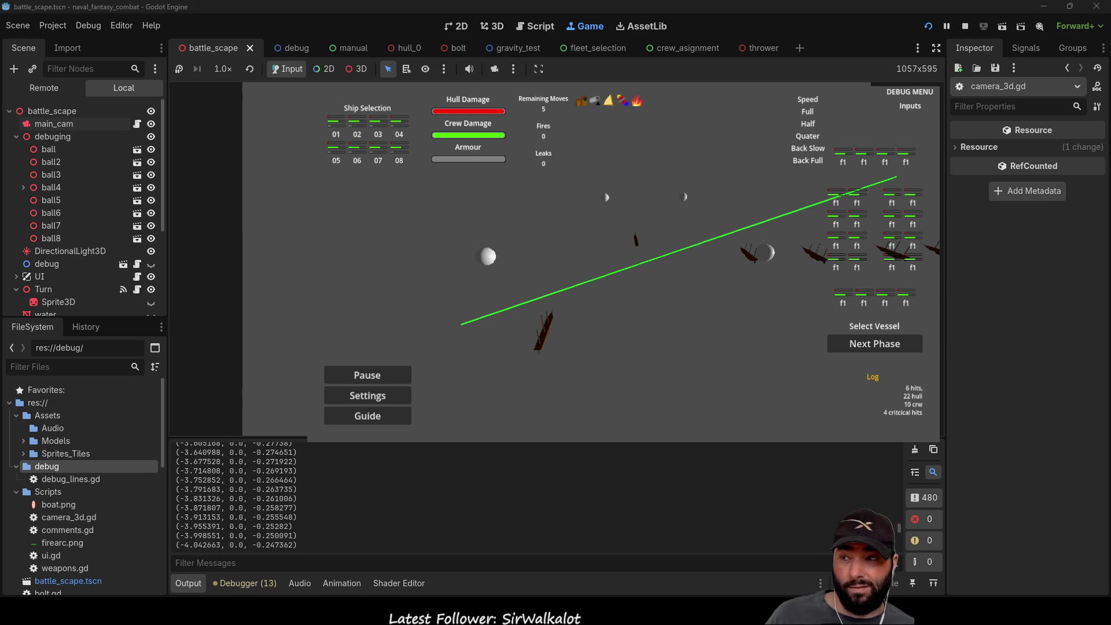
pyautogui.press('F8')
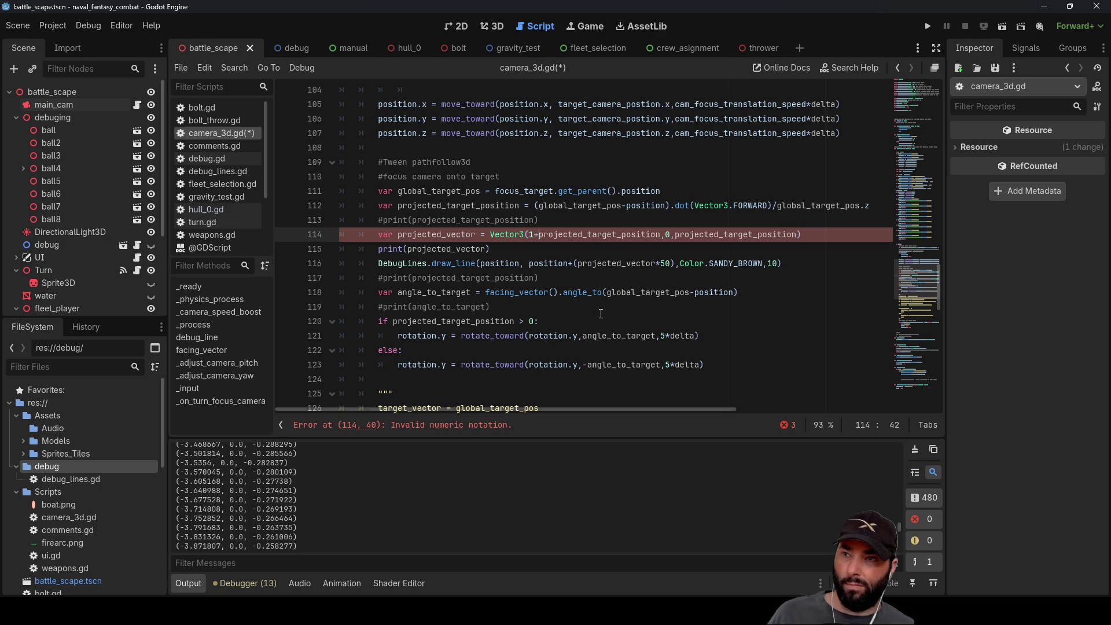
# Step: Highlight projected_vector, then run and stop the game to test the camera
pyautogui.doubleClick(449, 234)
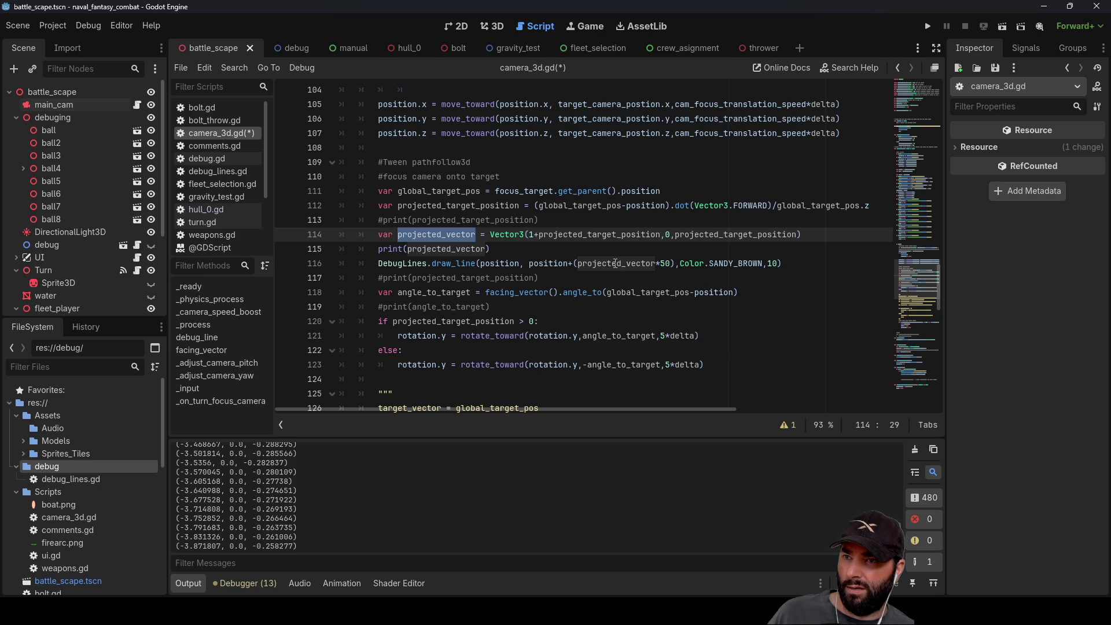
pyautogui.click(932, 29)
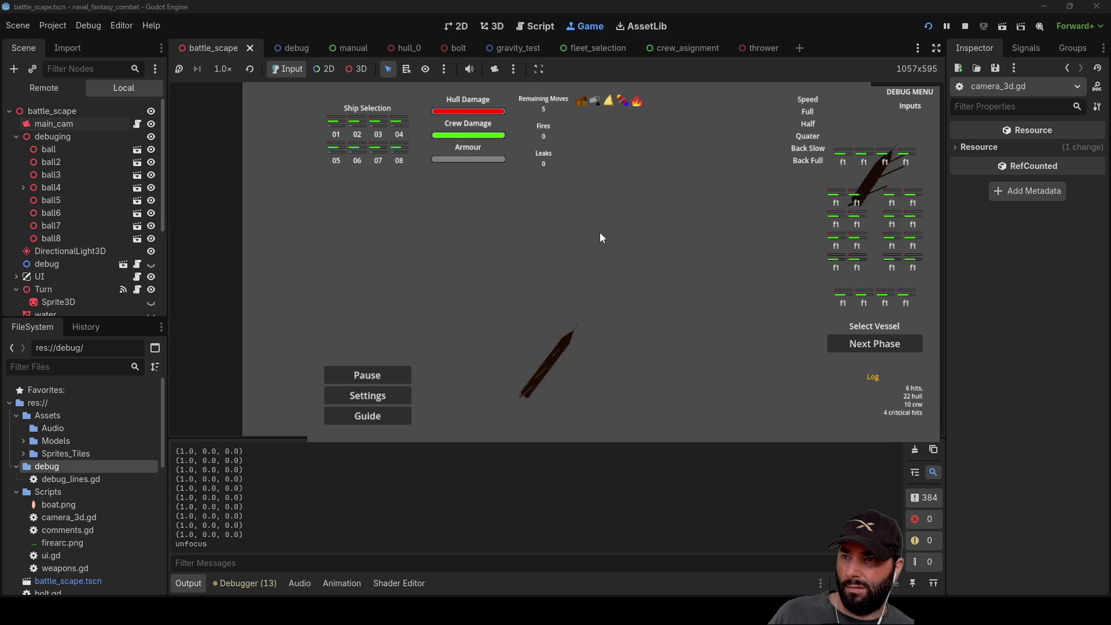
pyautogui.click(964, 26)
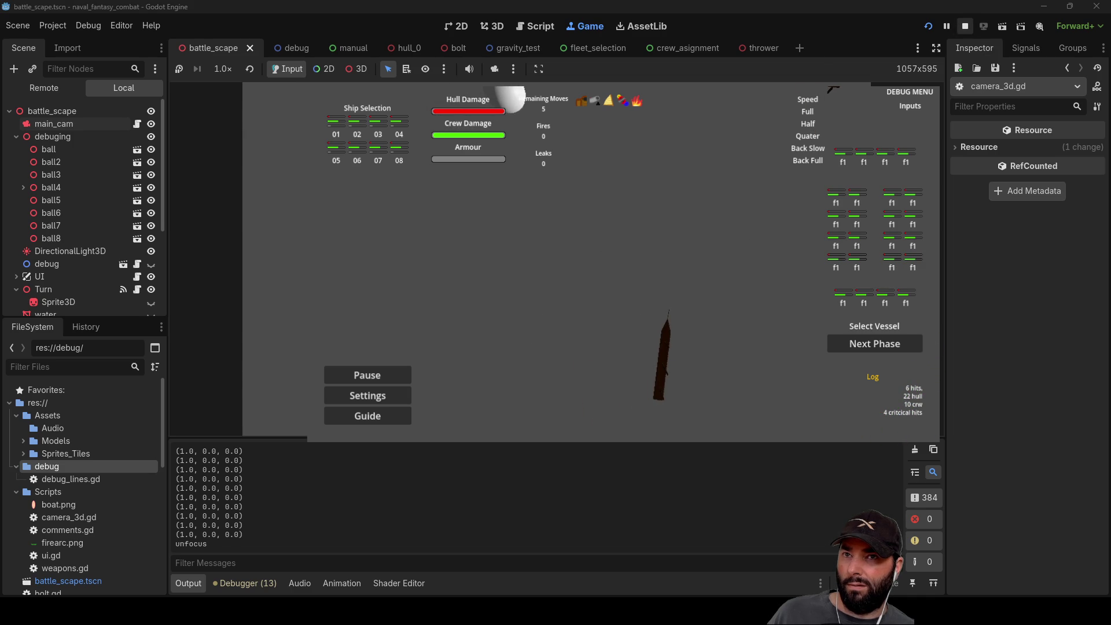
# Step: Trace projected_target_position and global_target_pos through lines 112–114, ending at the line 121 rotation
pyautogui.click(500, 235)
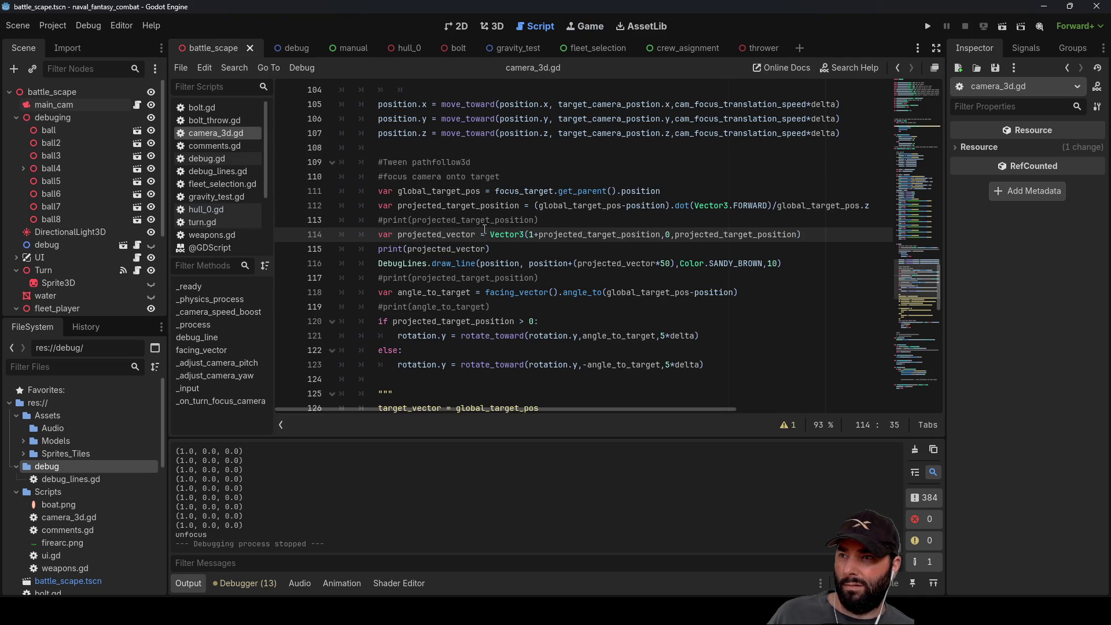
pyautogui.doubleClick(442, 206)
pyautogui.doubleClick(428, 191)
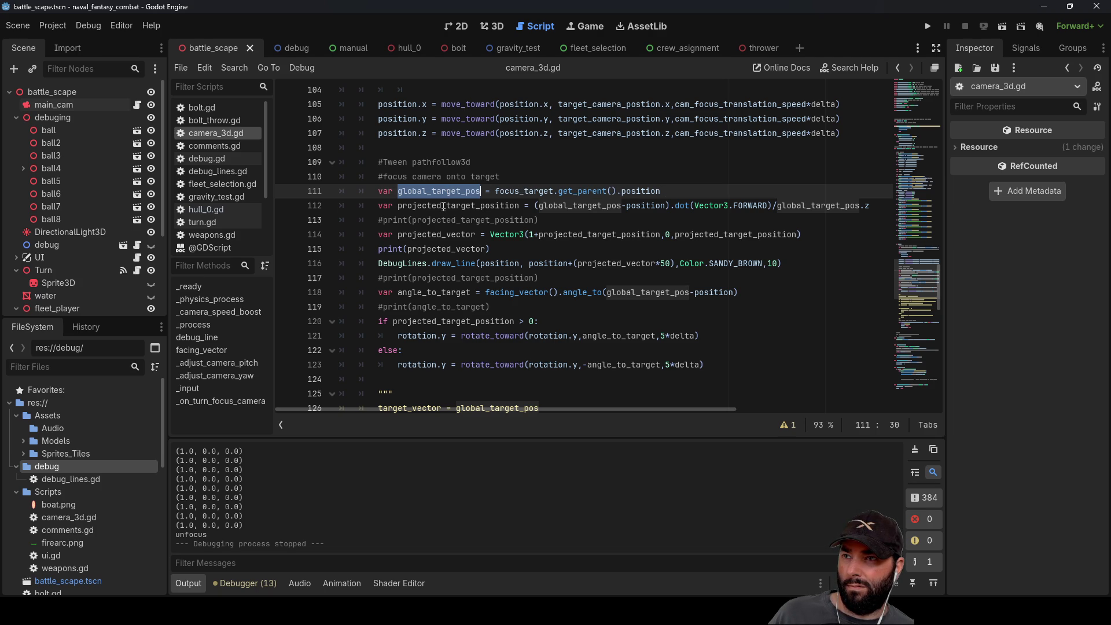
pyautogui.doubleClick(583, 206)
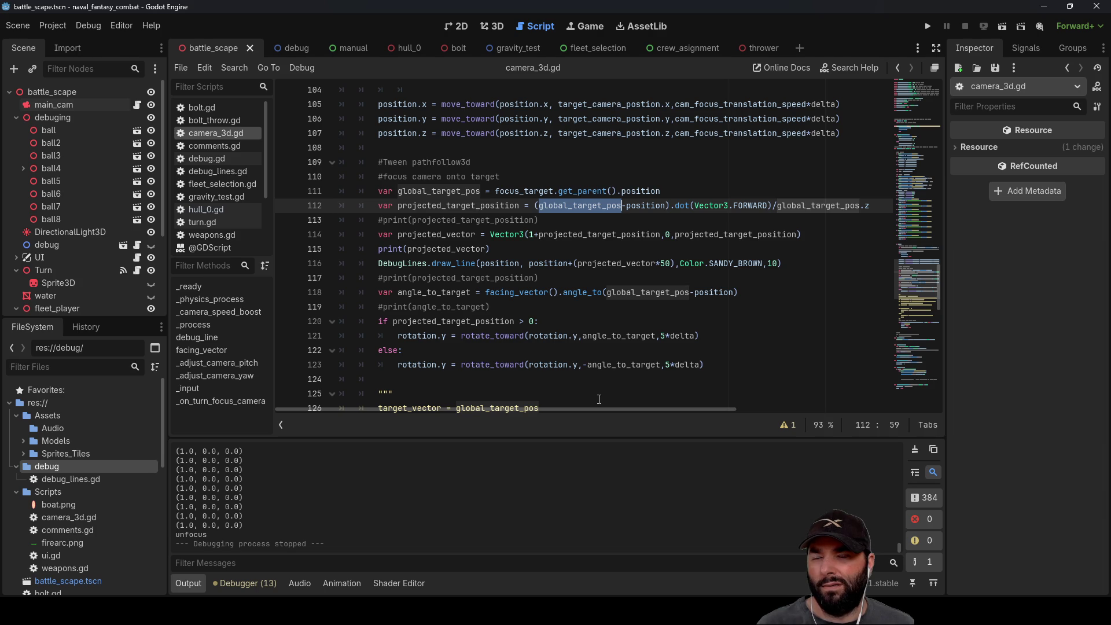
pyautogui.click(395, 335)
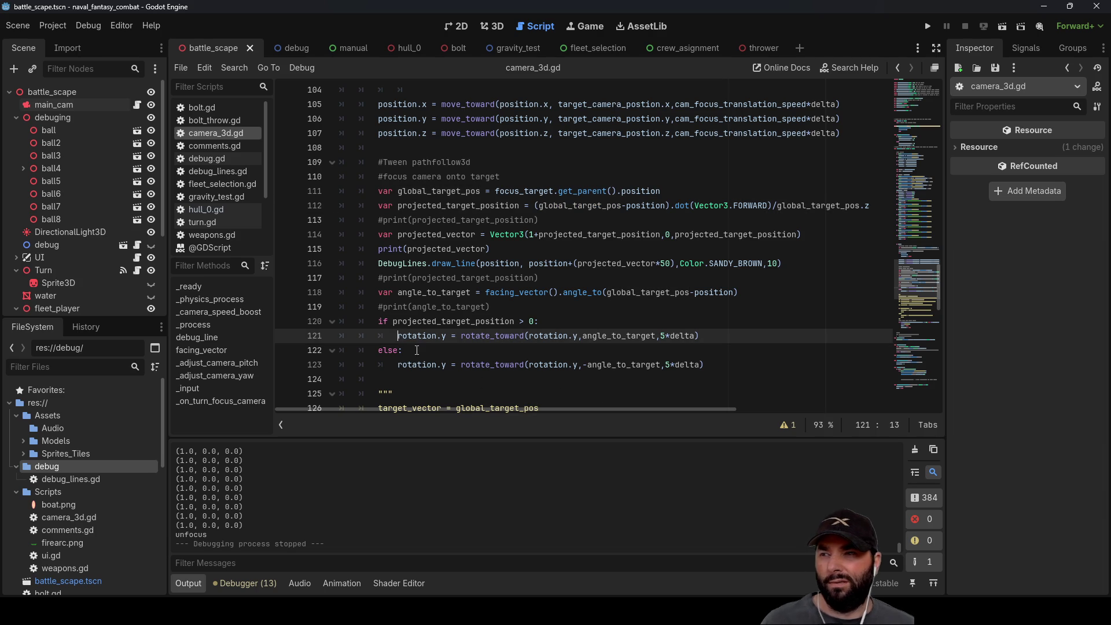
# Step: Comment out both rotate_toward lines and add pass placeholders to the if and else branches
pyautogui.write('#')
pyautogui.press('Down')
pyautogui.press('Down')
pyautogui.write('#')
pyautogui.press('Up')
pyautogui.press('Up')
pyautogui.press('Up')
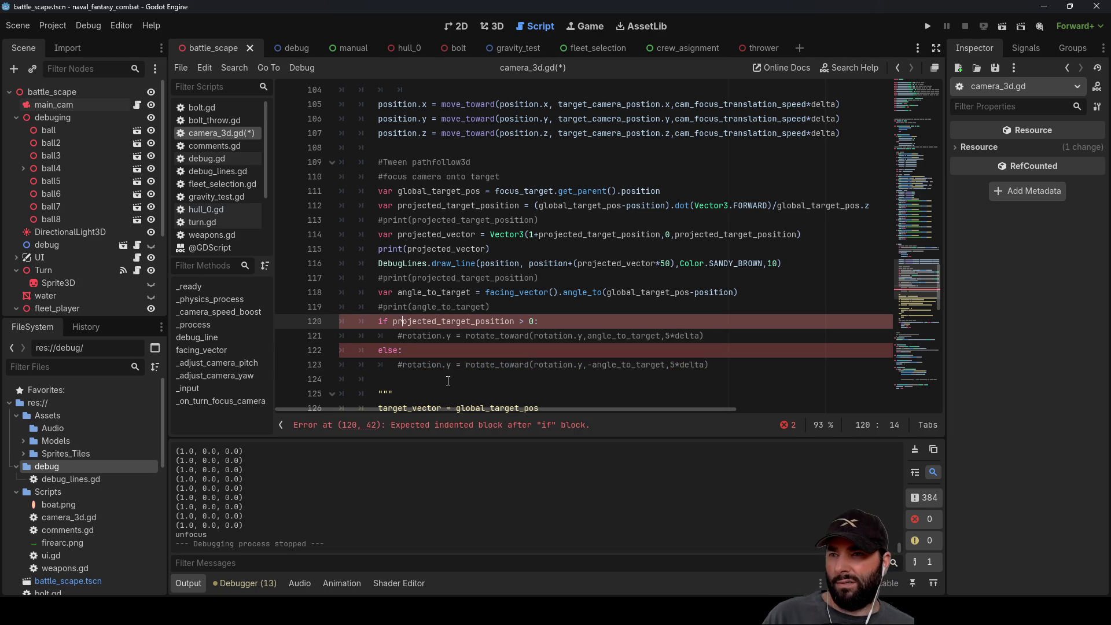
pyautogui.click(718, 336)
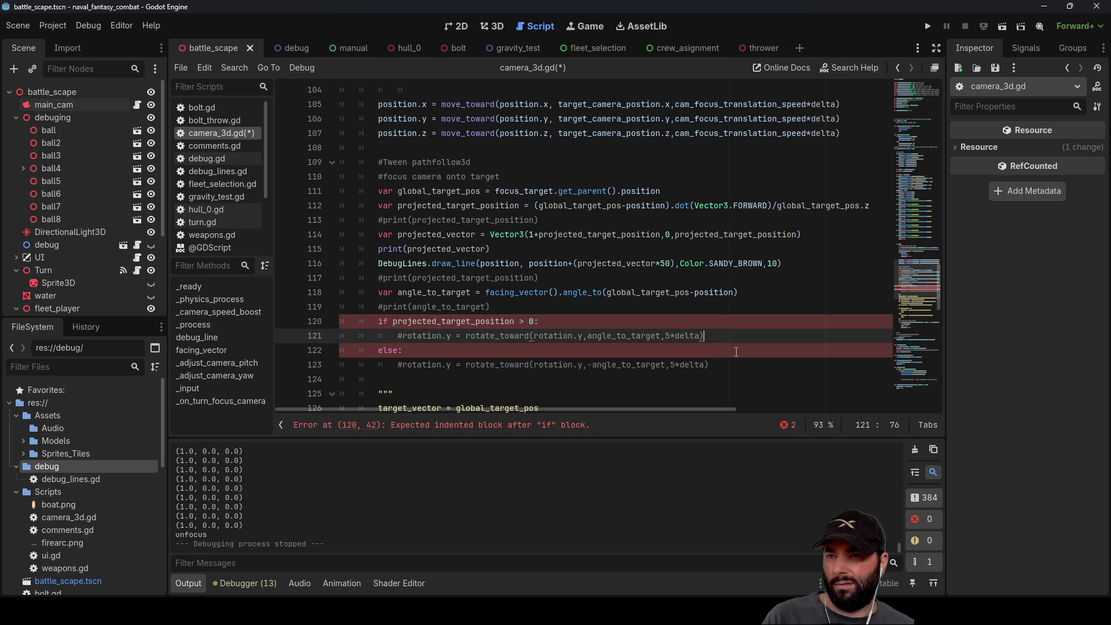
pyautogui.press('Return')
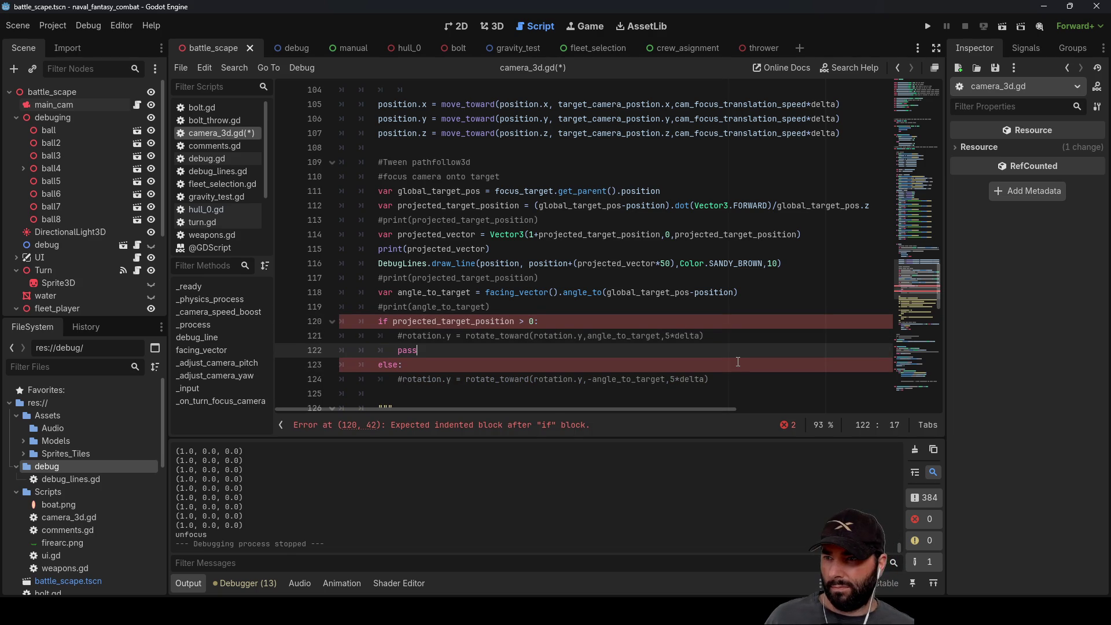
pyautogui.click(727, 389)
pyautogui.write('pass')
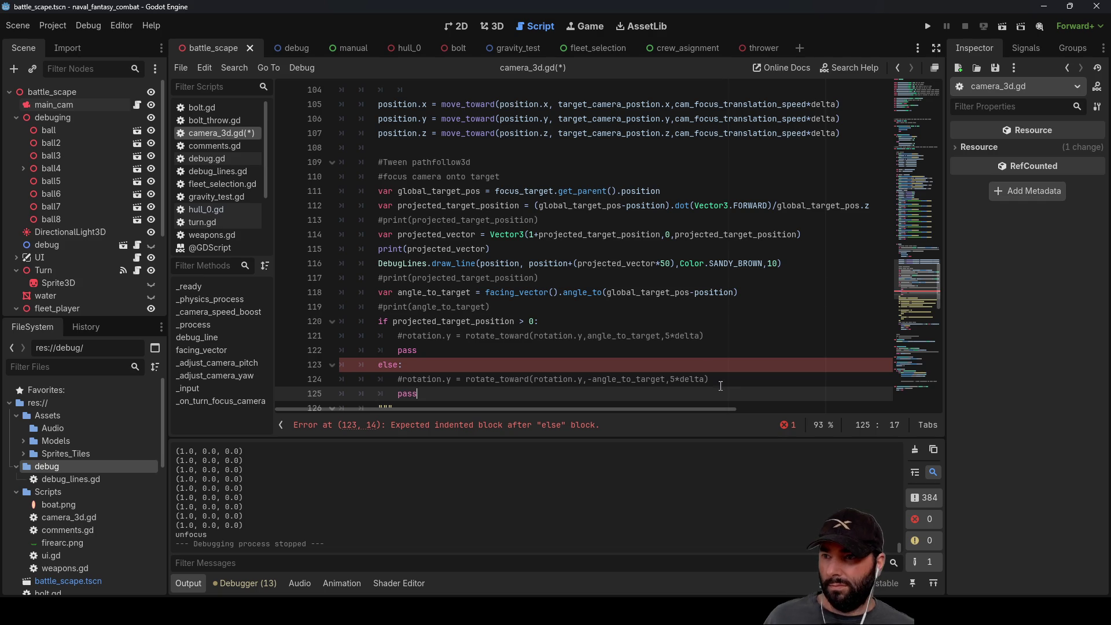
# Step: Run the game with camera rotation disabled, then stop it with F8
pyautogui.click(927, 26)
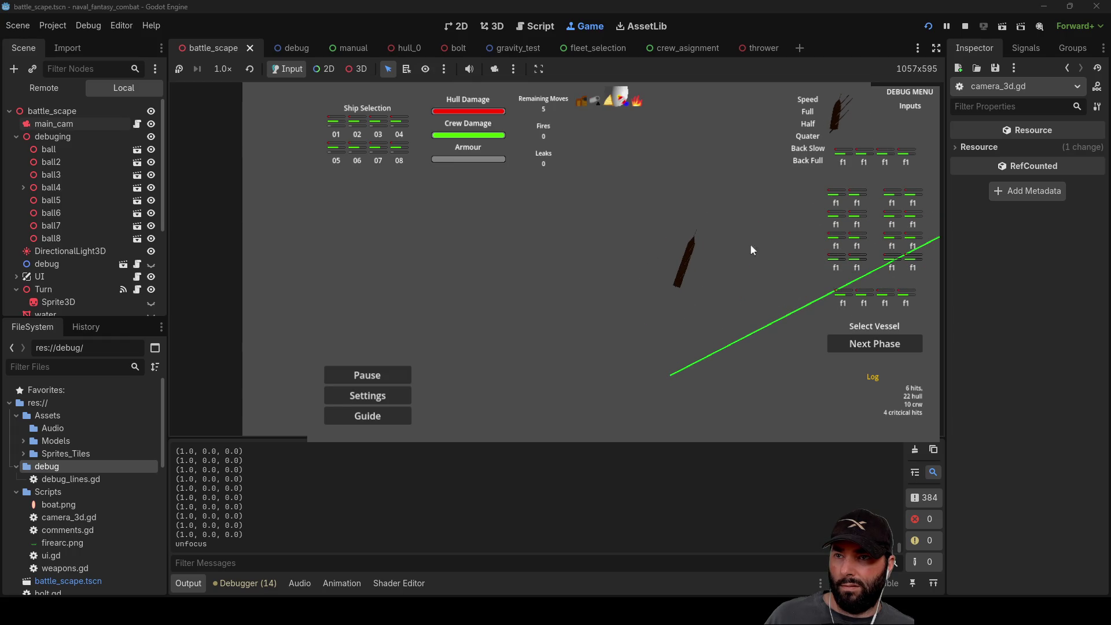
pyautogui.press('F8')
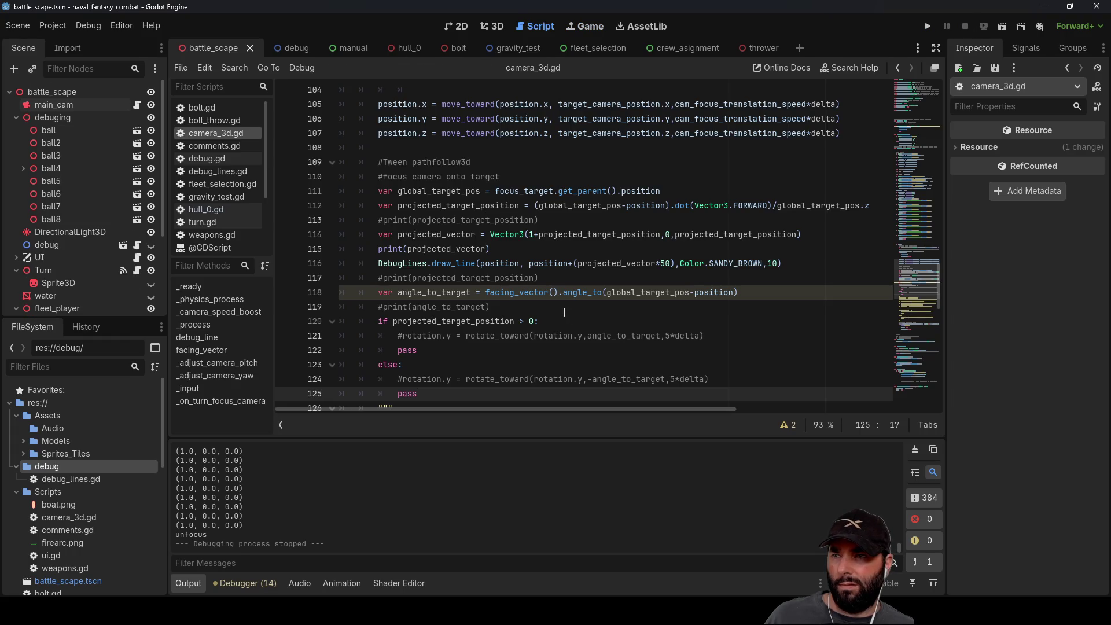
pyautogui.click(606, 312)
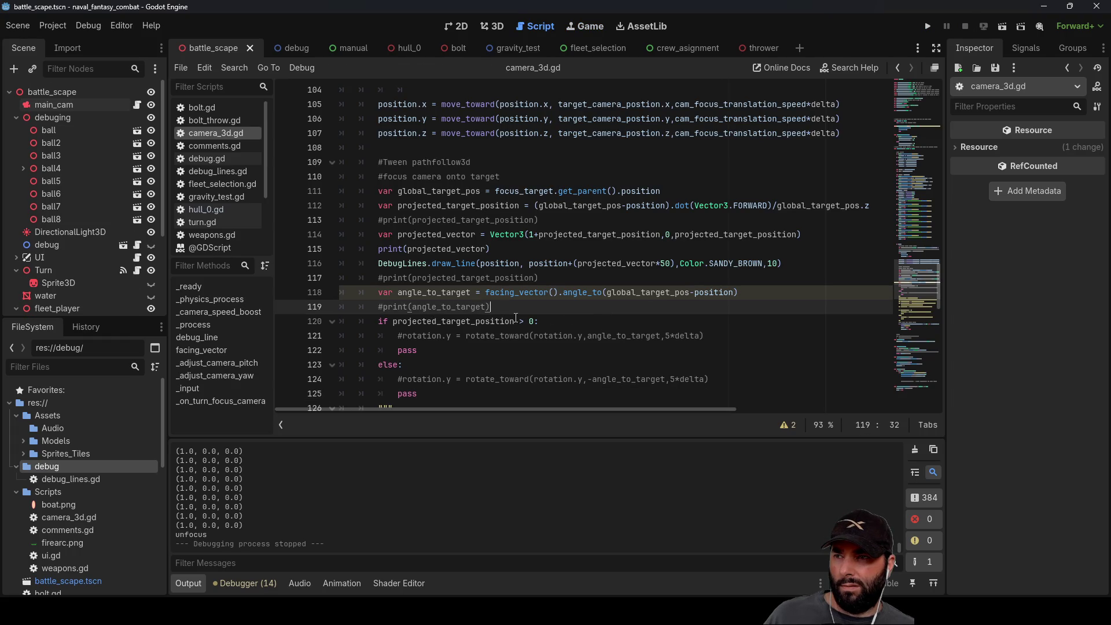
# Step: Re-enable the line 121 rotate_toward call and comment out the pass beneath it
pyautogui.click(393, 349)
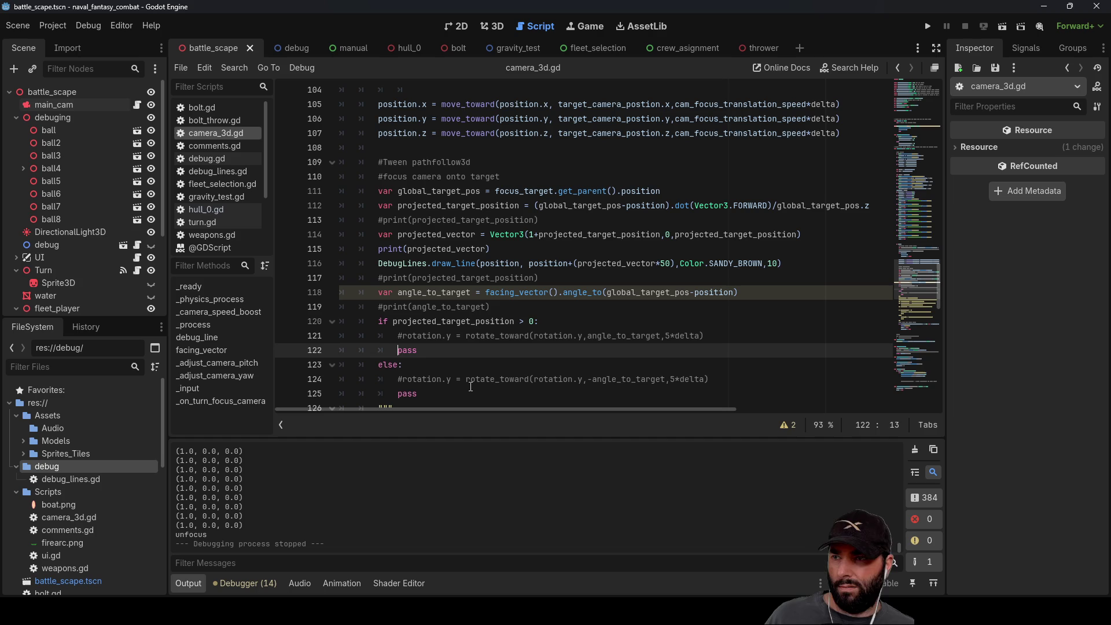
pyautogui.write('#')
pyautogui.press('Up')
pyautogui.hotkey('ctrl', 'k')
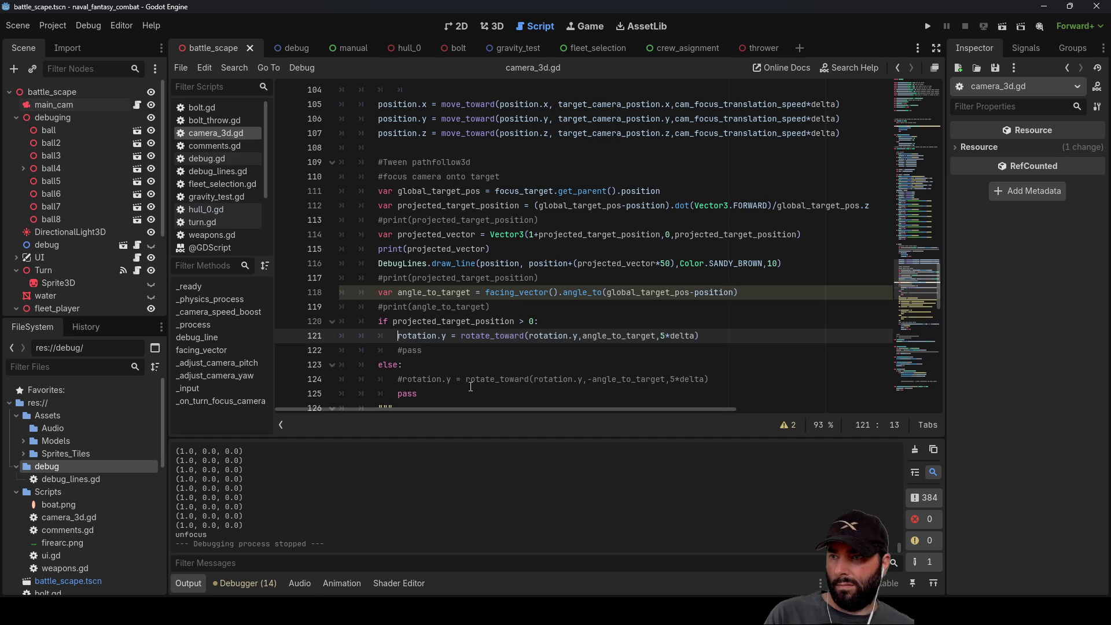
pyautogui.press('Down')
pyautogui.press('Down')
pyautogui.press('Down')
pyautogui.hotkey('ctrl', 'k')
pyautogui.press('Up')
pyautogui.hotkey('ctrl', 'k')
pyautogui.press('Up')
pyautogui.press('Up')
pyautogui.press('Up')
pyautogui.press('Up')
pyautogui.scroll(4, 492, 347)
pyautogui.scroll(-4, 509, 325)
pyautogui.scroll(2, 523, 309)
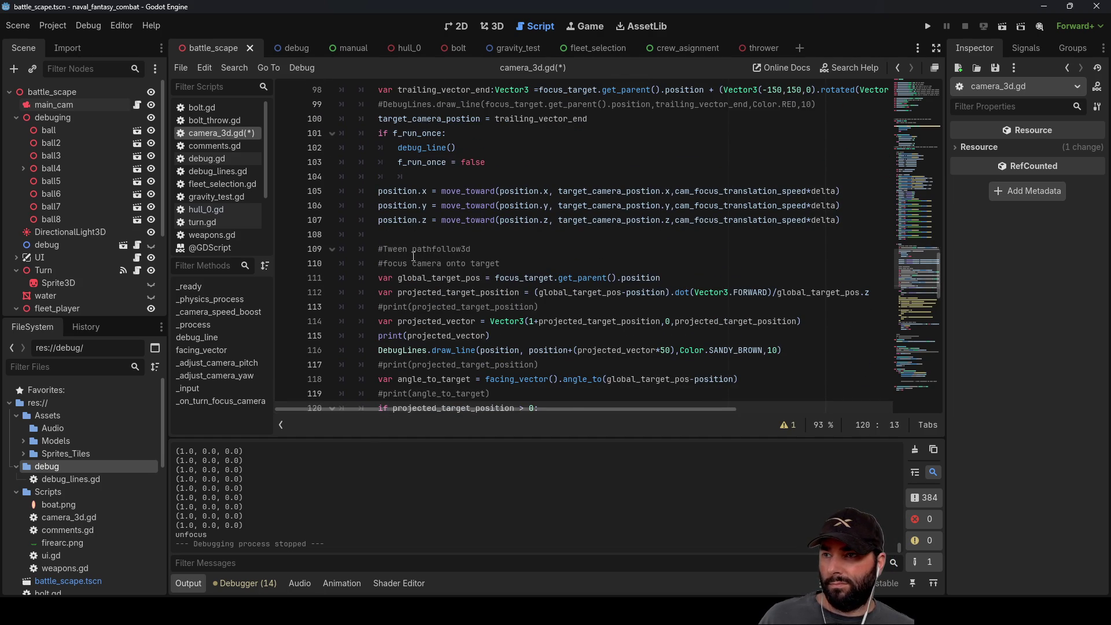
# Step: Run the game with F5 and scroll the Output log of printed projected vectors
pyautogui.scroll(-1, 428, 260)
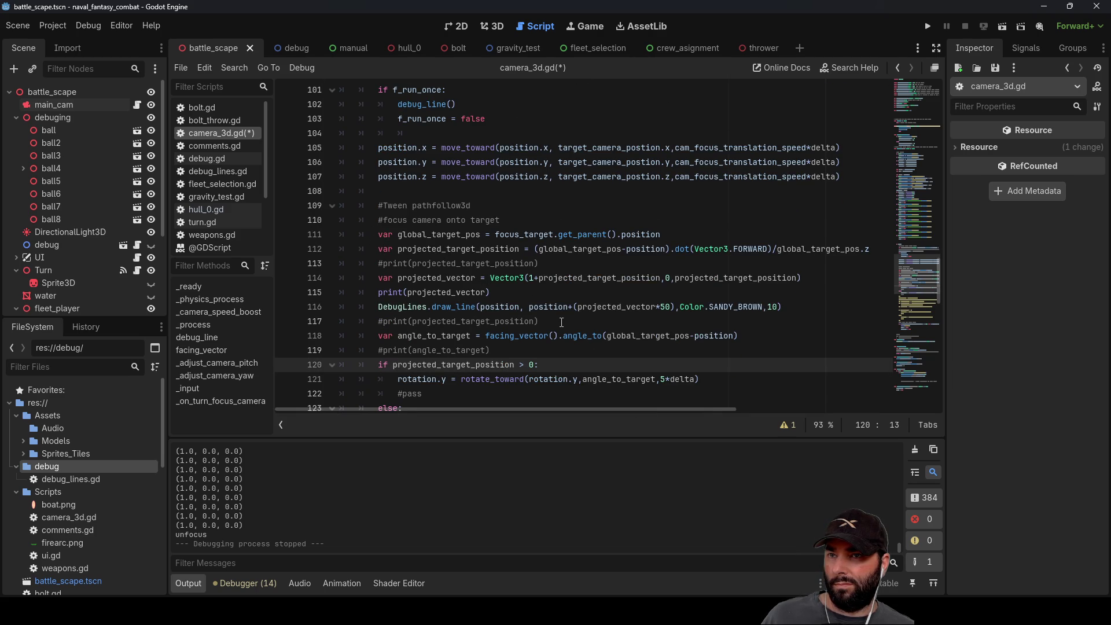
pyautogui.press('F5')
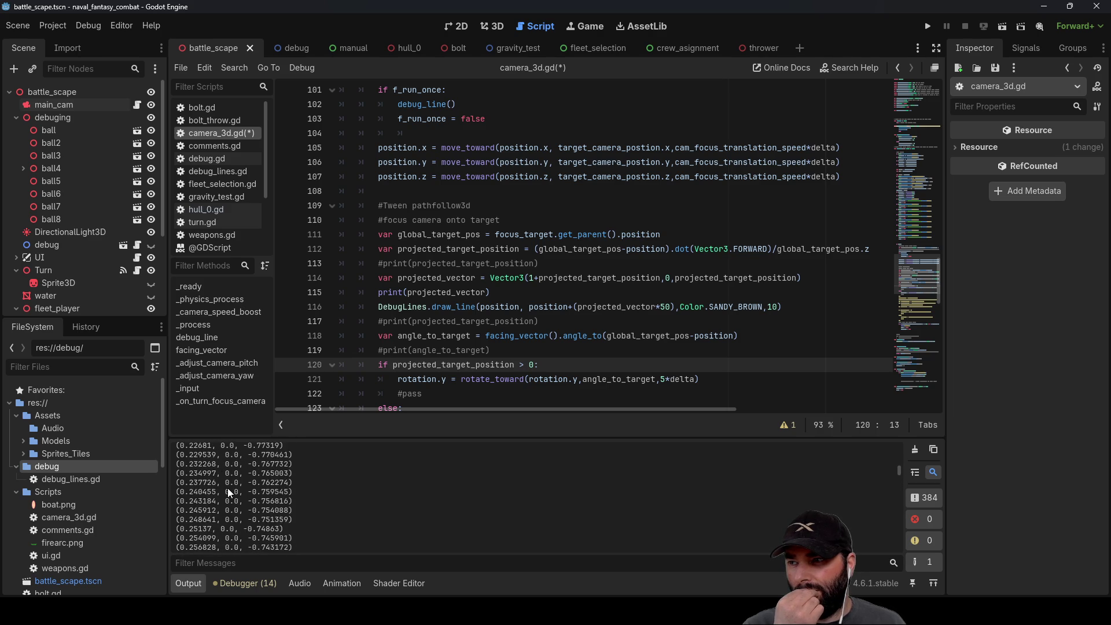
pyautogui.scroll(3, 227, 488)
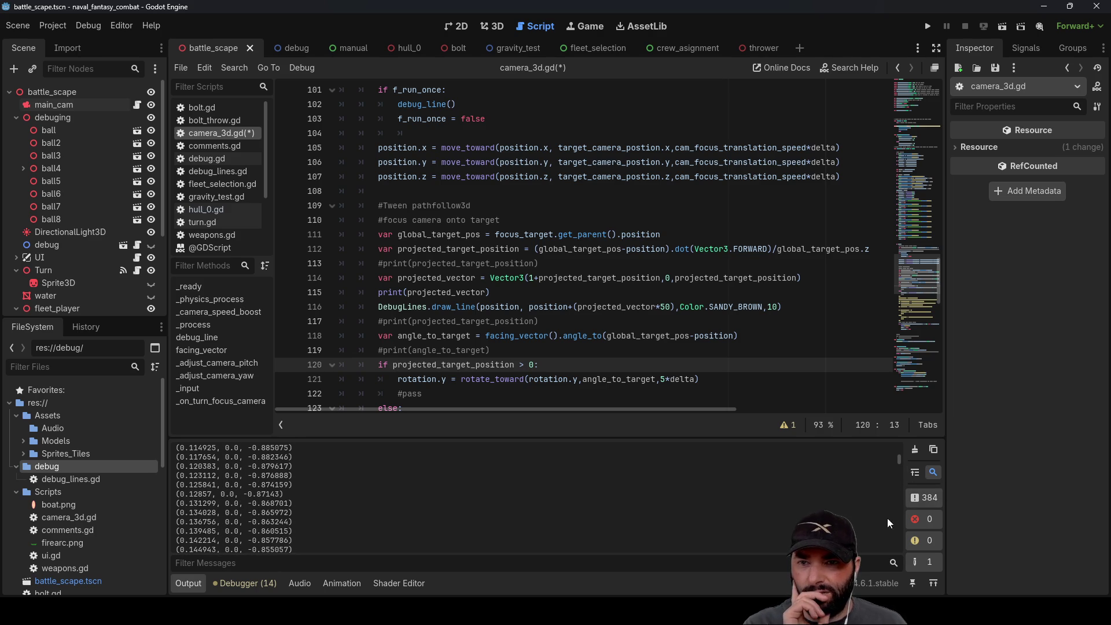
pyautogui.moveTo(900, 457); pyautogui.dragTo(900, 446)
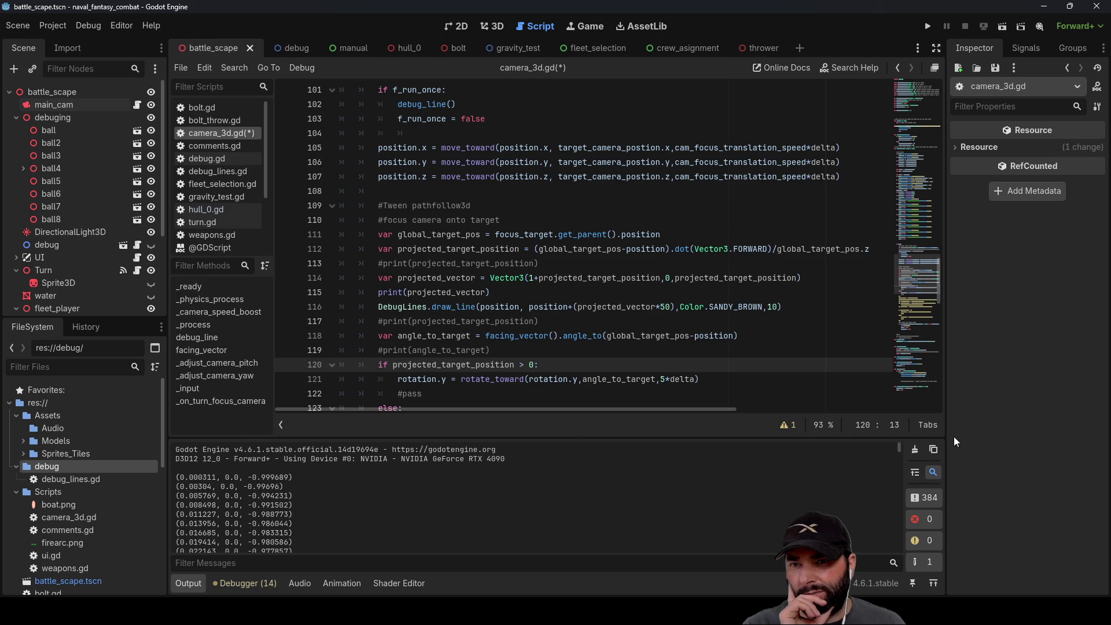
pyautogui.moveTo(901, 443); pyautogui.dragTo(890, 571)
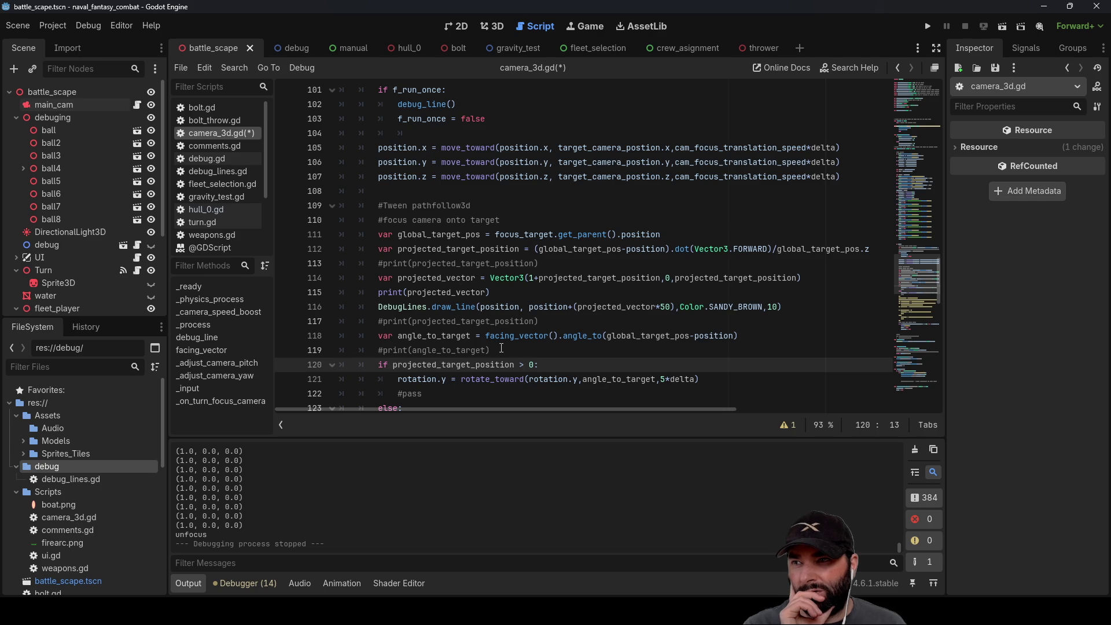
# Step: Highlight projected_target_position and projected_vector, including its use in the debug line drawing
pyautogui.doubleClick(446, 248)
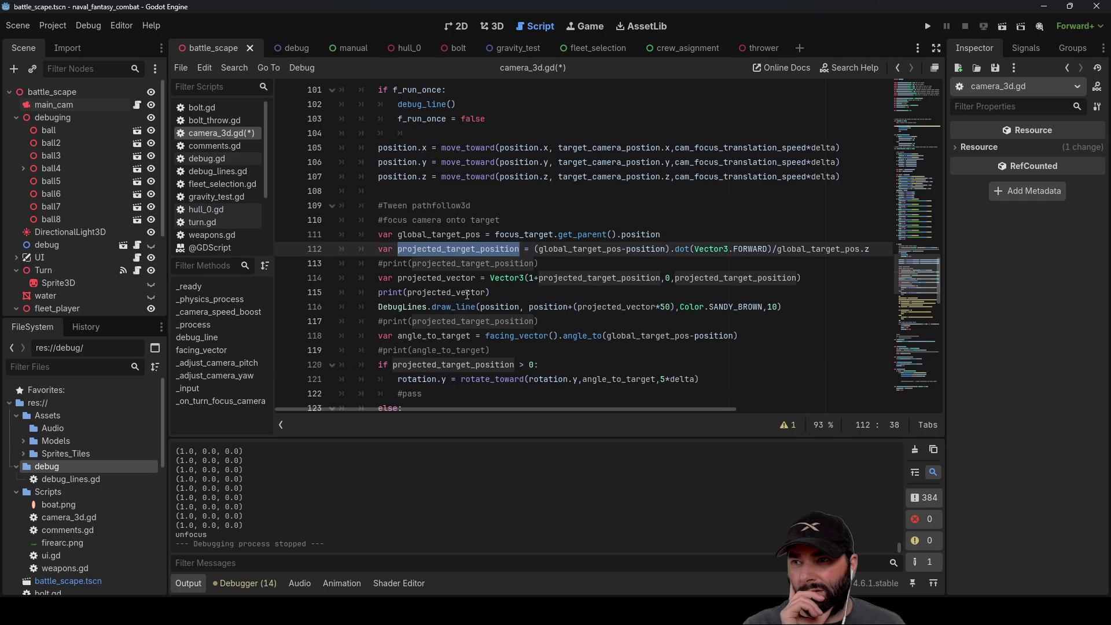
pyautogui.doubleClick(440, 276)
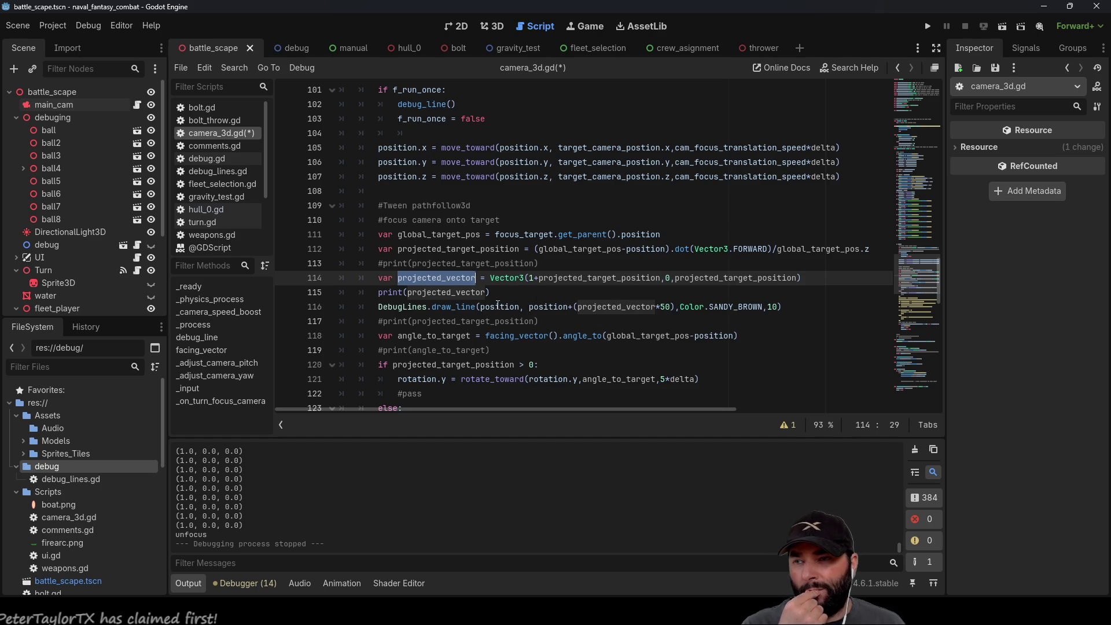
pyautogui.doubleClick(616, 307)
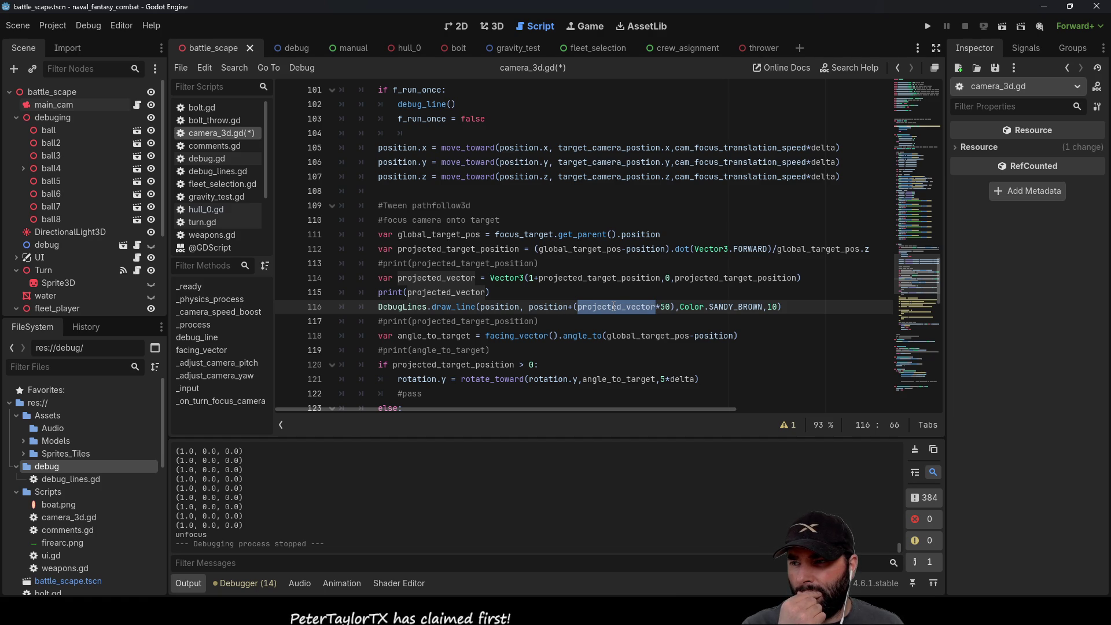
pyautogui.scroll(1, 188, 486)
pyautogui.scroll(2, 208, 491)
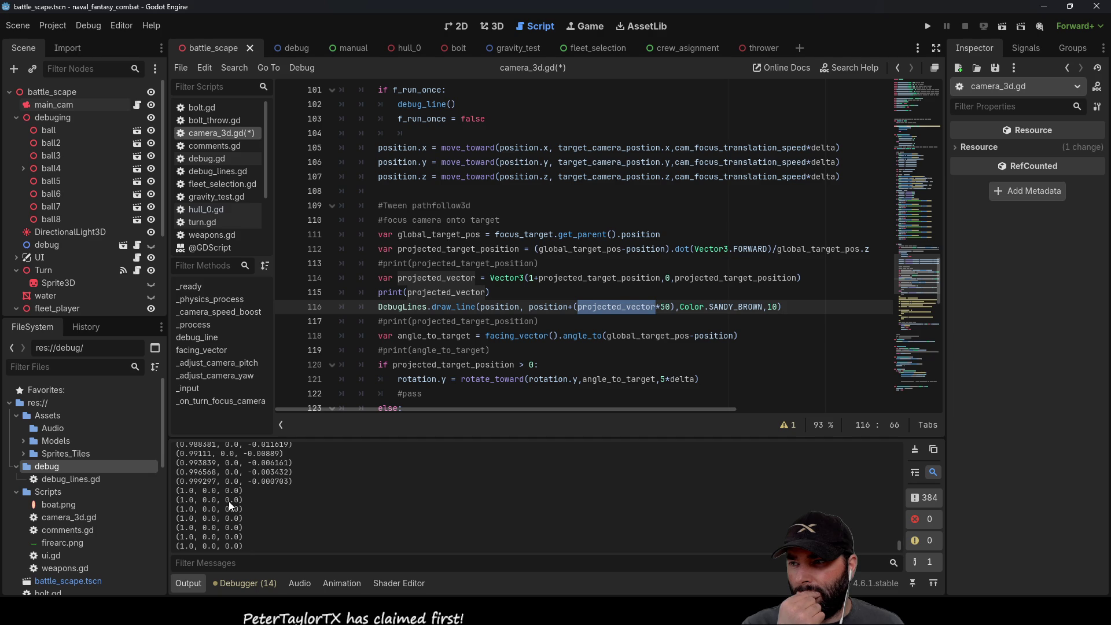
pyautogui.scroll(5, 213, 493)
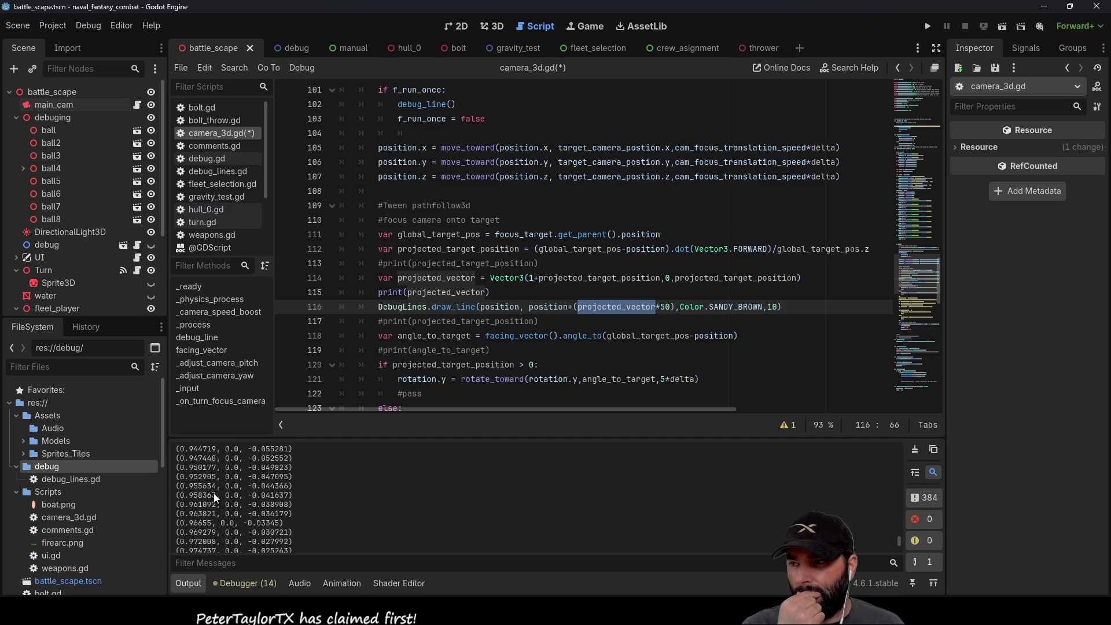
pyautogui.scroll(7, 213, 494)
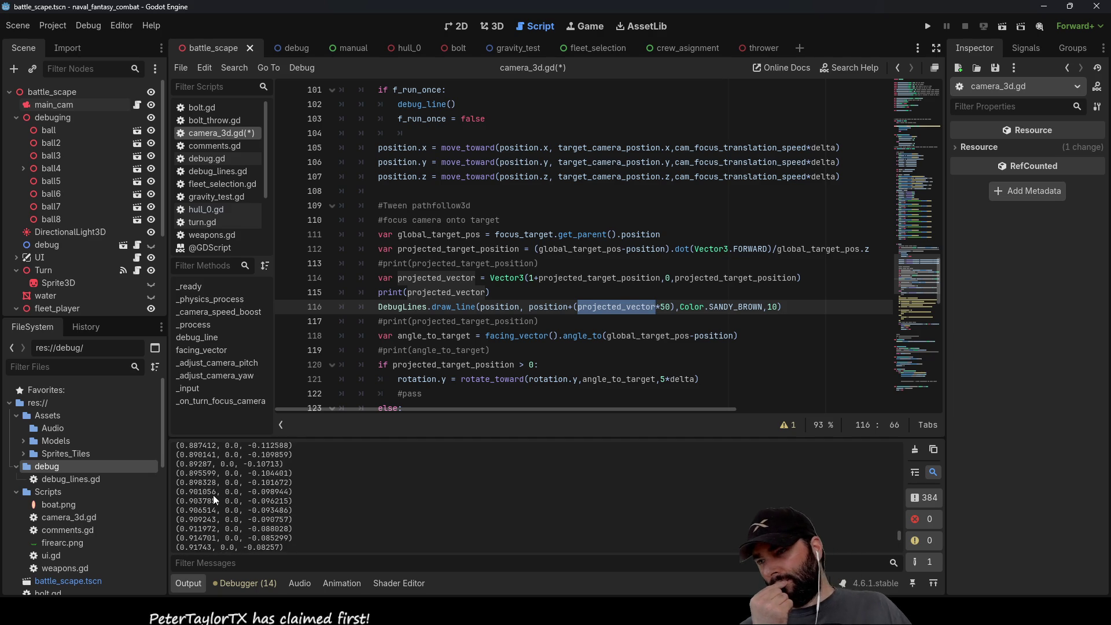
pyautogui.scroll(10, 213, 498)
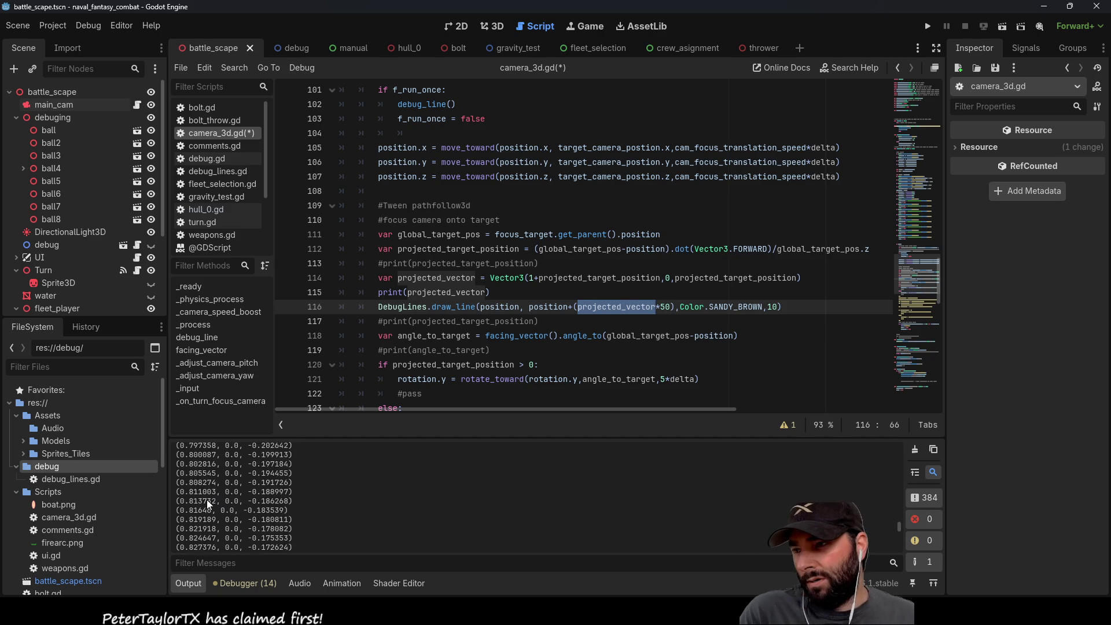
pyautogui.scroll(14, 208, 495)
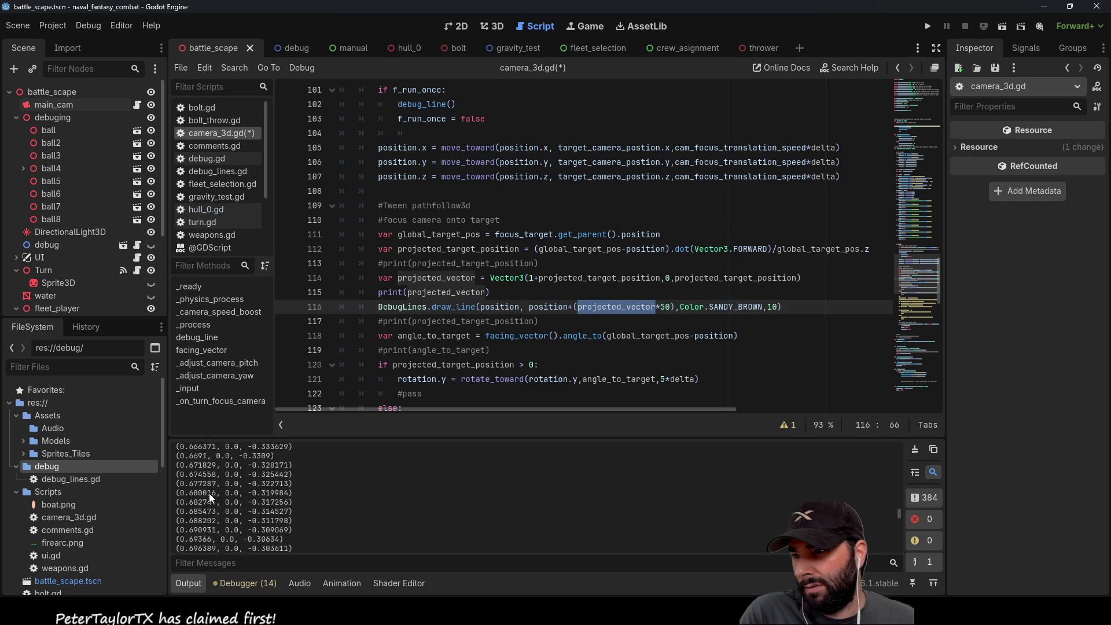
pyautogui.scroll(14, 210, 493)
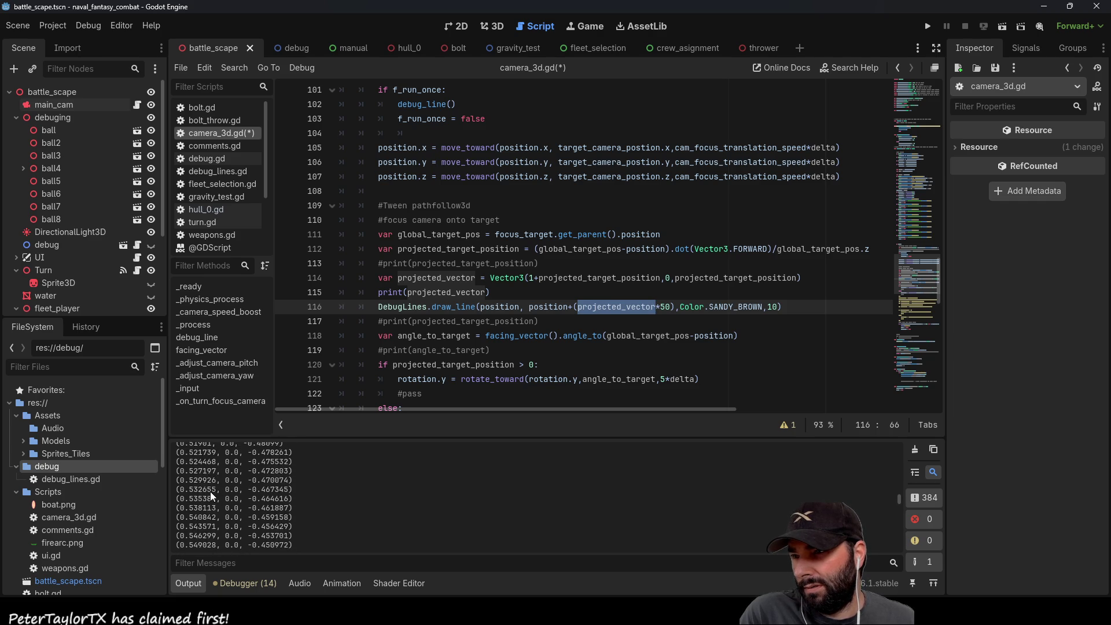
pyautogui.scroll(14, 211, 492)
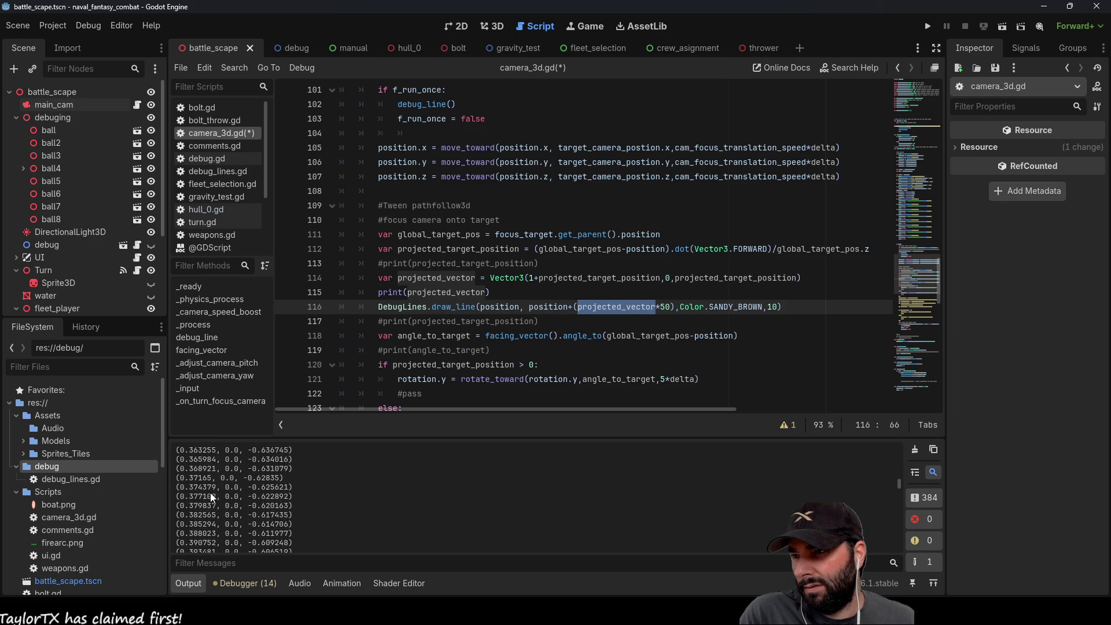
pyautogui.scroll(14, 210, 492)
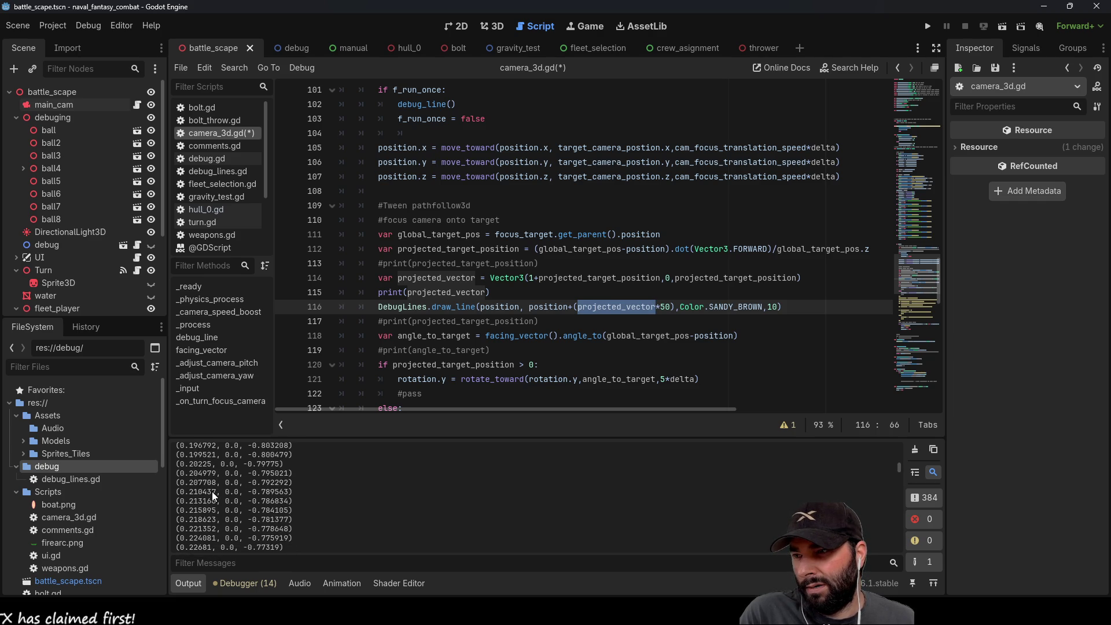
pyautogui.scroll(2, 210, 492)
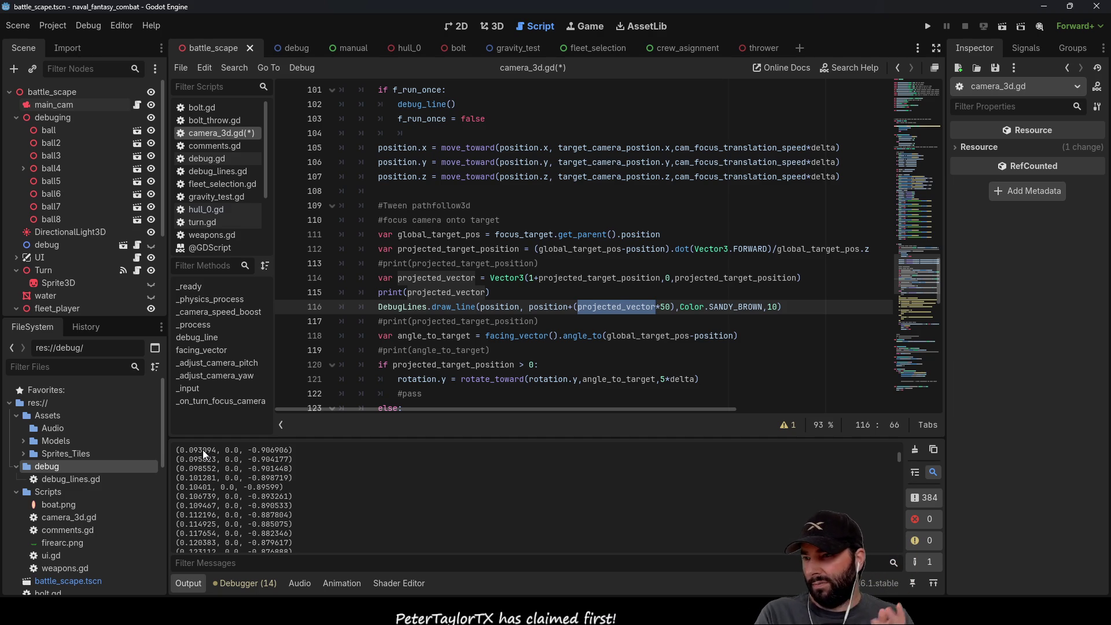
pyautogui.scroll(-2, 151, 433)
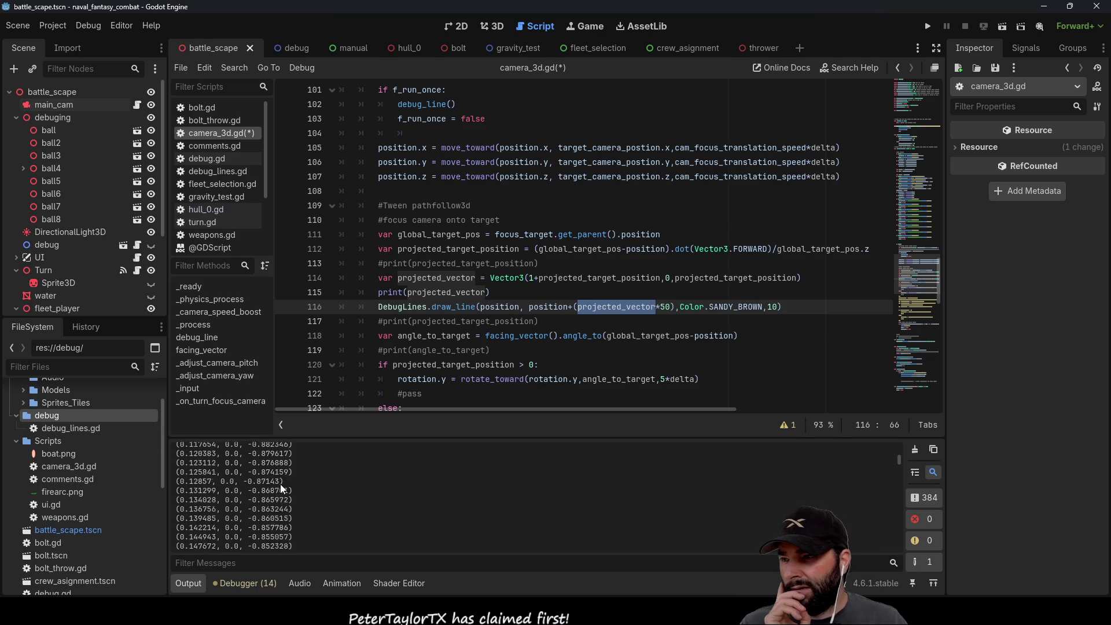
pyautogui.moveTo(898, 472); pyautogui.dragTo(894, 557)
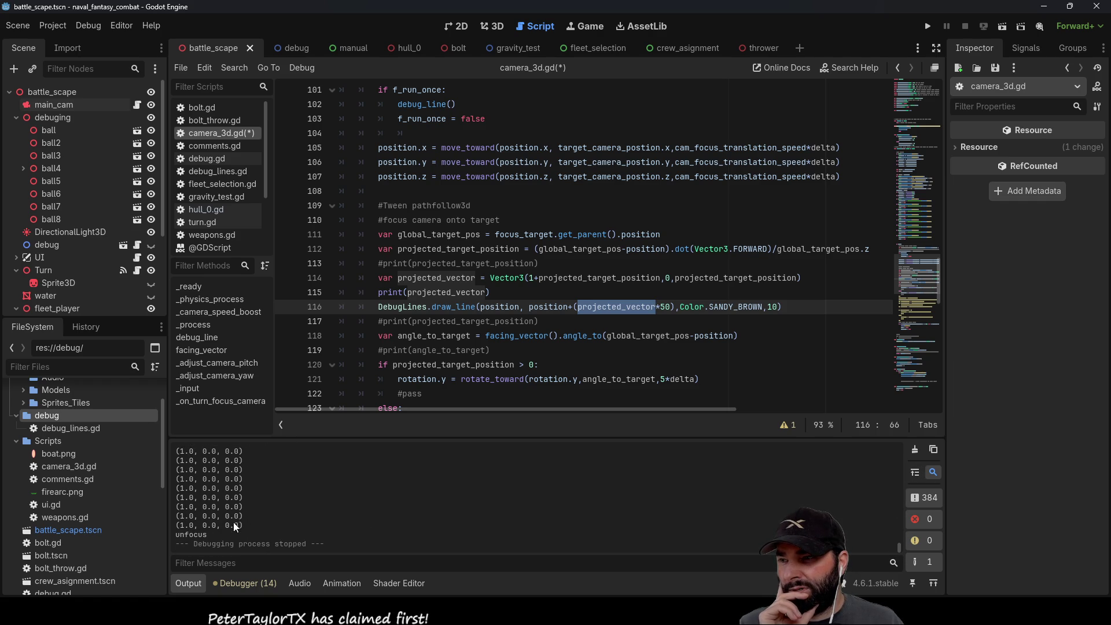
pyautogui.scroll(5, 347, 497)
pyautogui.scroll(2, 348, 499)
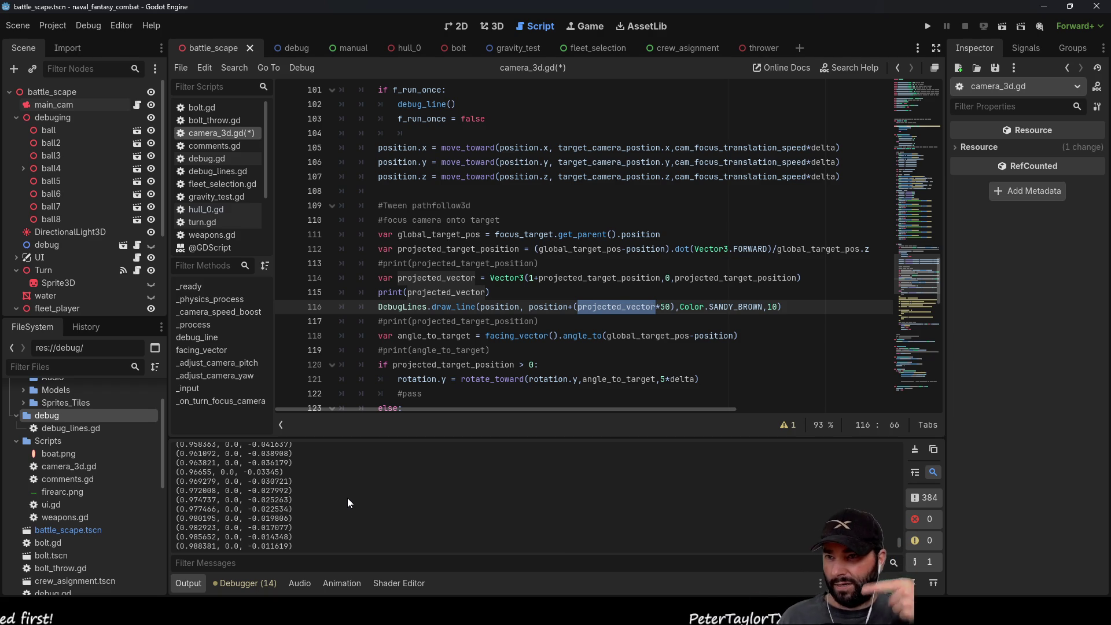
# Step: Run the game to watch the green debug line, then stop it with F8
pyautogui.click(929, 26)
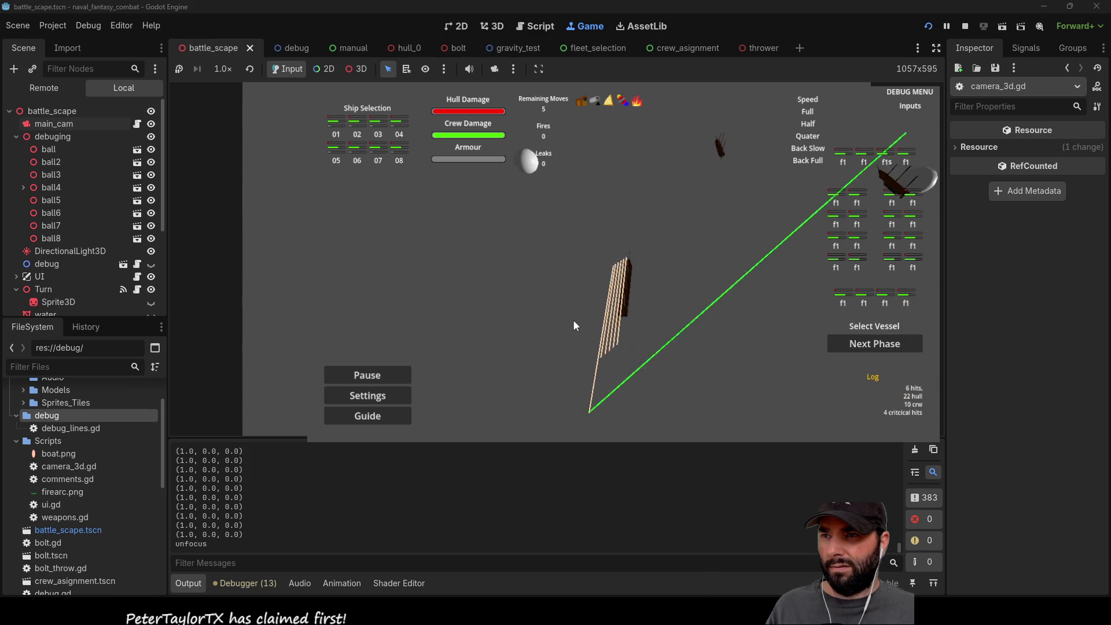
pyautogui.press('F8')
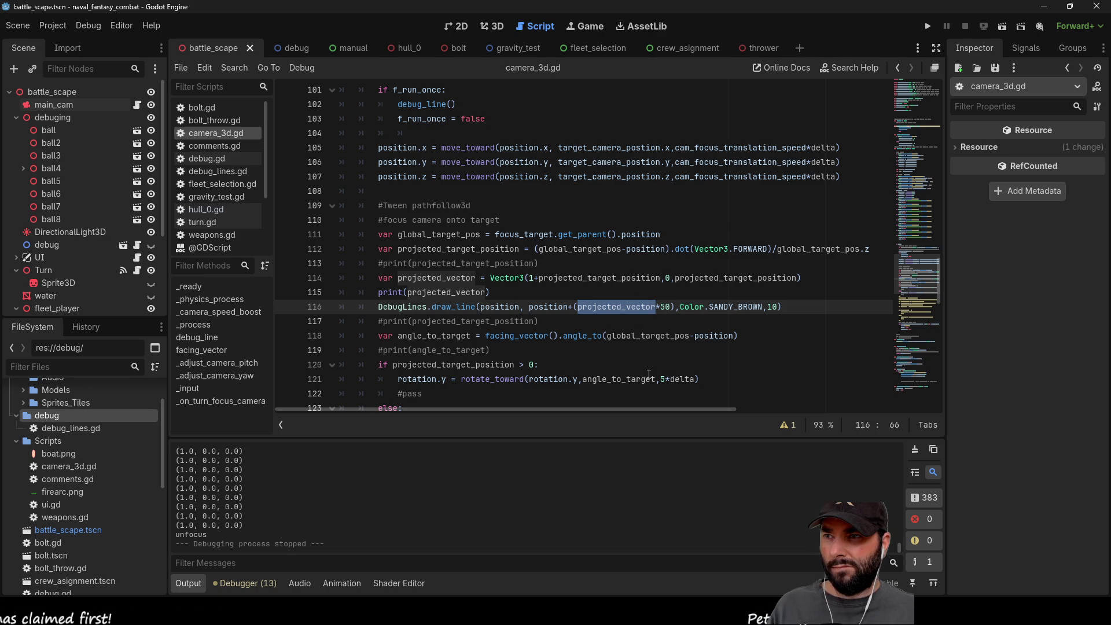
# Step: Inspect the draw_line statement and projected_vector on lines 115–116, then stop the game
pyautogui.tripleClick(504, 306)
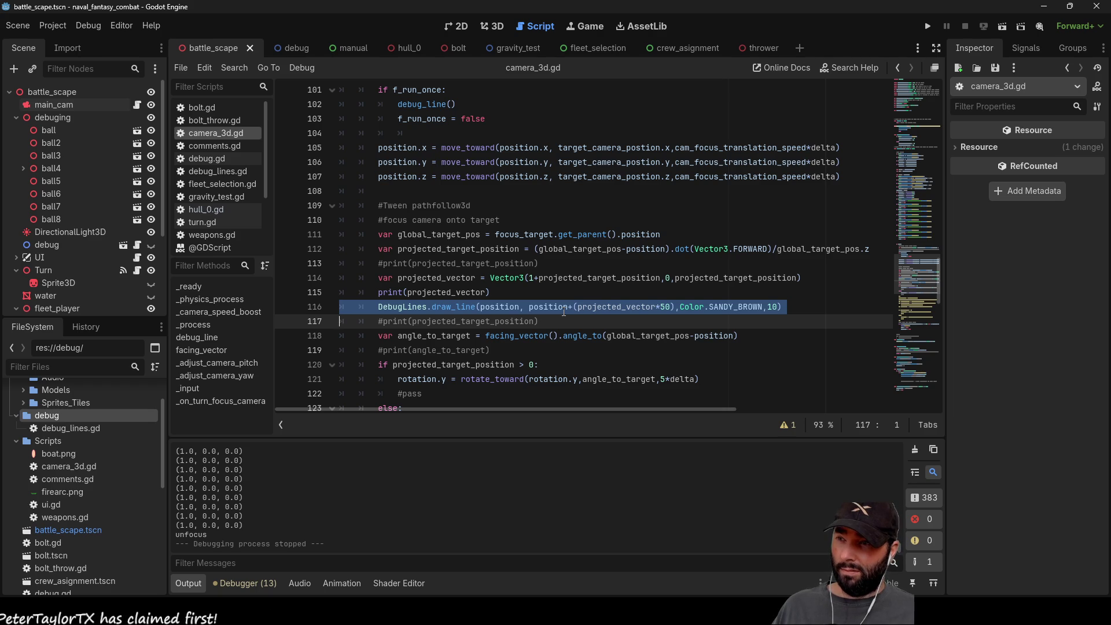
pyautogui.doubleClick(458, 292)
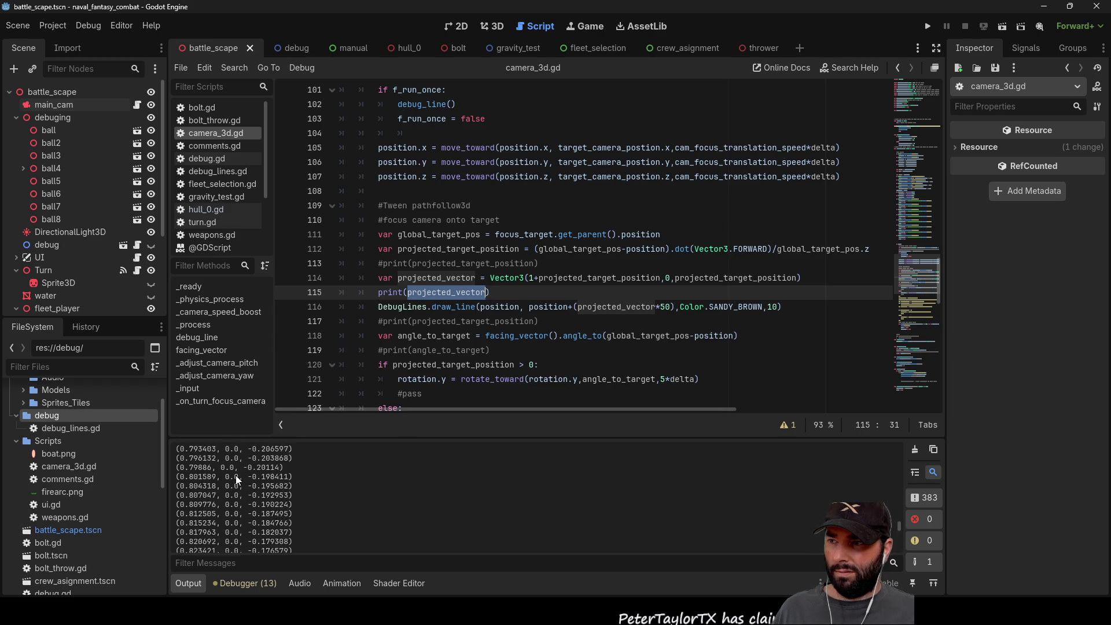
pyautogui.scroll(1, 239, 478)
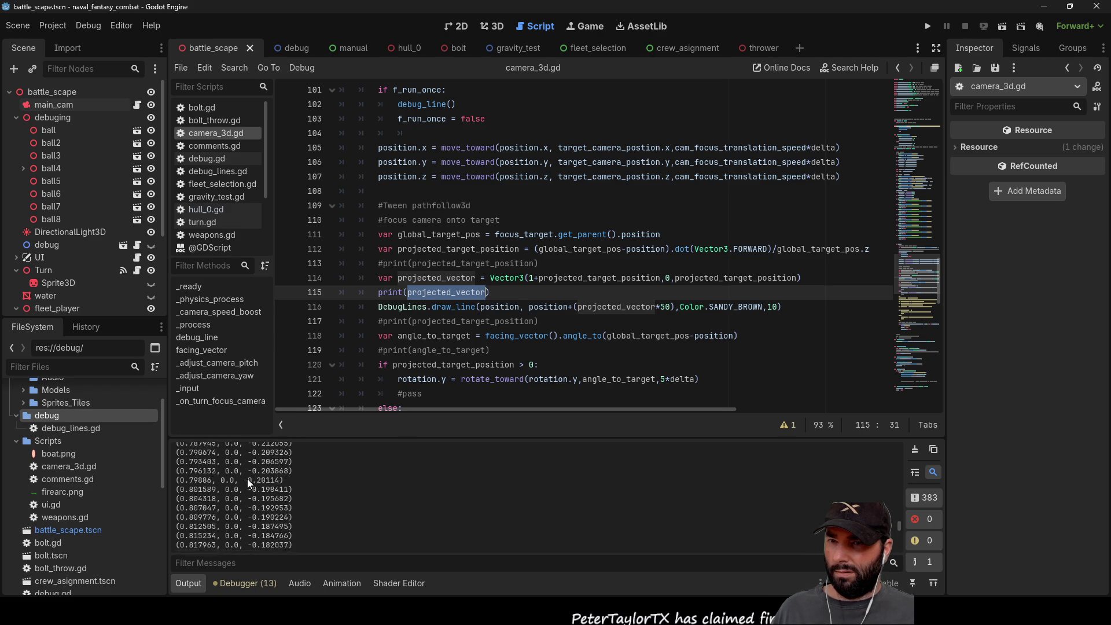
pyautogui.press('F8')
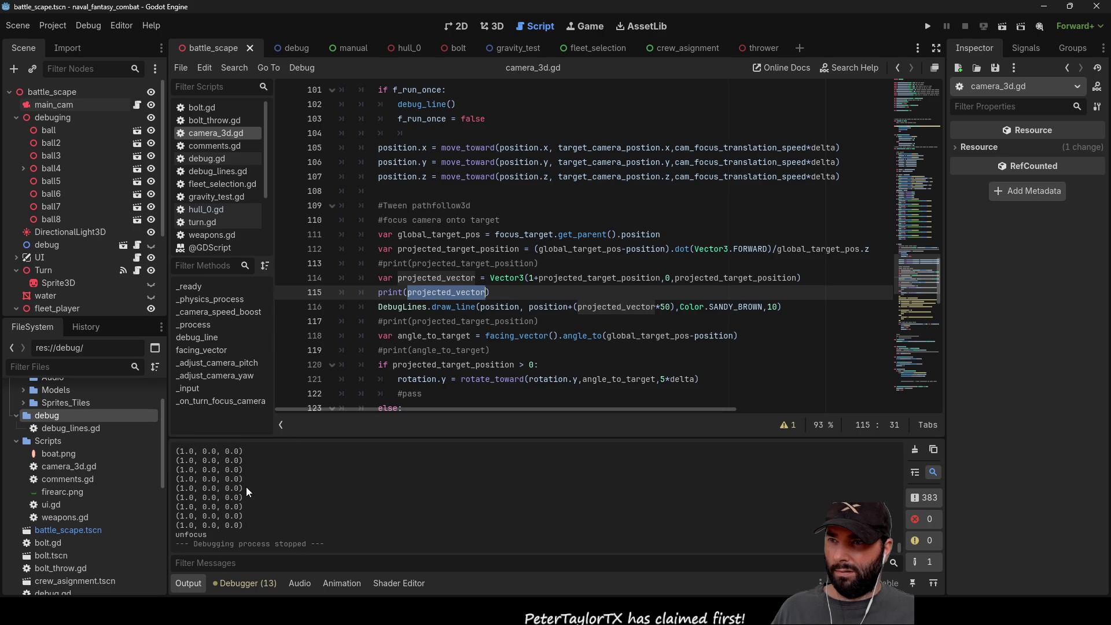
# Step: Delete the 'position+' offset from the draw_line end point on line 116 and rerun the game
pyautogui.doubleClick(548, 307)
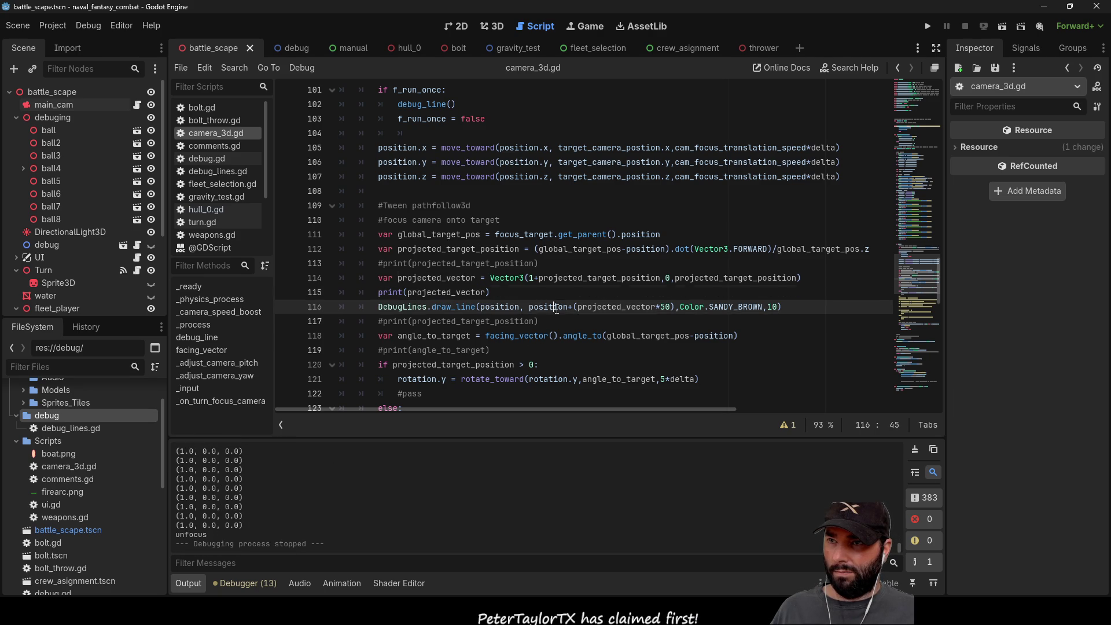
pyautogui.press('Delete')
pyautogui.press('Delete')
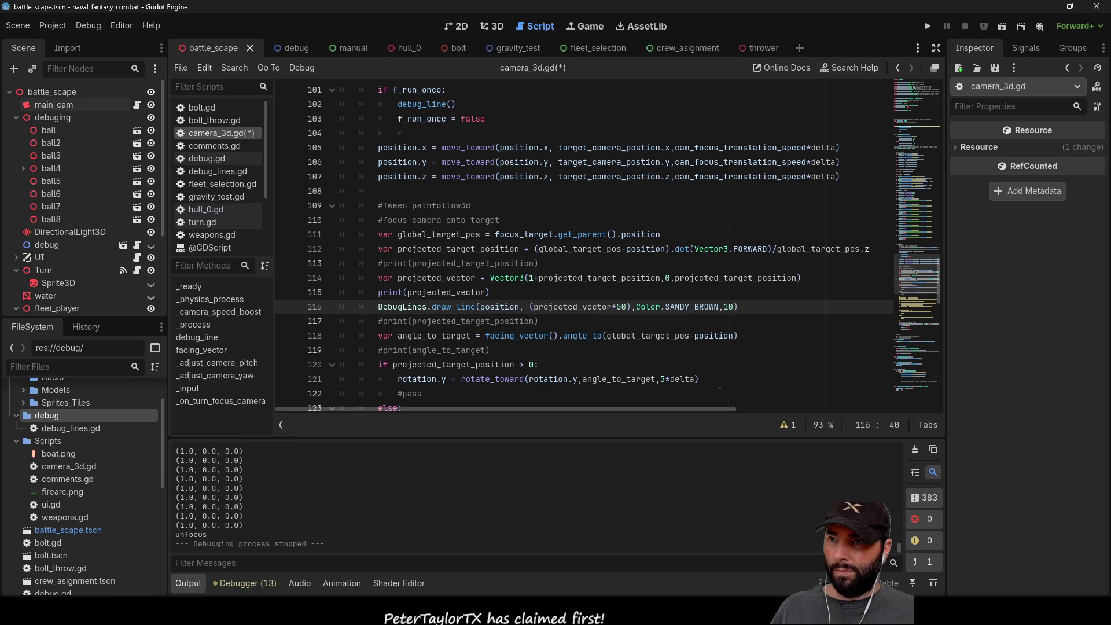
pyautogui.click(928, 26)
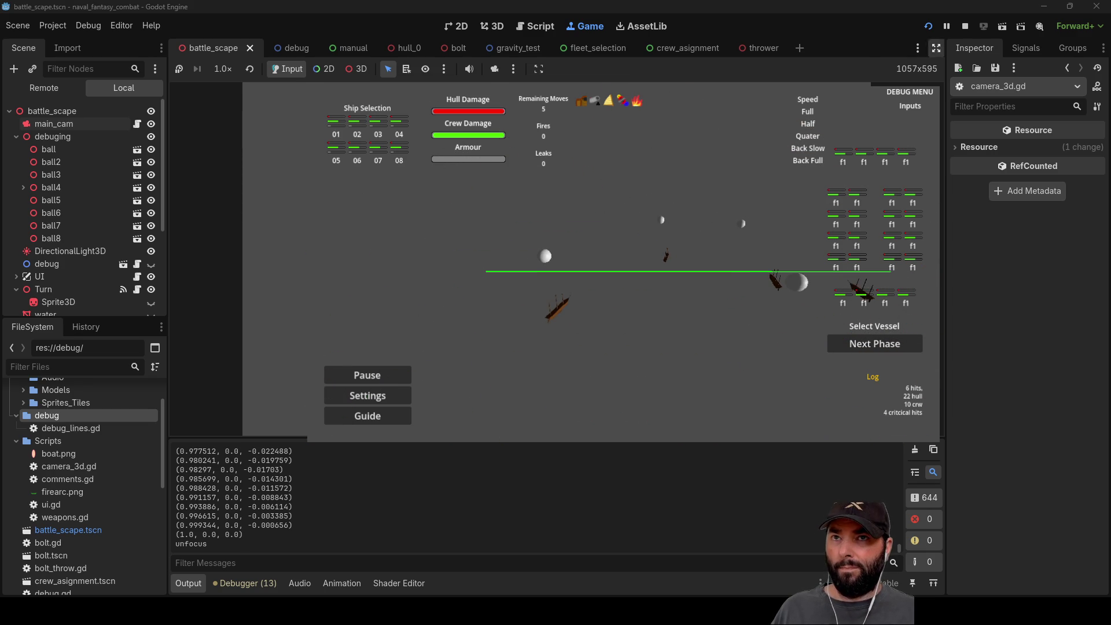
# Step: Stop the game after watching the debug line cross the fleet
pyautogui.click(965, 26)
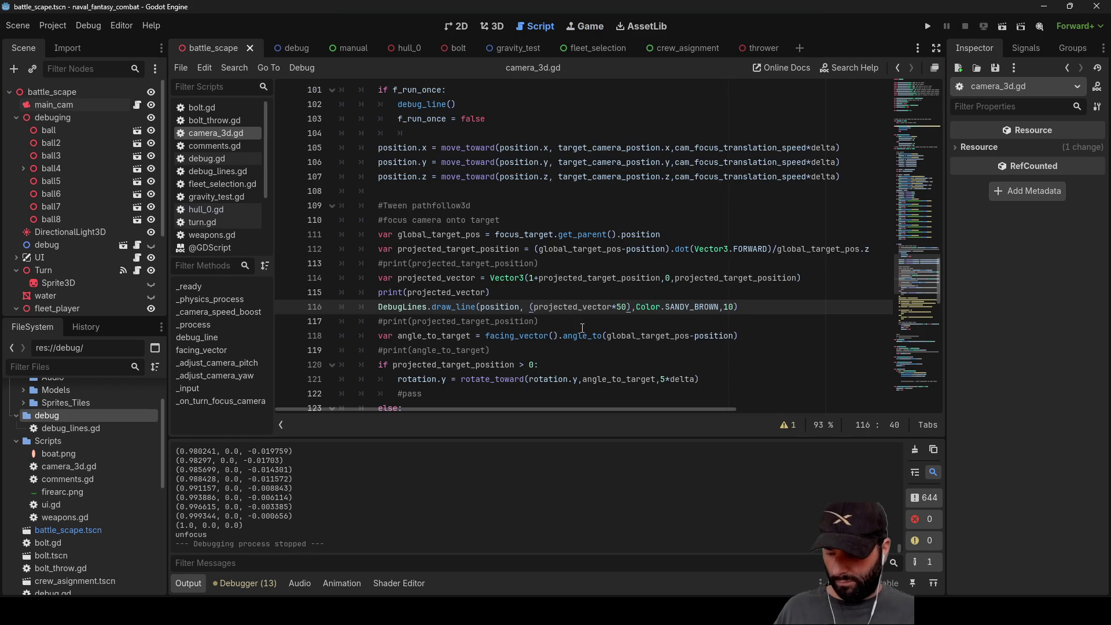
# Step: Restore 'position+' on line 116, raise the projected_vector multiplier to 10000, and test-run the game
pyautogui.write('position+')
pyautogui.click(598, 318)
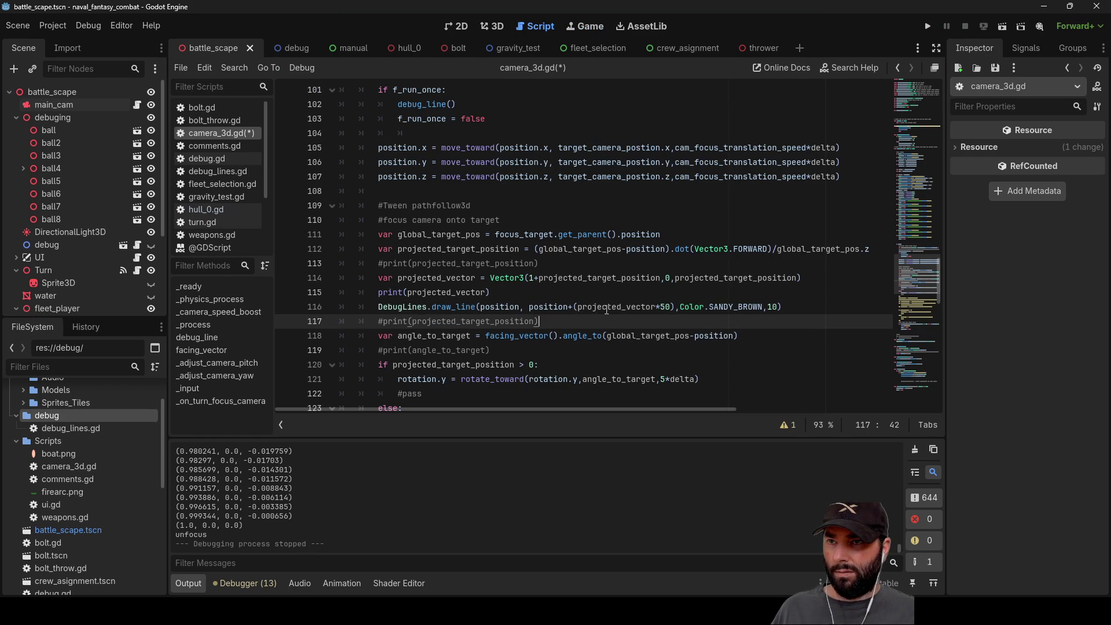
pyautogui.click(667, 307)
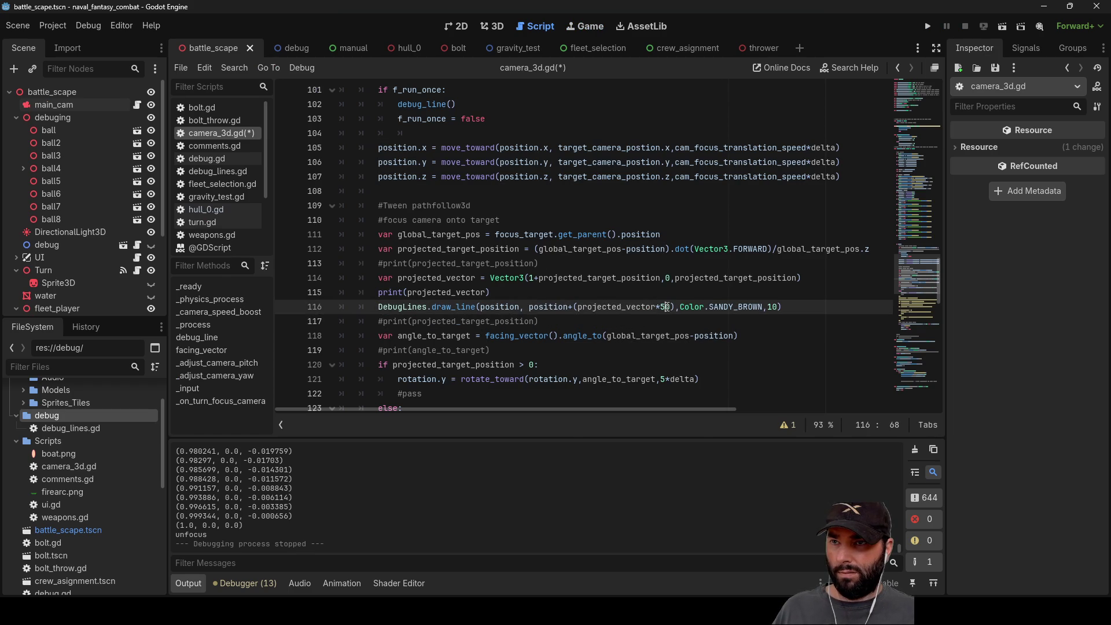
pyautogui.press('BackSpace')
pyautogui.write('100')
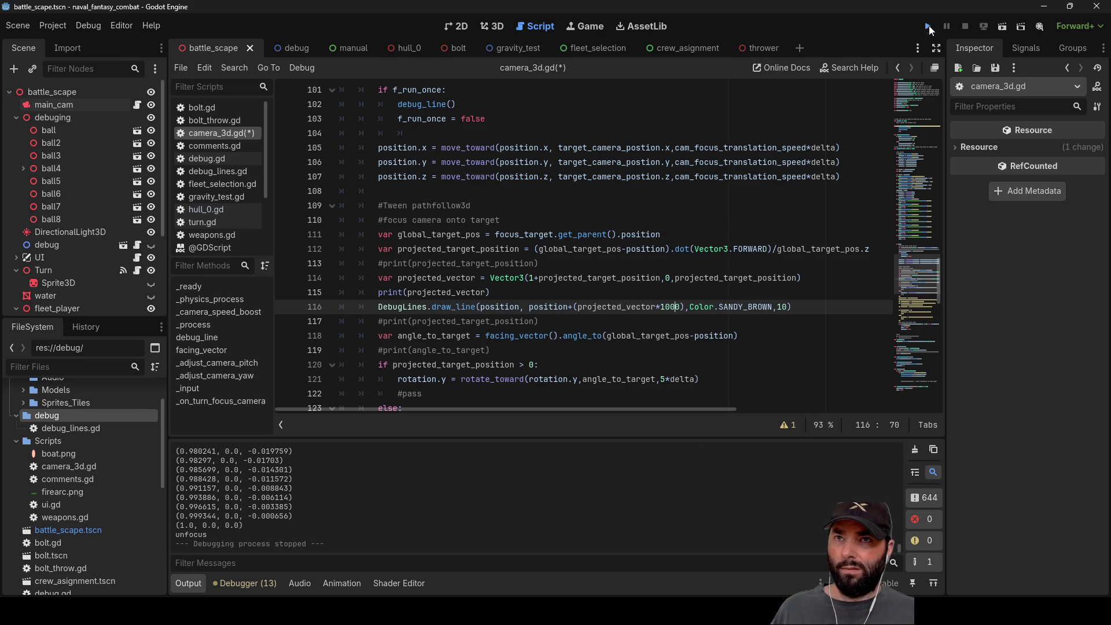
pyautogui.click(928, 27)
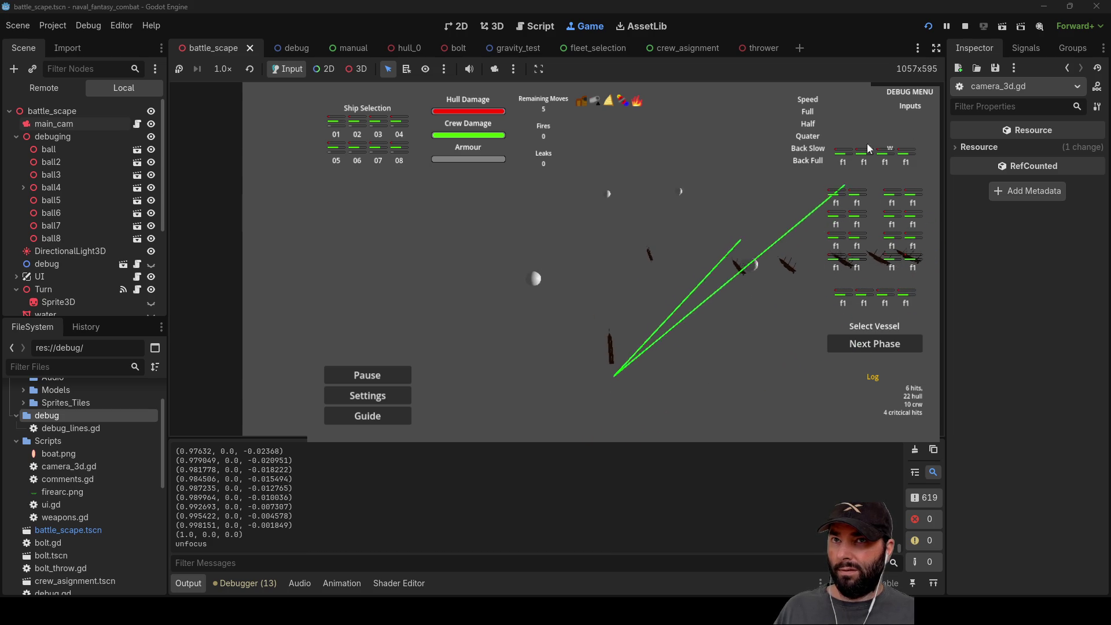
pyautogui.click(965, 26)
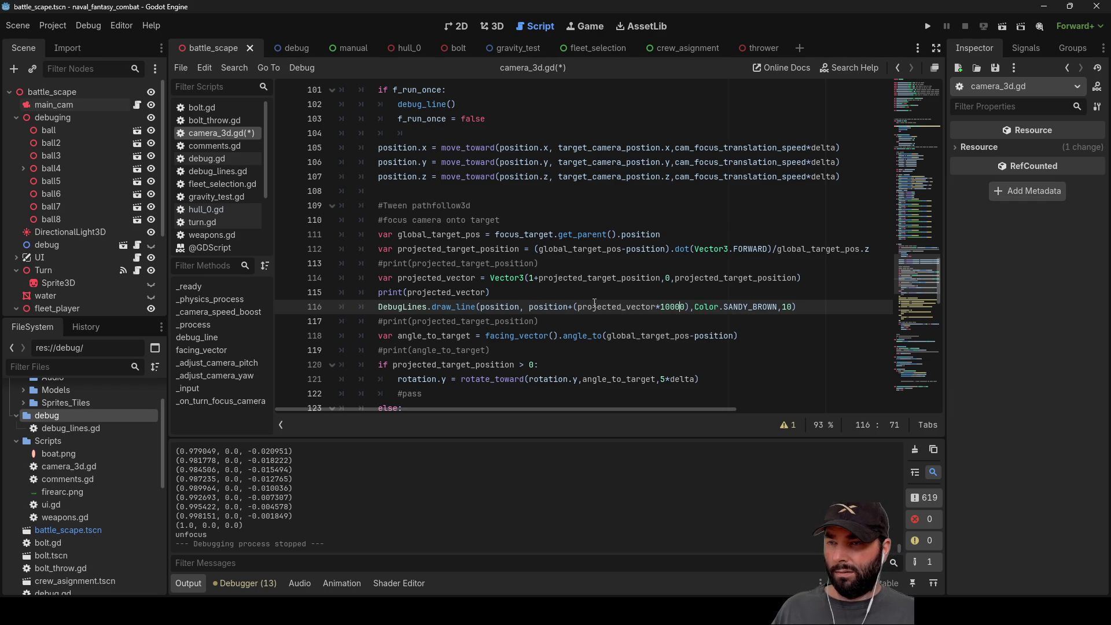
# Step: Replace global_target_pos-position with projected_vector in line 118's facing_vector().angle_to call
pyautogui.doubleClick(633, 305)
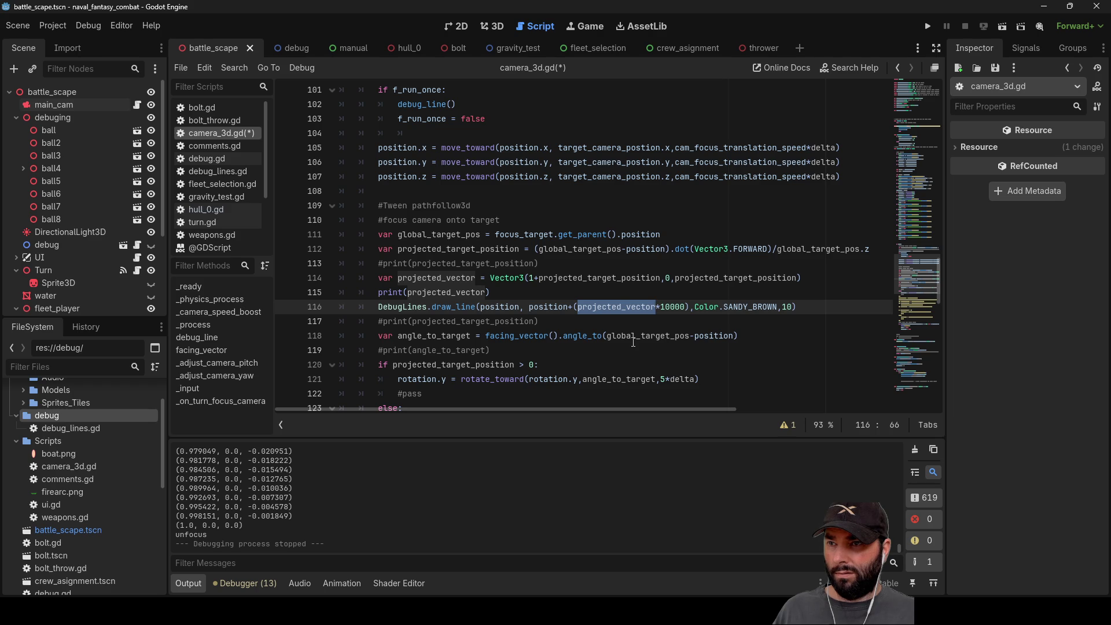
pyautogui.doubleClick(637, 335)
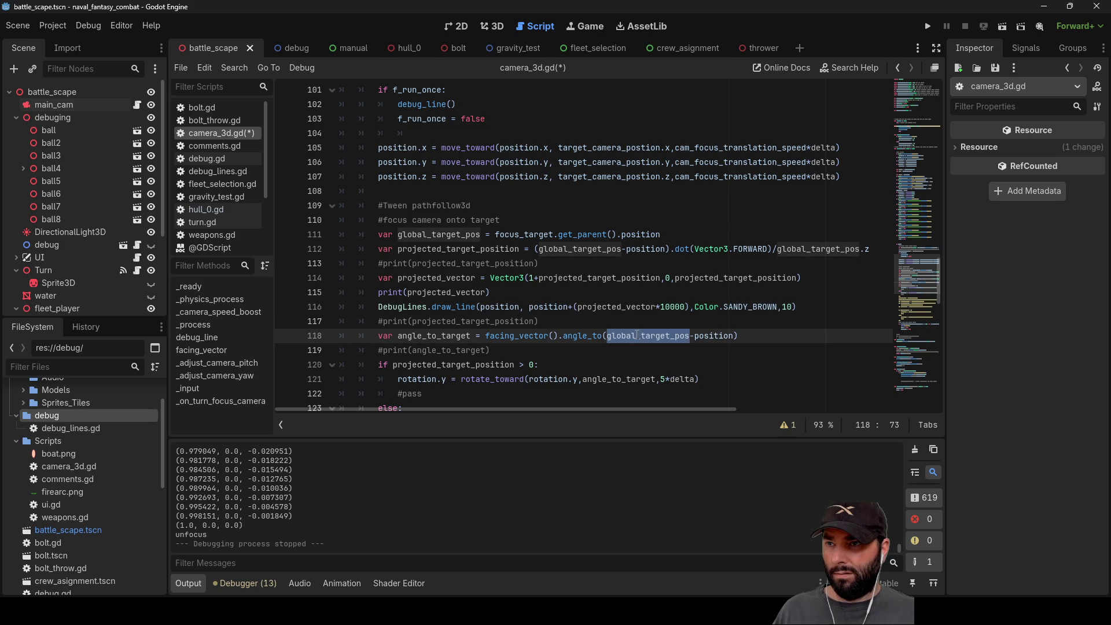
pyautogui.doubleClick(431, 335)
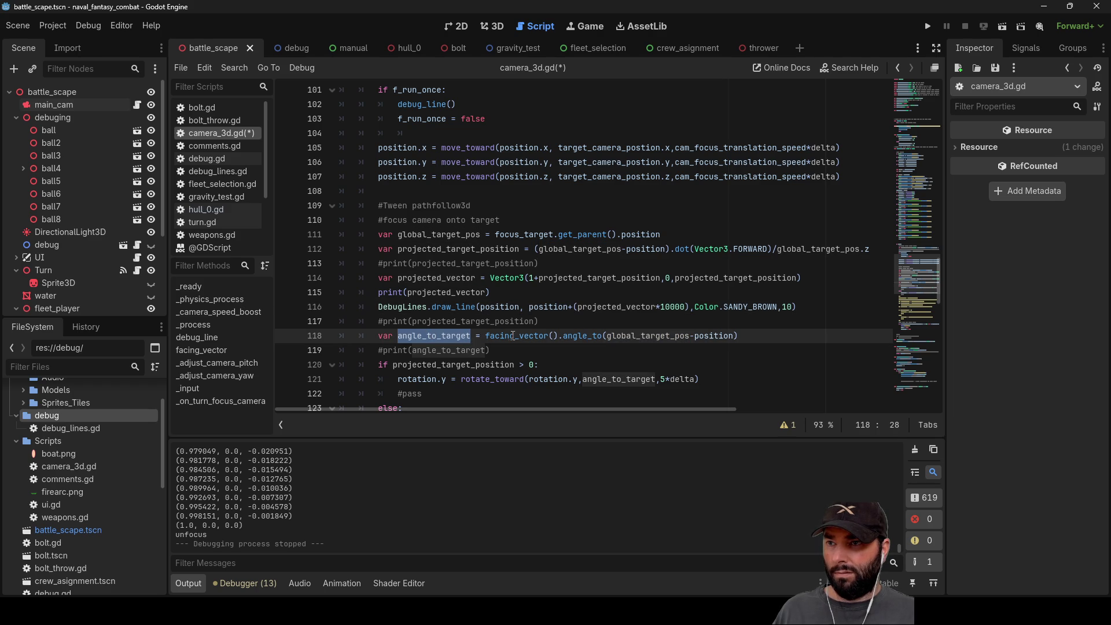
pyautogui.doubleClick(533, 336)
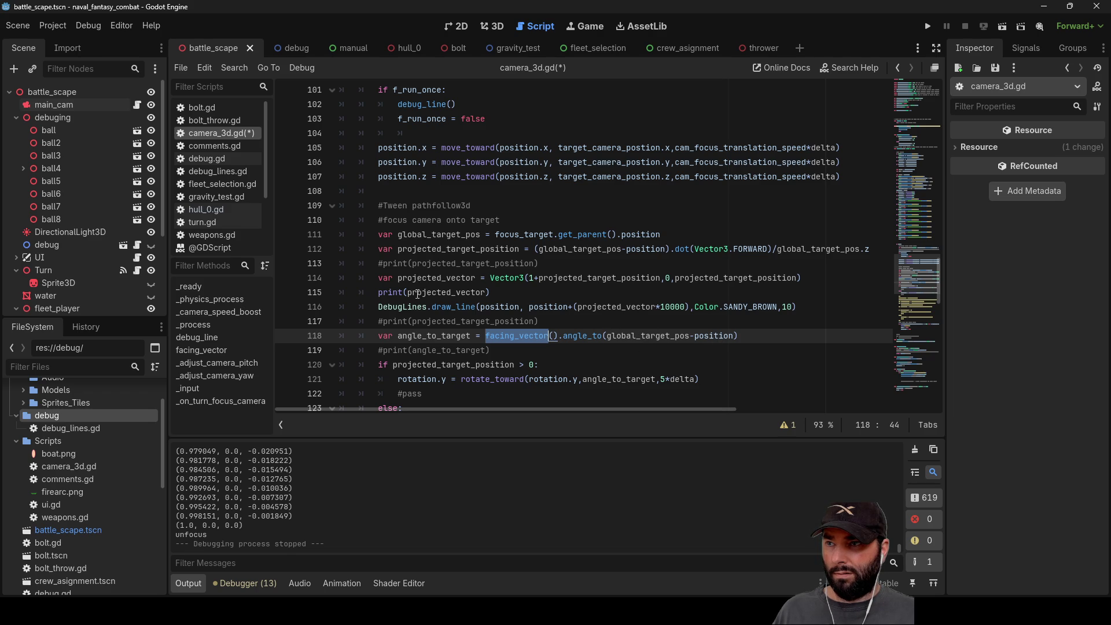
pyautogui.doubleClick(444, 293)
pyautogui.hotkey('ctrl', 'c')
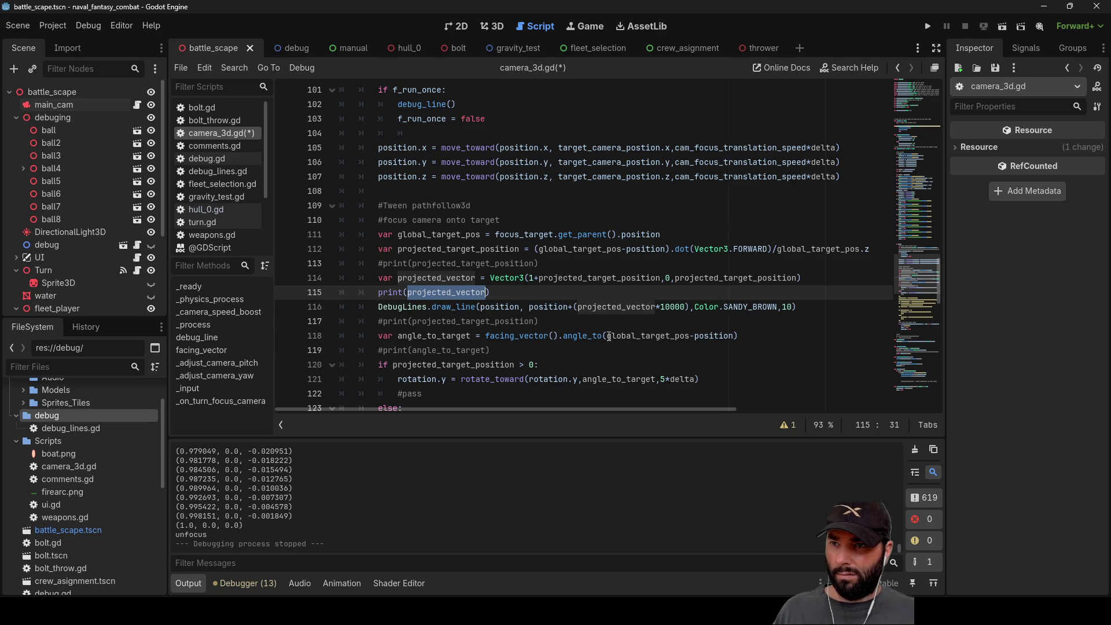
pyautogui.moveTo(608, 336); pyautogui.dragTo(735, 335)
pyautogui.hotkey('ctrl', 'v')
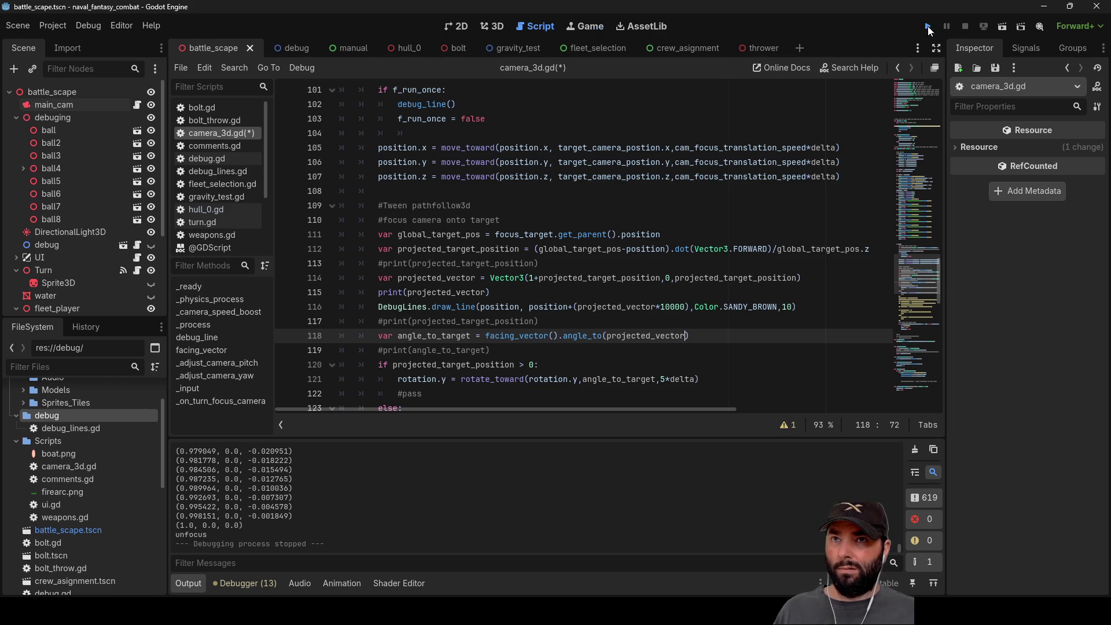
# Step: Run the game with the new angle, make the Turn node's Sprite3D visible, then stop
pyautogui.click(928, 26)
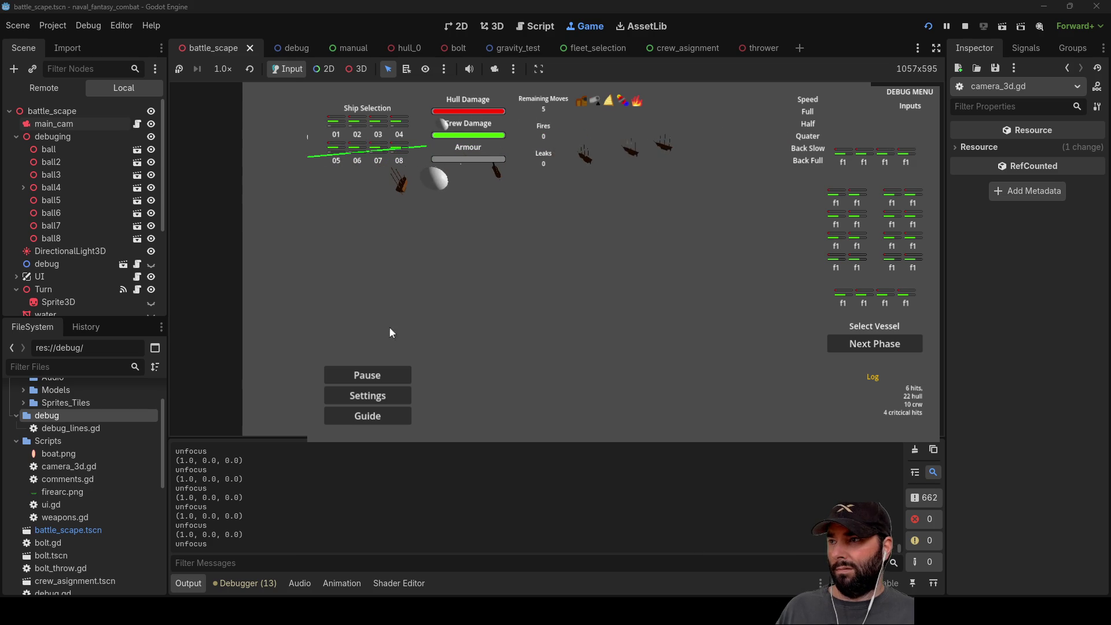
pyautogui.click(151, 302)
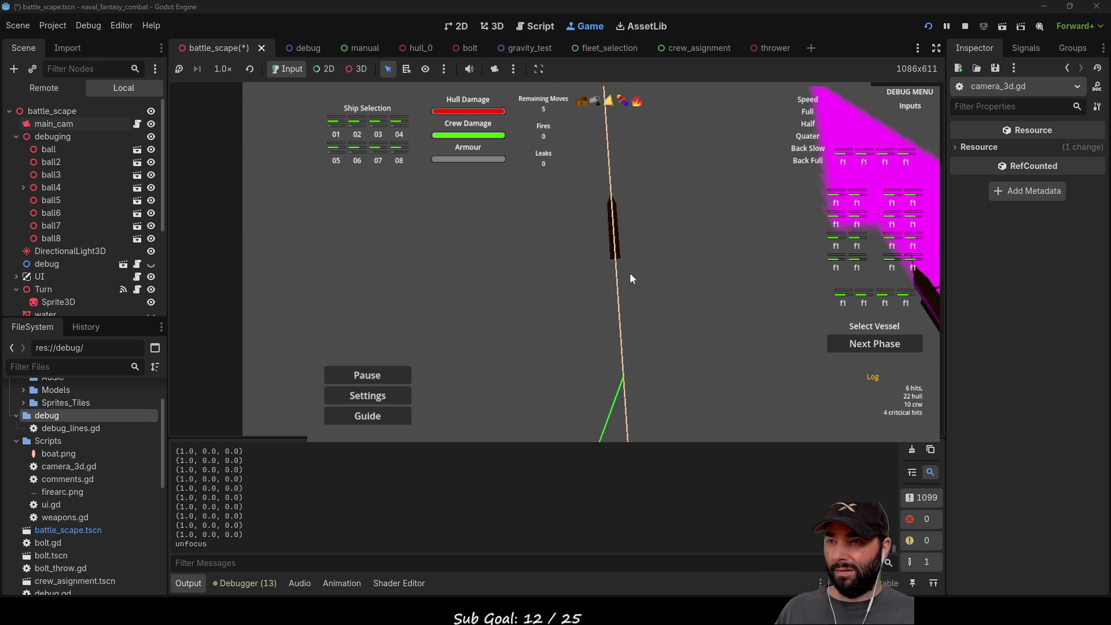
pyautogui.click(964, 26)
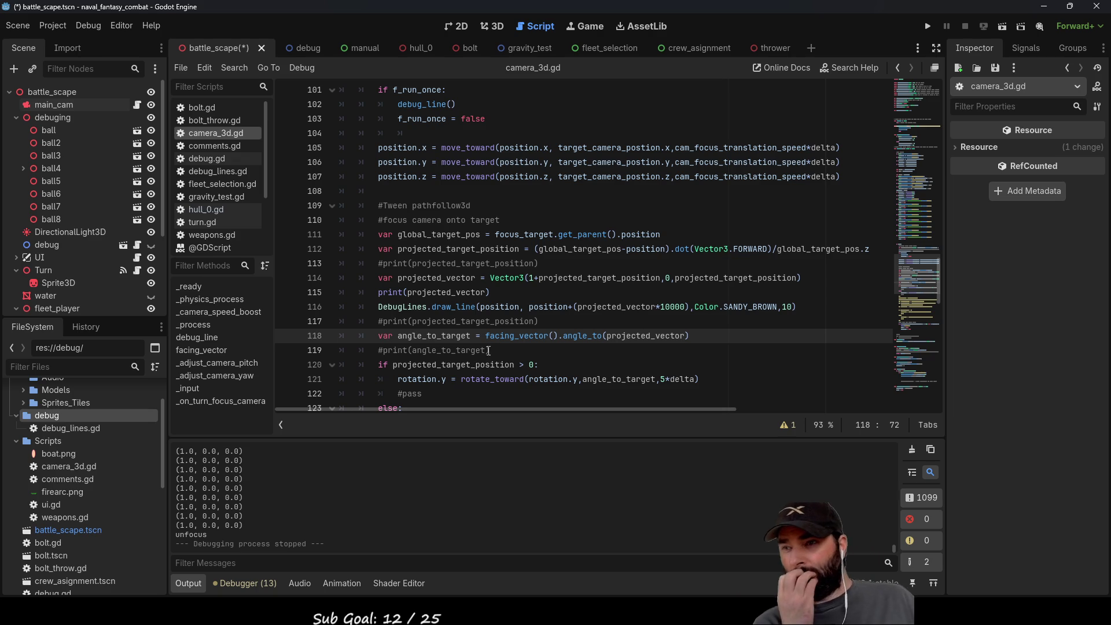
# Step: Uncomment print(angle_to_target) and comment out print(projected_vector), then run and stop the game
pyautogui.scroll(-3, 488, 351)
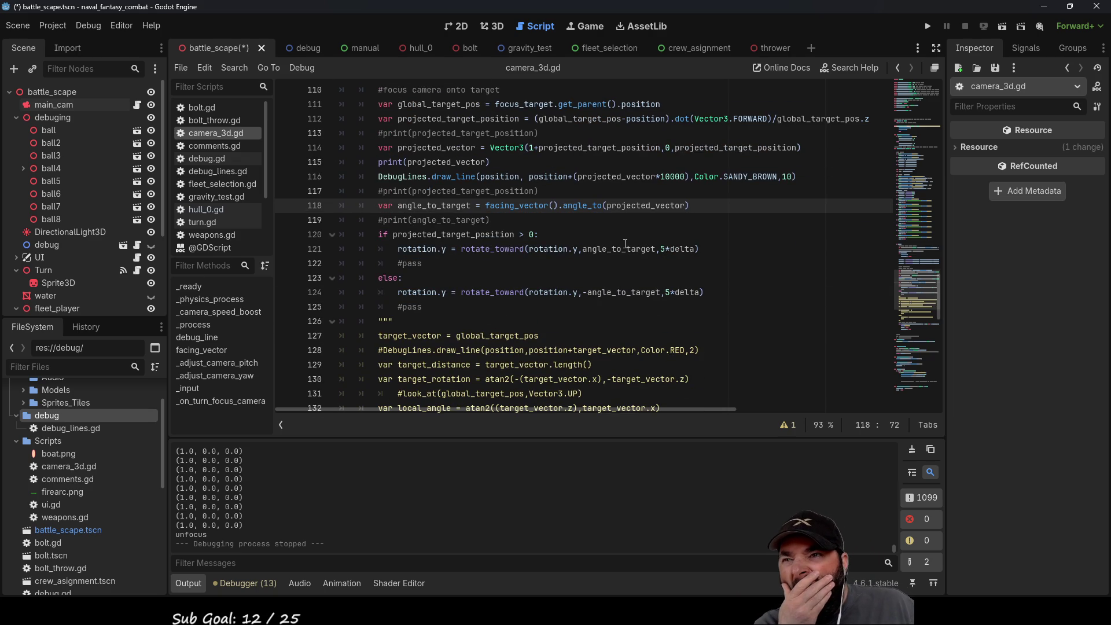
pyautogui.click(380, 222)
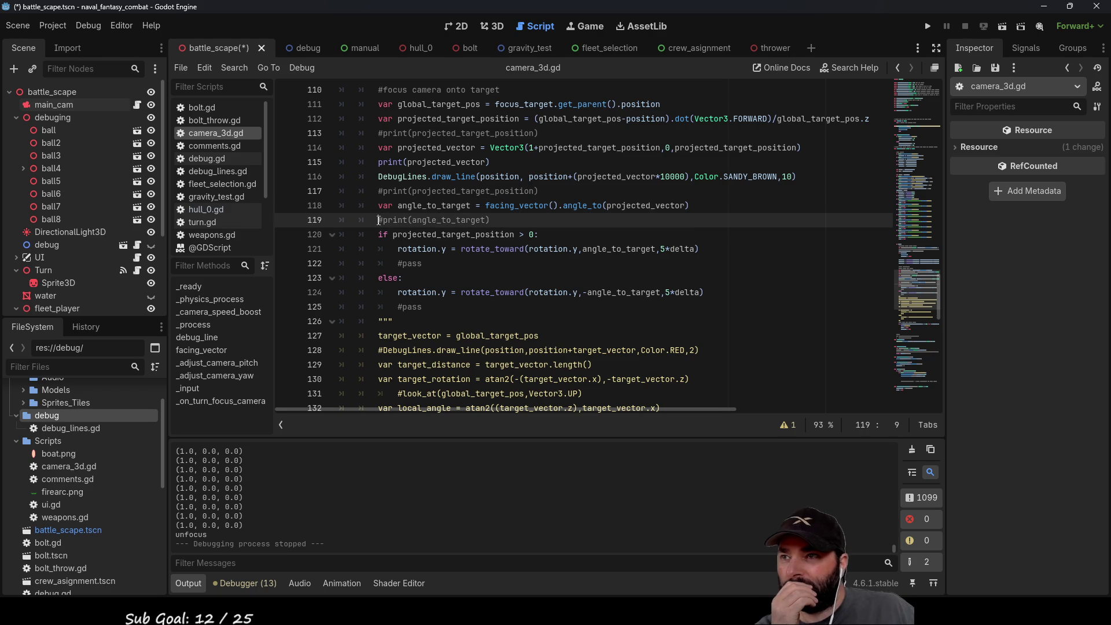
pyautogui.hotkey('ctrl', 'k')
pyautogui.press('Up')
pyautogui.press('Up')
pyautogui.press('Up')
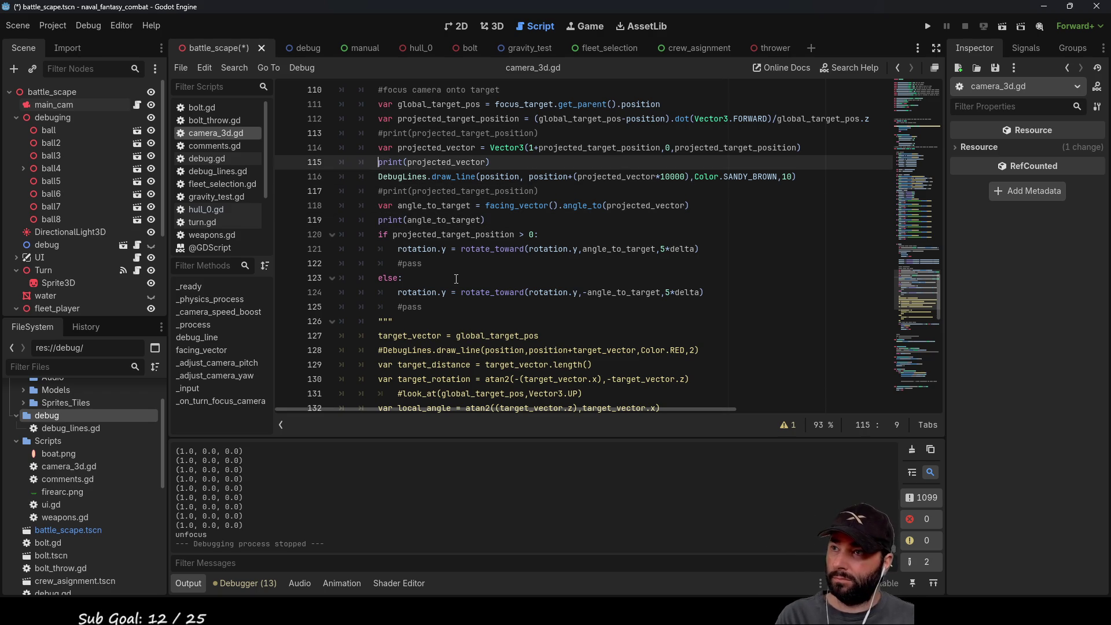
pyautogui.hotkey('ctrl', 'k')
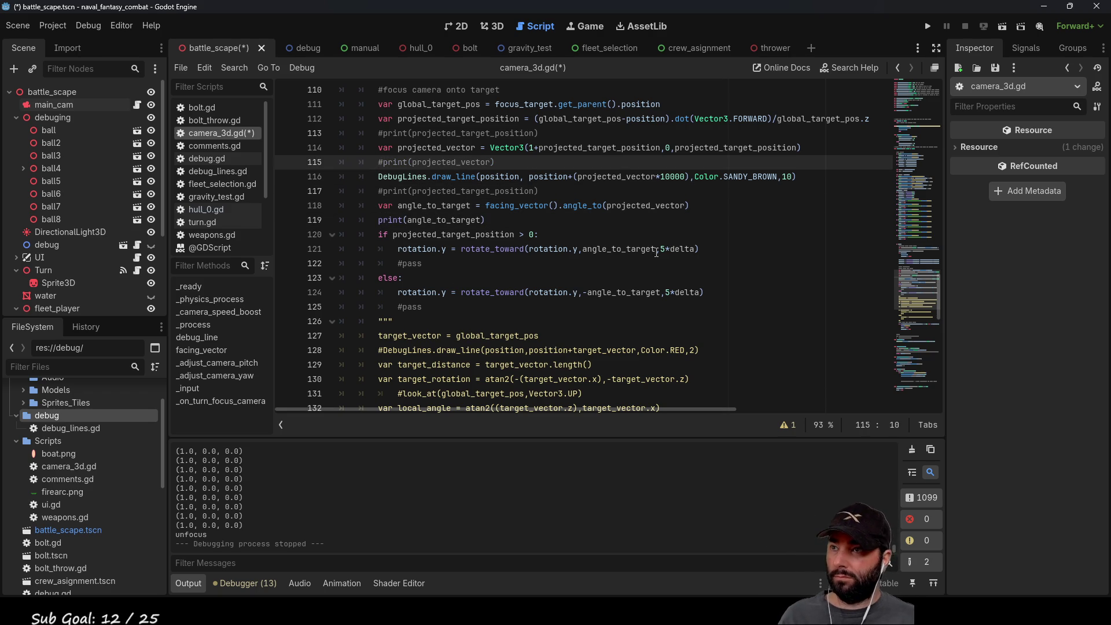
pyautogui.click(924, 31)
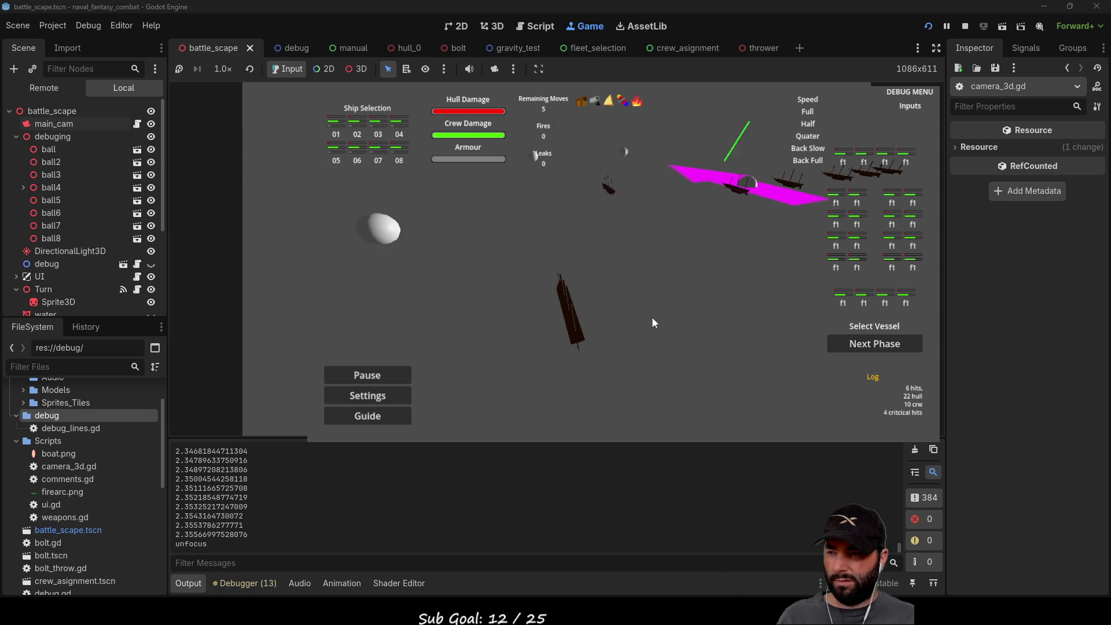
pyautogui.click(965, 26)
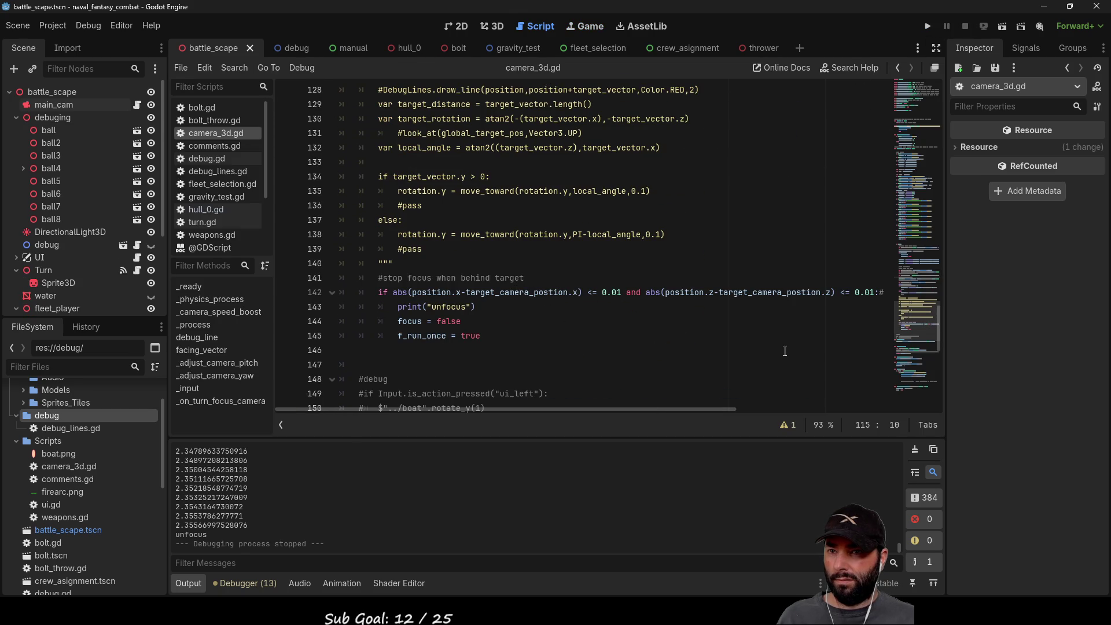
# Step: Uncomment the angle check on line 142 and remove the stray colon before it
pyautogui.hscroll(5, 715, 405)
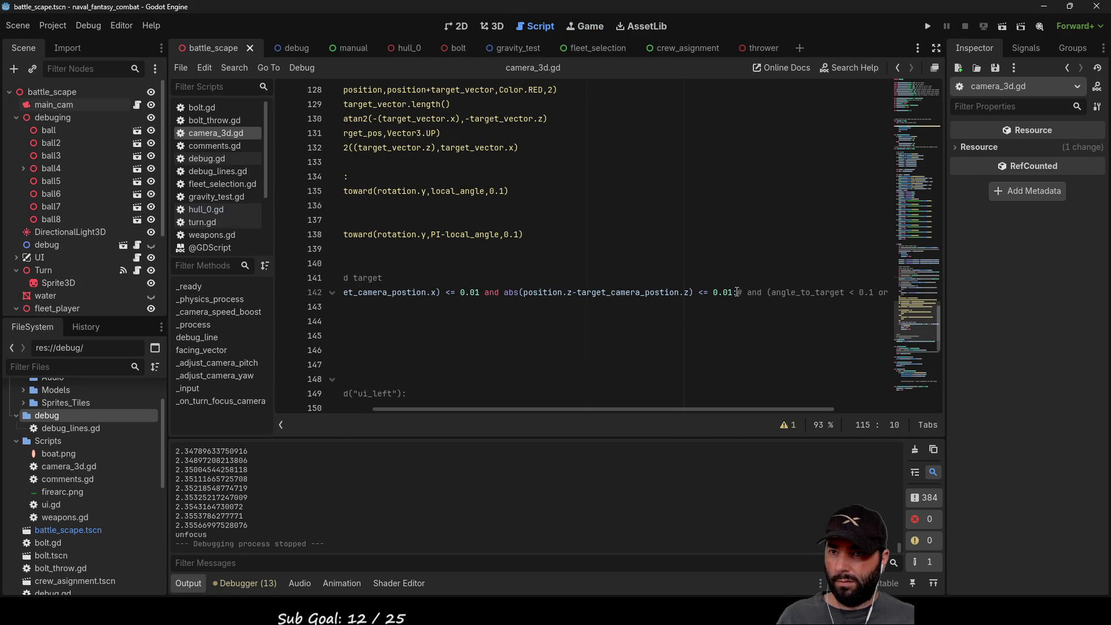
pyautogui.click(737, 292)
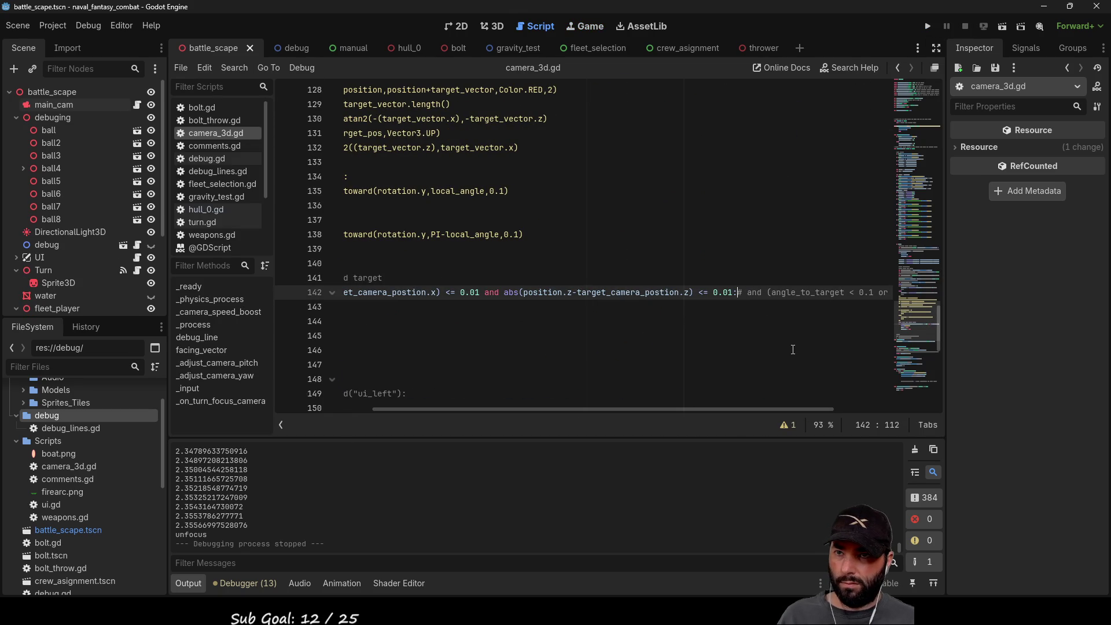
pyautogui.press('Delete')
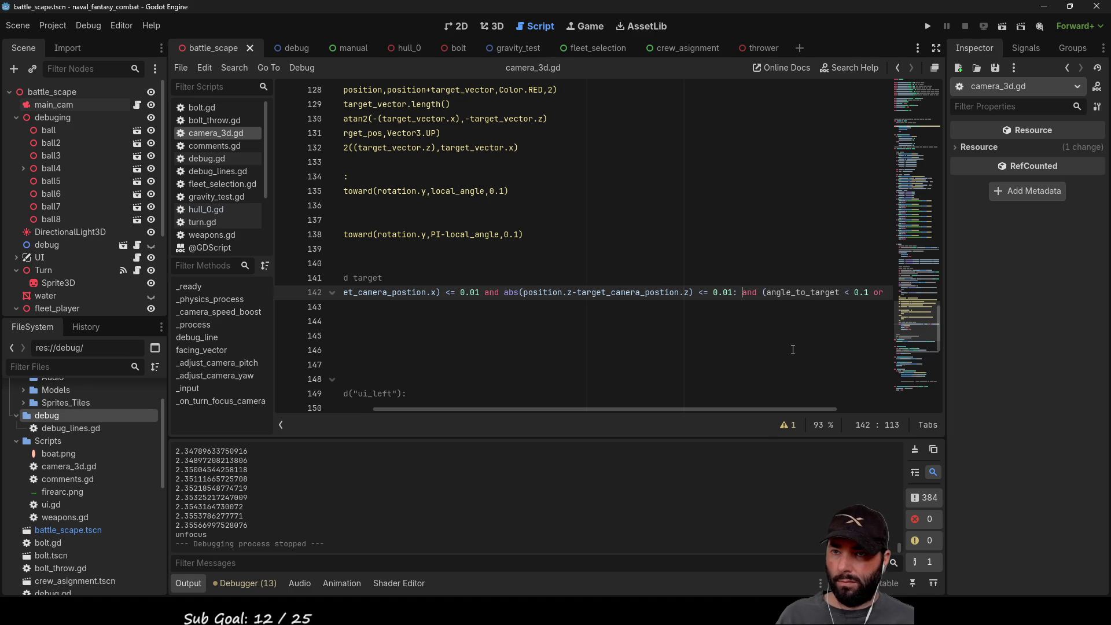
pyautogui.moveTo(791, 414)
pyautogui.mouseDown()
pyautogui.moveTo(878, 411)
pyautogui.moveTo(829, 412)
pyautogui.mouseUp()
pyautogui.press('BackSpace')
pyautogui.press('BackSpace')
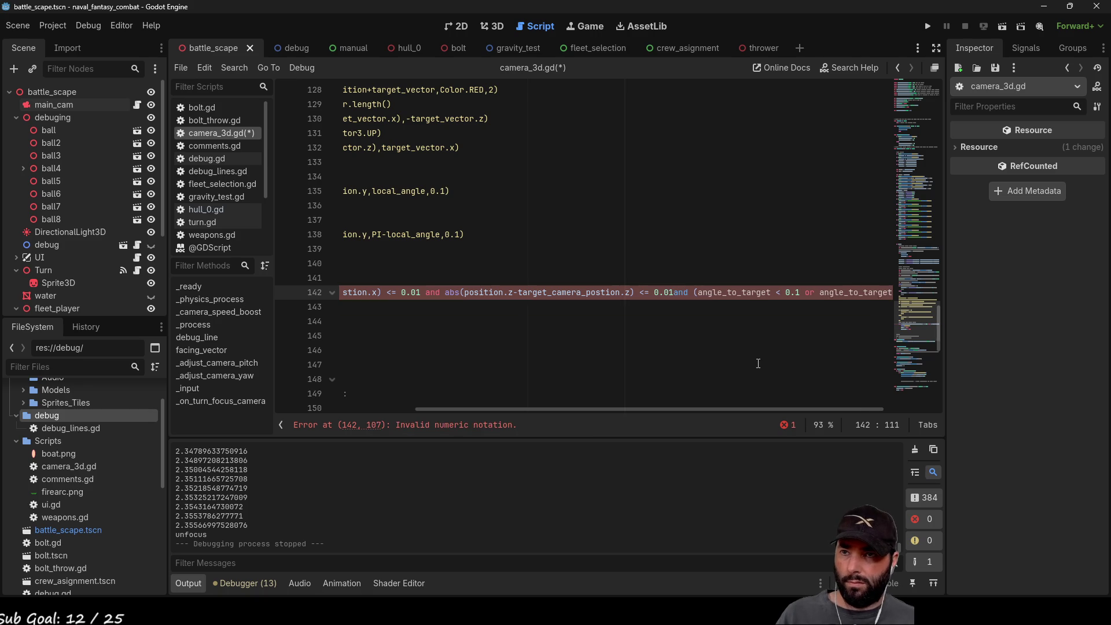
pyautogui.moveTo(725, 409); pyautogui.dragTo(779, 413)
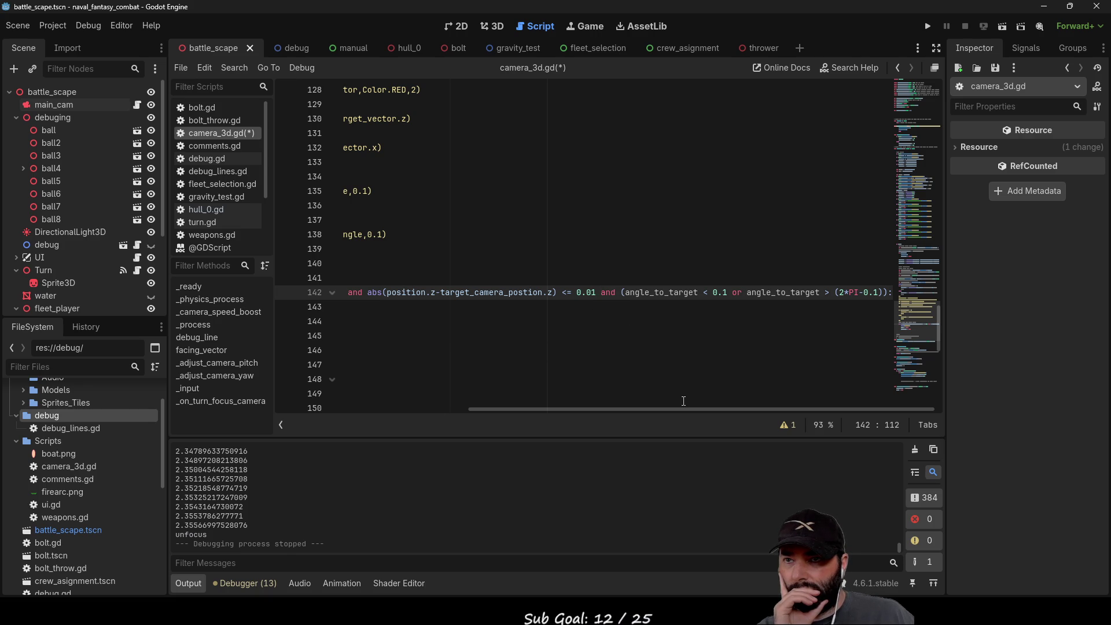
# Step: Delete the second angle comparison and the parenthesis before angle_to_target on line 142
pyautogui.moveTo(735, 292); pyautogui.dragTo(896, 292)
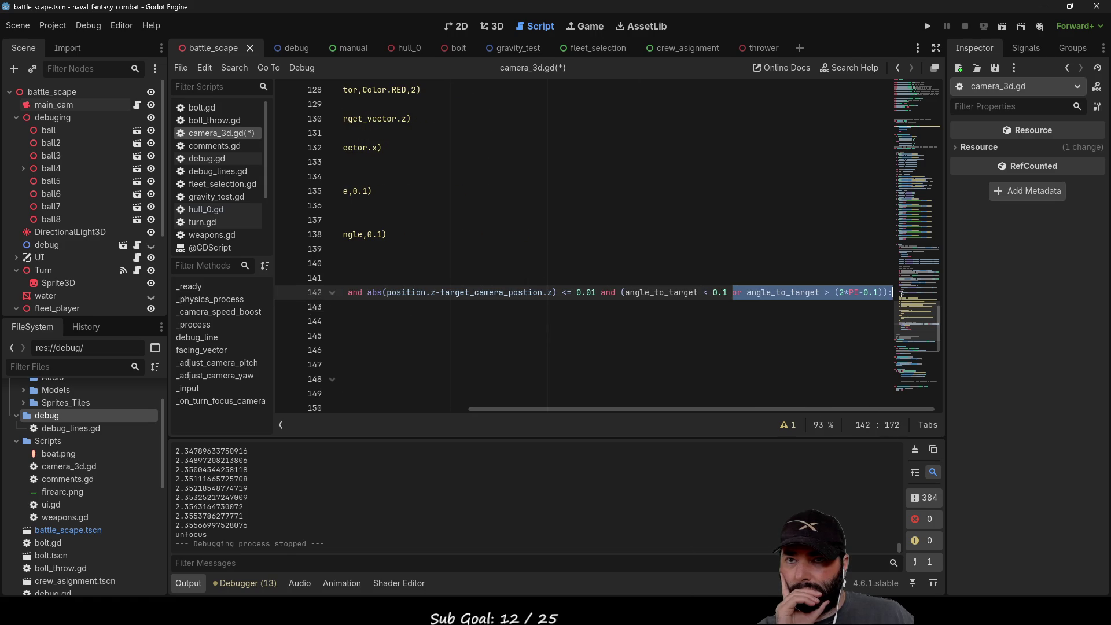
pyautogui.press('Delete')
pyautogui.press('BackSpace')
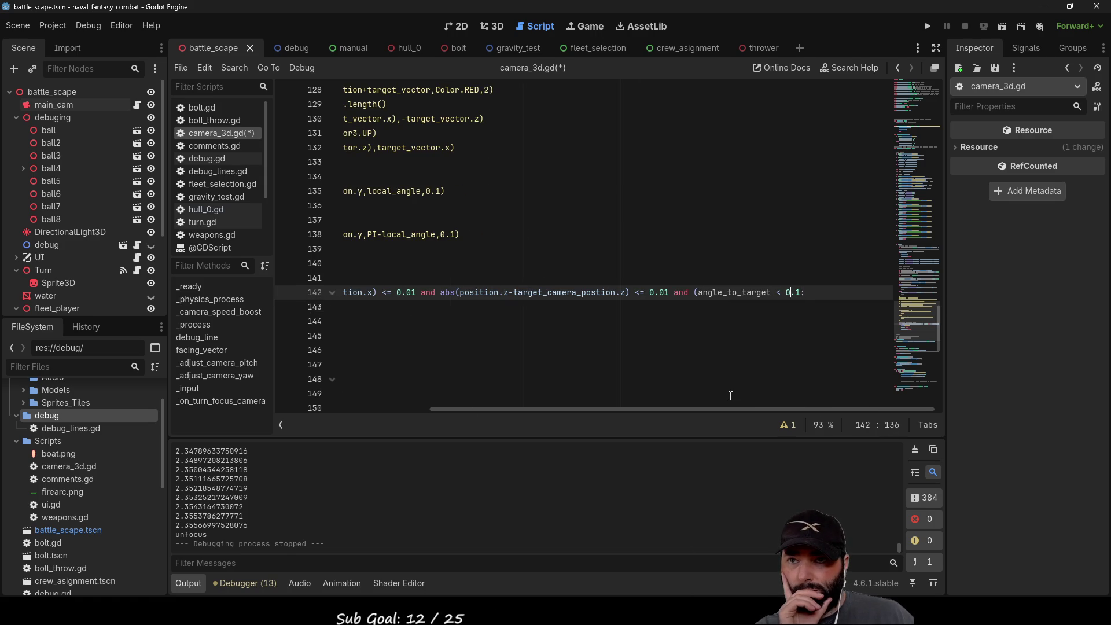
pyautogui.hotkey('ctrl', 'Left')
pyautogui.hotkey('ctrl', 'Left')
pyautogui.hotkey('ctrl', 'Left')
pyautogui.press('Delete')
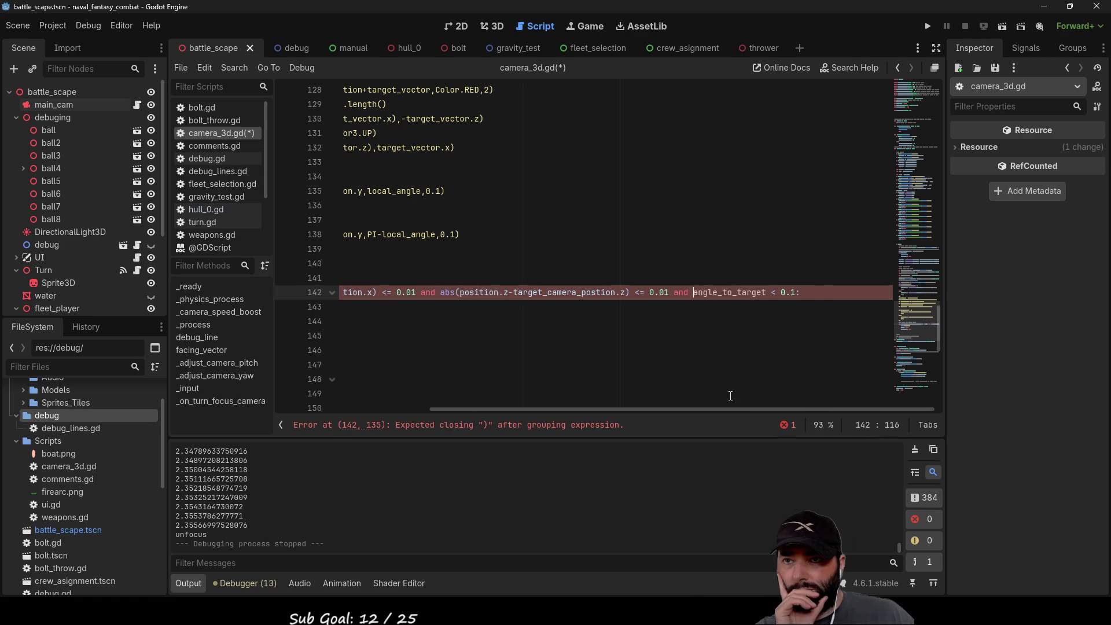
# Step: Start wrapping angle_to_target in a mod call with 2*PI on line 142
pyautogui.write('mod')
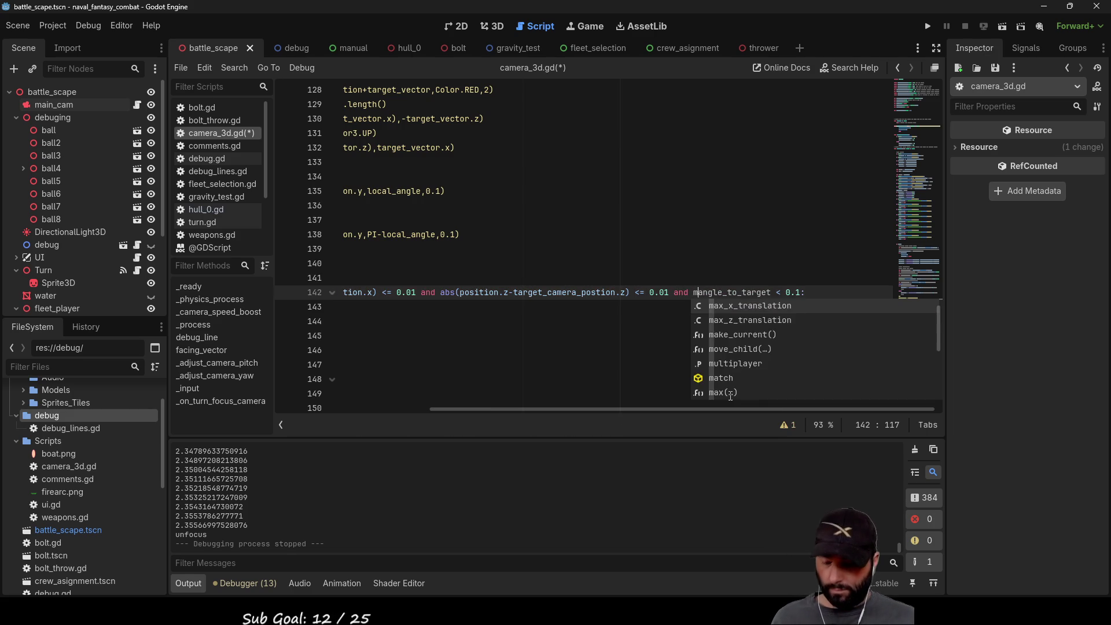
pyautogui.write('(')
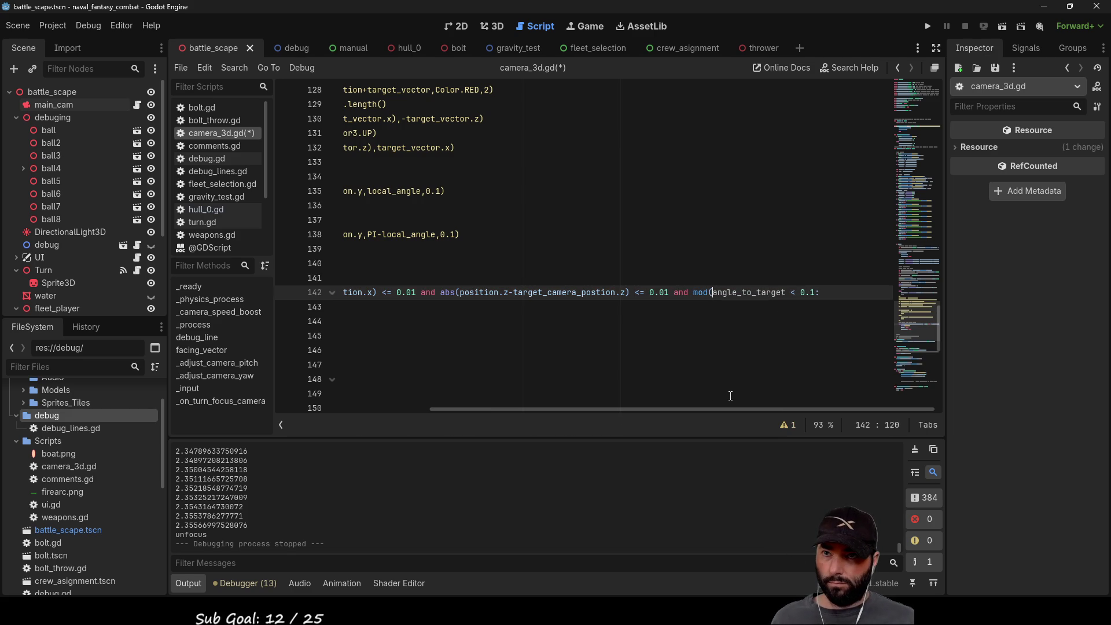
pyautogui.hotkey('ctrl', 'Right')
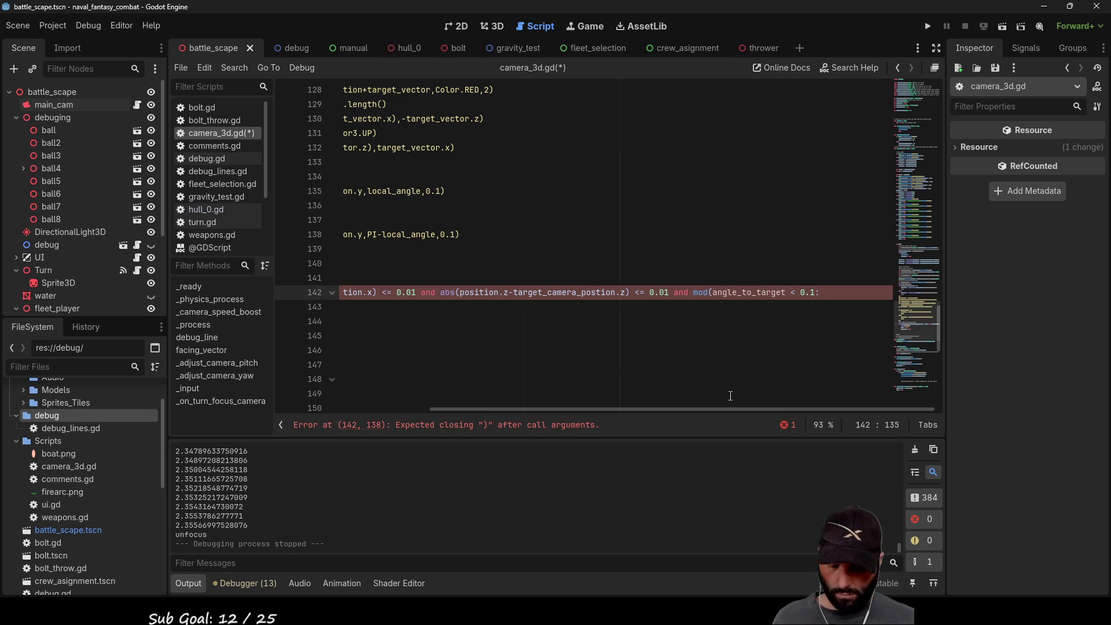
pyautogui.write(')')
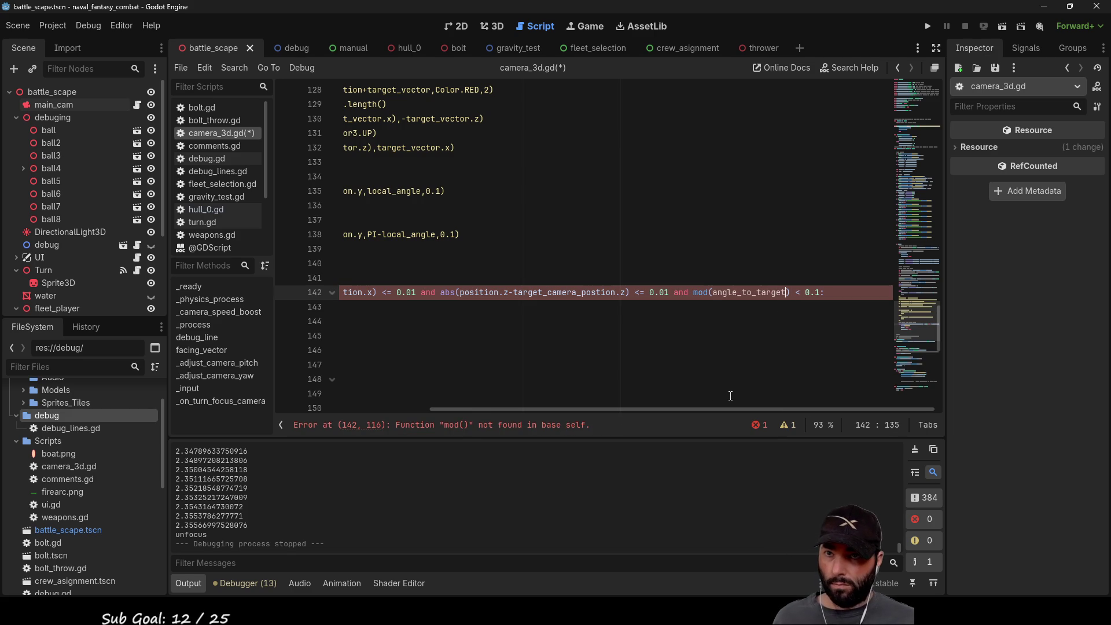
pyautogui.write(',')
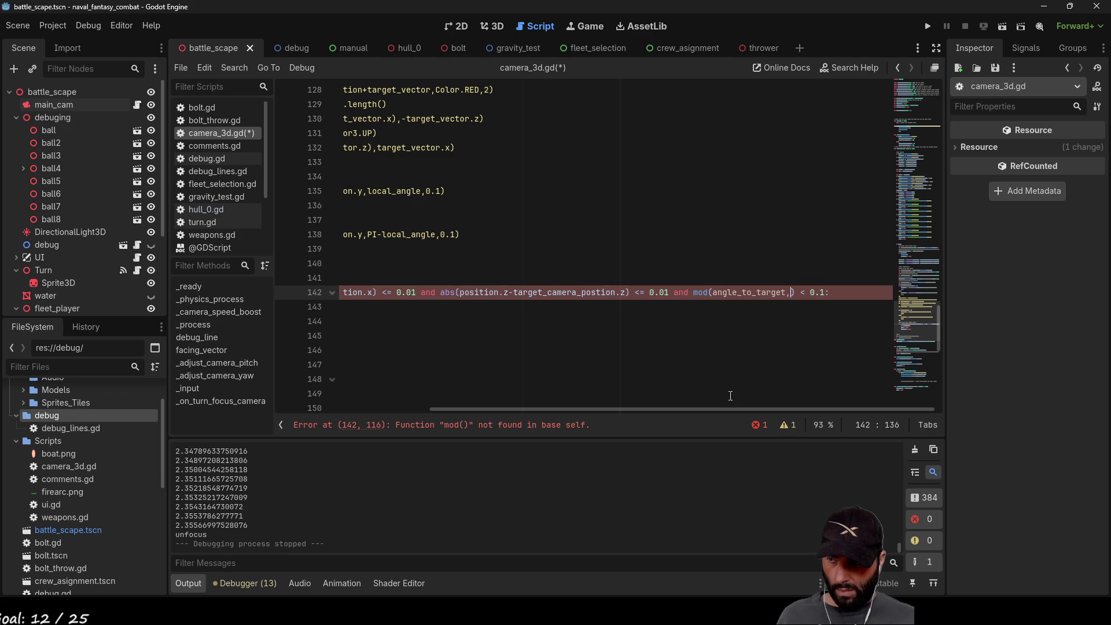
pyautogui.write('2*PI')
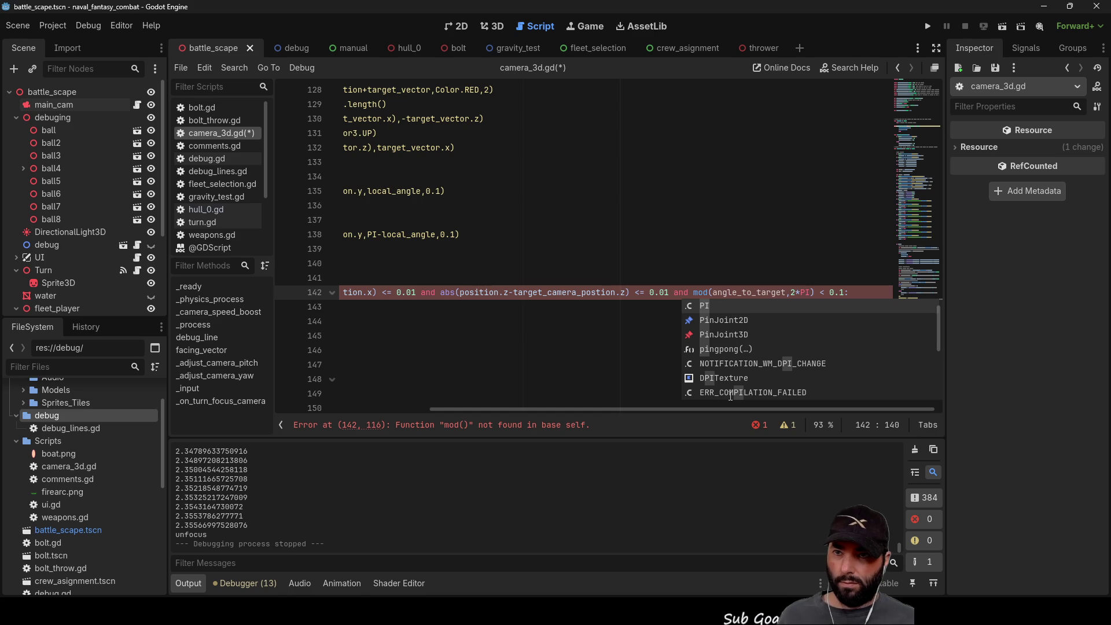
pyautogui.press('Escape')
pyautogui.press('Up')
pyautogui.press('Up')
pyautogui.press('Up')
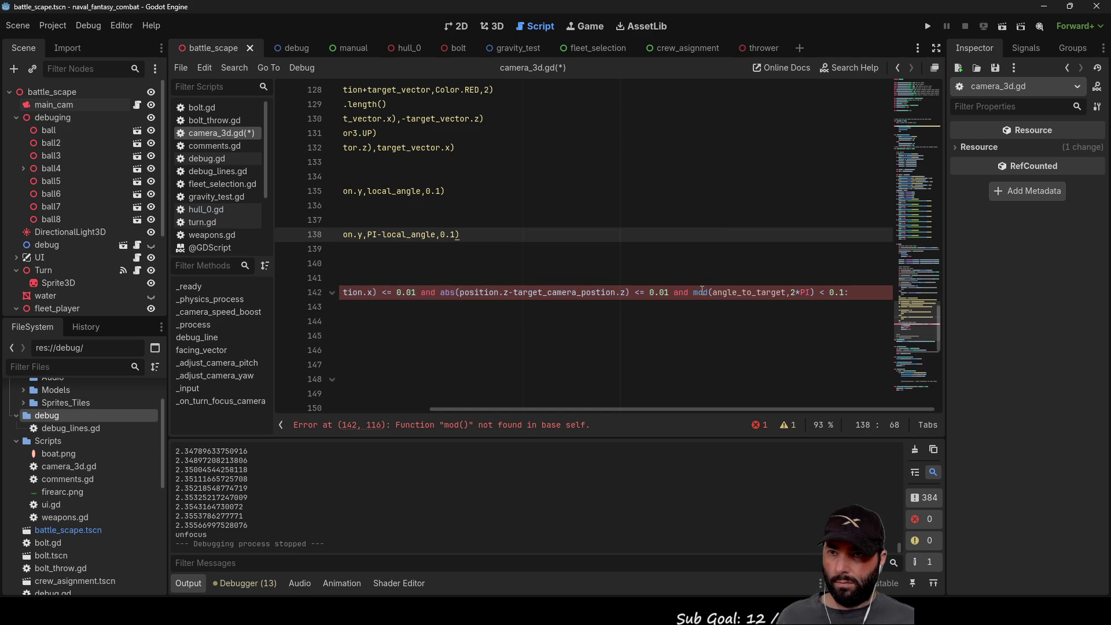
# Step: Remove the standalone mod call and its parenthesis before angle_to_target
pyautogui.click(703, 292)
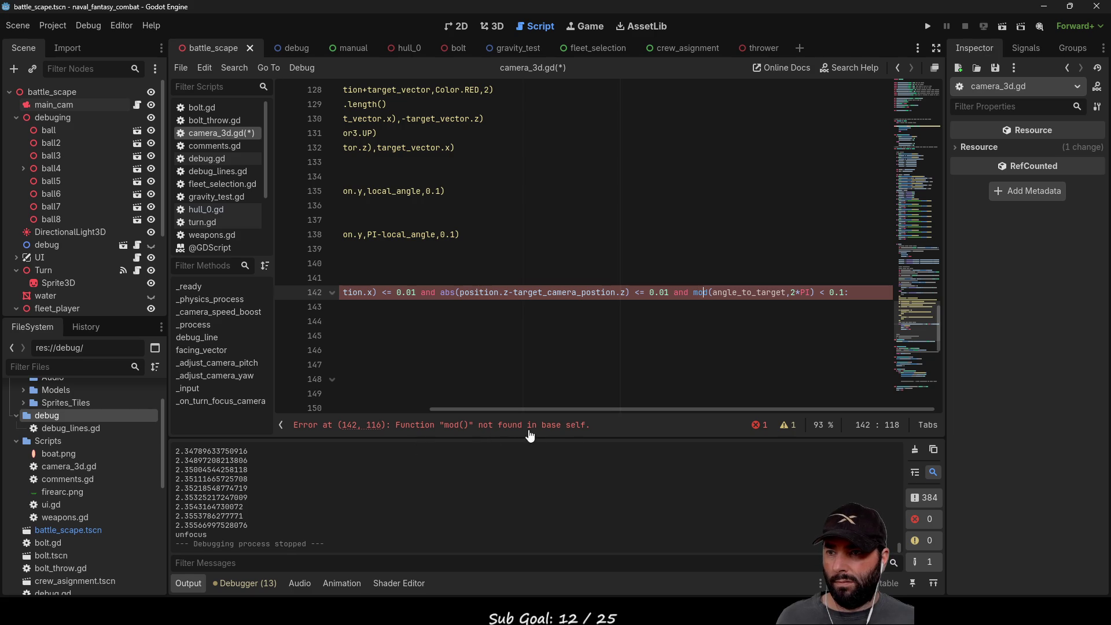
pyautogui.click(695, 293)
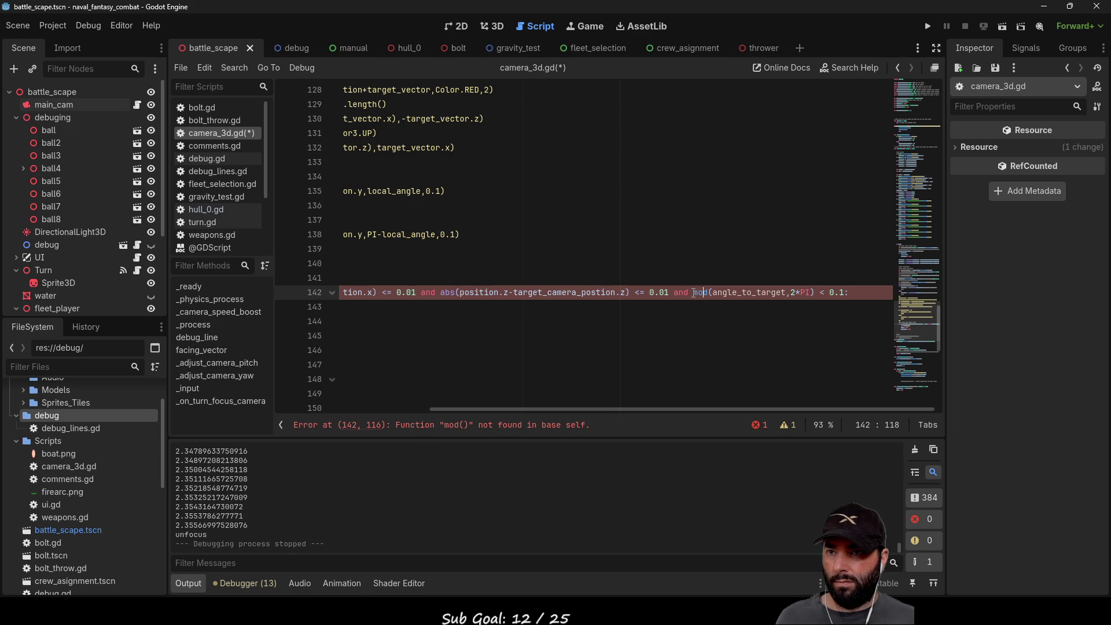
pyautogui.hotkey('shift', 'Right')
pyautogui.hotkey('shift', 'Right')
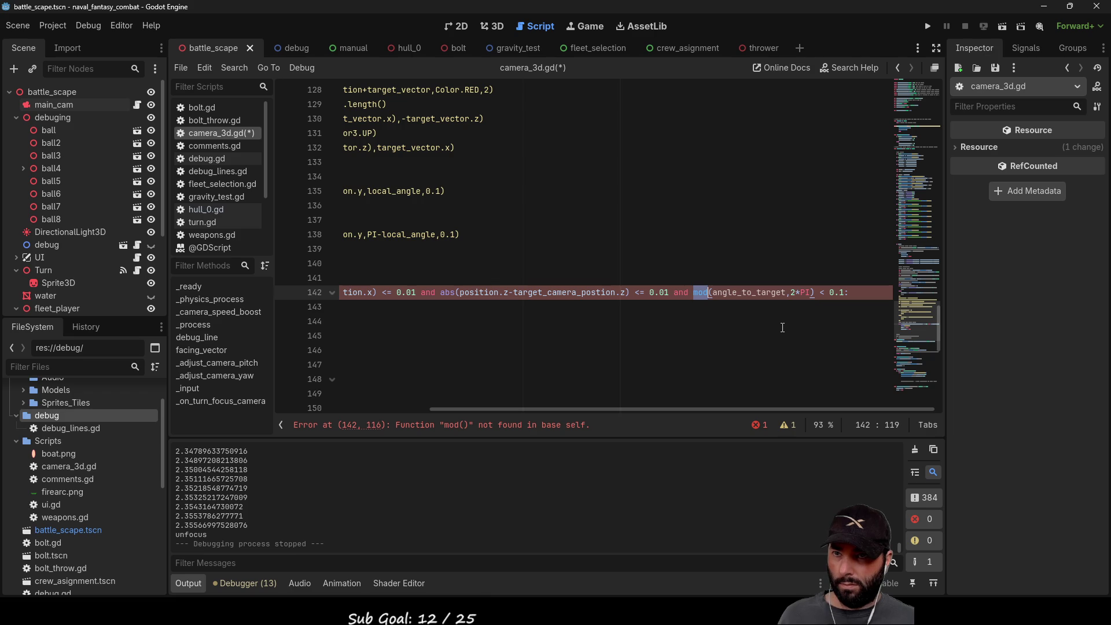
pyautogui.press('BackSpace')
pyautogui.press('Delete')
pyautogui.hotkey('ctrl', 'Right')
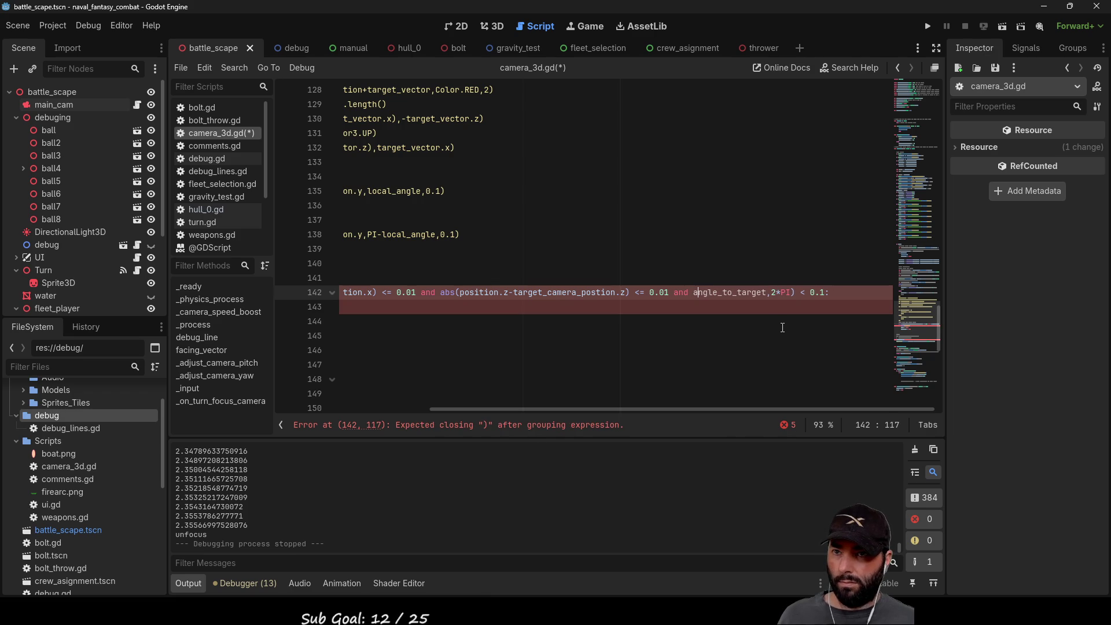
# Step: Append .mod(2*PI) to angle_to_target so the check reads angle_to_target.mod(2*PI) < 0.1
pyautogui.write('.mod()')
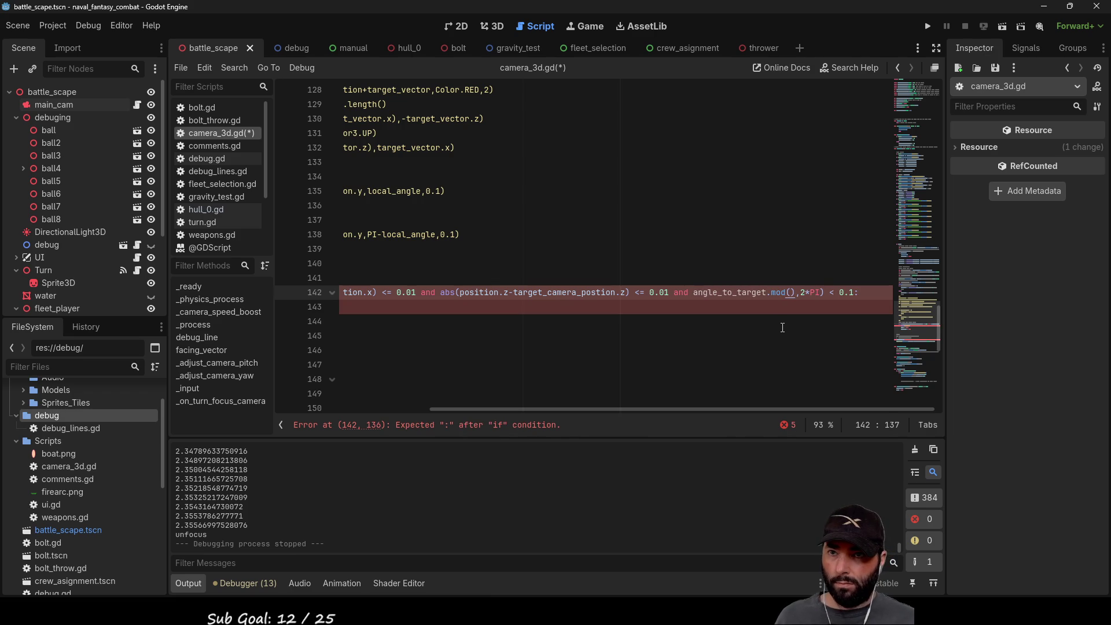
pyautogui.hotkey('shift', 'Right')
pyautogui.hotkey('shift', 'Right')
pyautogui.hotkey('shift', 'Right')
pyautogui.press('BackSpace')
pyautogui.write('2*PI')
pyautogui.press('Right')
pyautogui.press('Delete')
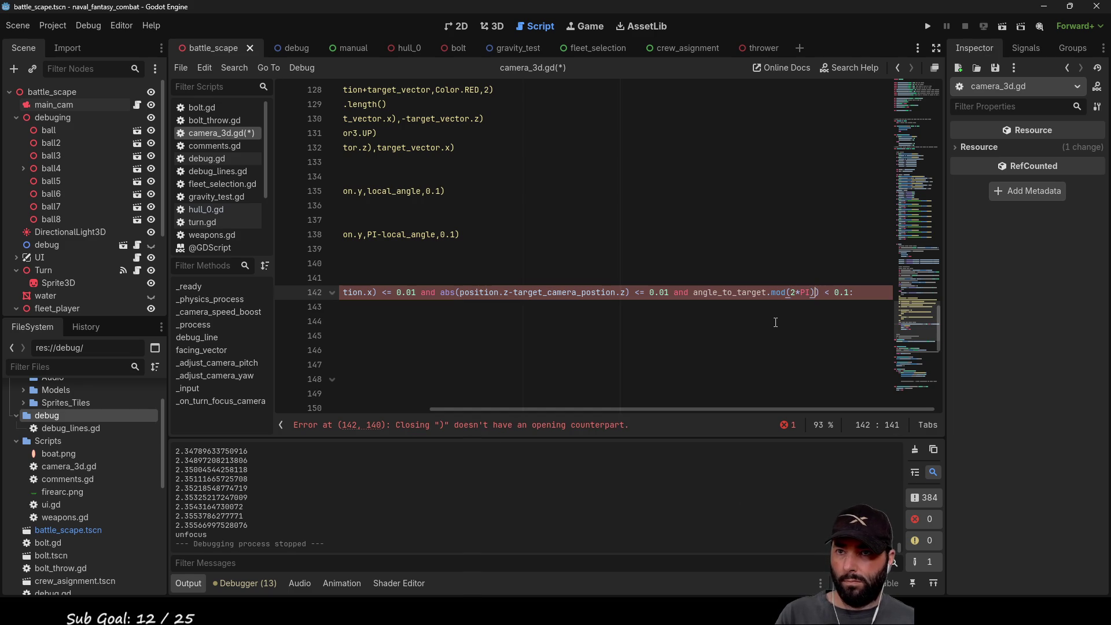
pyautogui.click(776, 292)
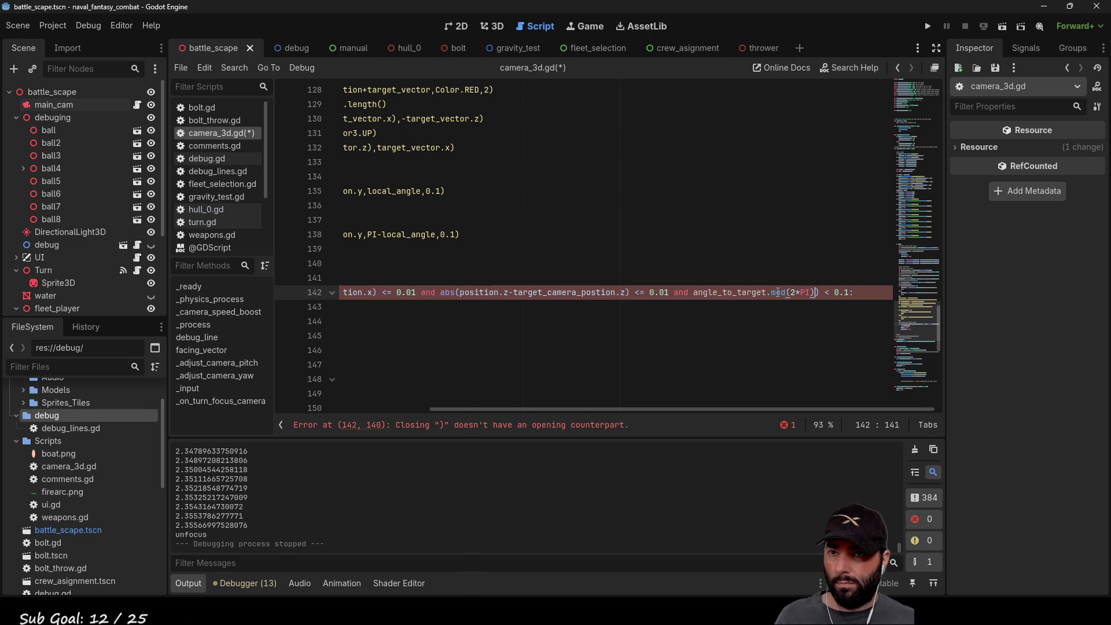
# Step: Change mod to fmod so line 142 calls angle_to_target.fmod(2*PI)
pyautogui.write('f')
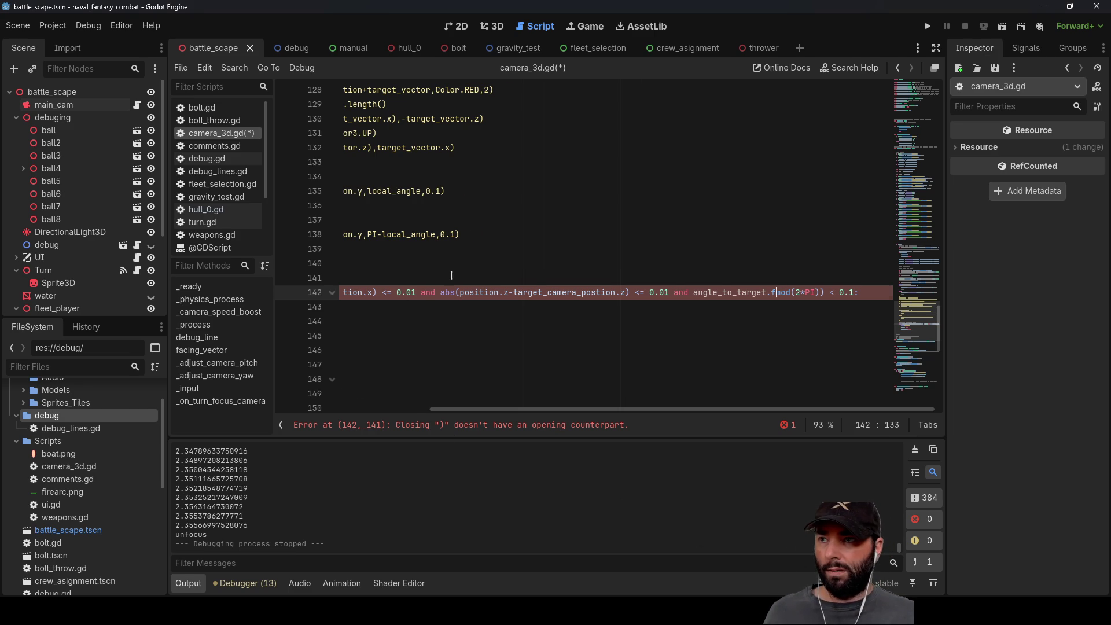
pyautogui.press('Up')
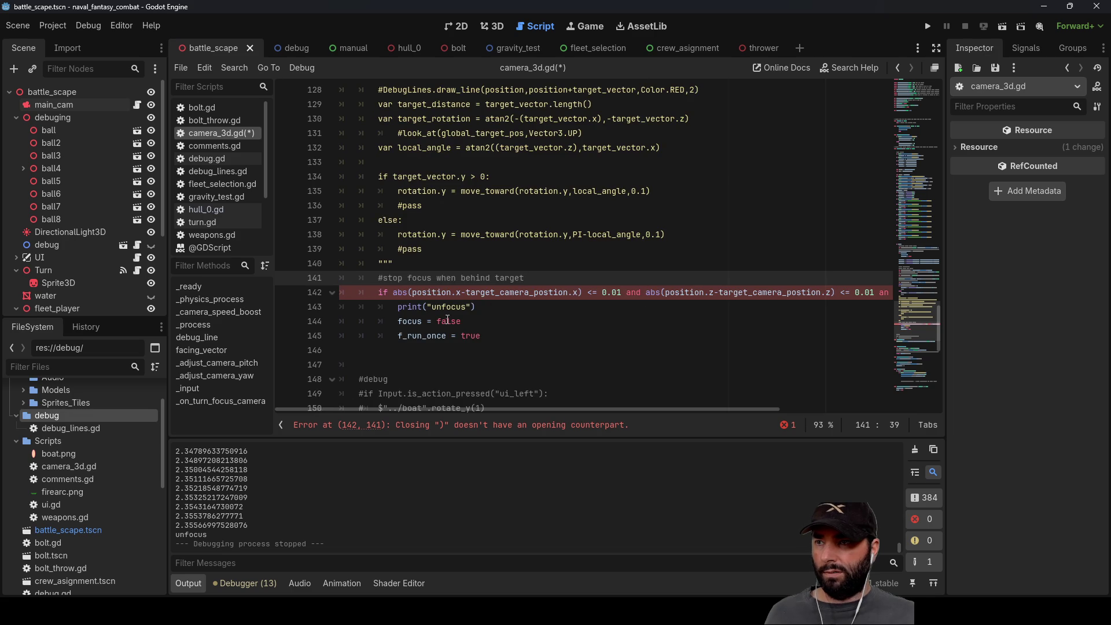
pyautogui.press('Down')
pyautogui.press('Down')
pyautogui.press('Down')
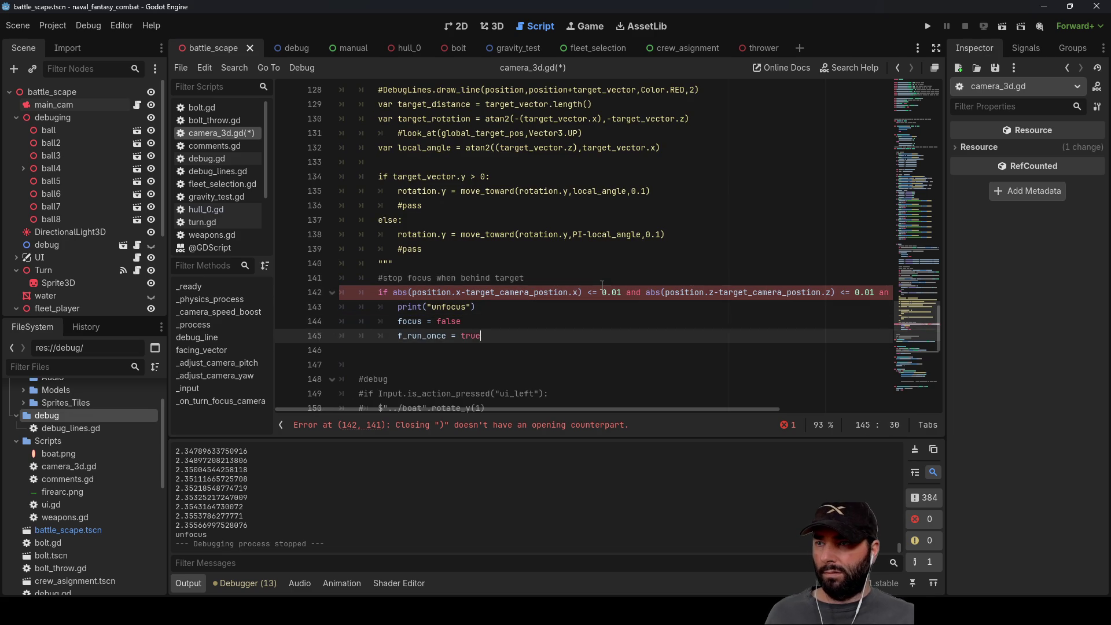
pyautogui.write('fmo')
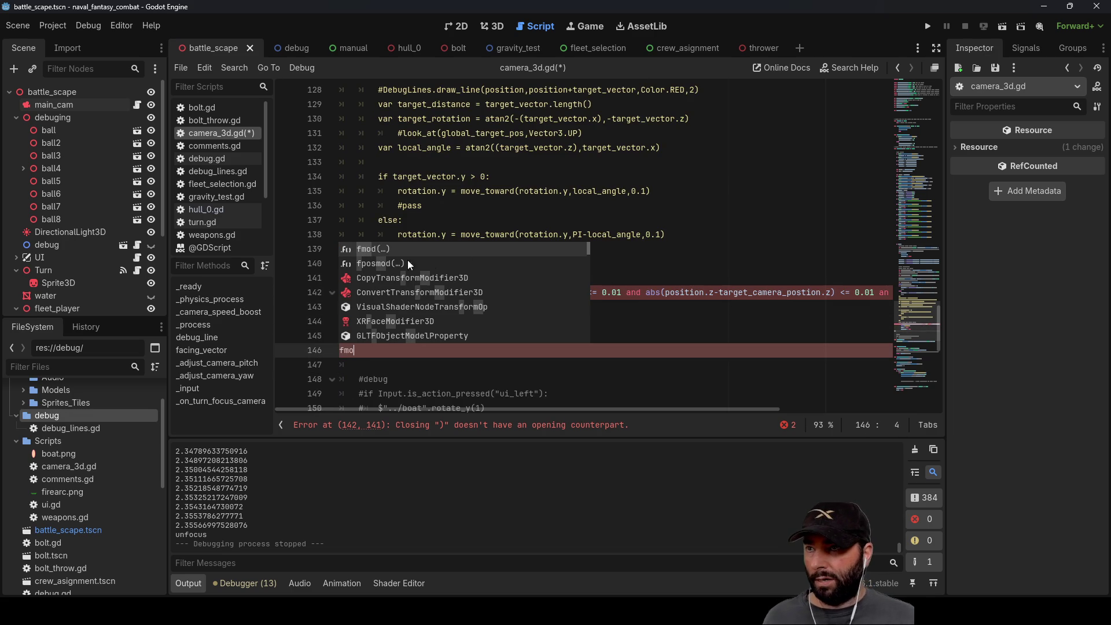
pyautogui.click(369, 250)
pyautogui.keyDown('ctrl'); pyautogui.click(353, 352); pyautogui.keyUp('ctrl')
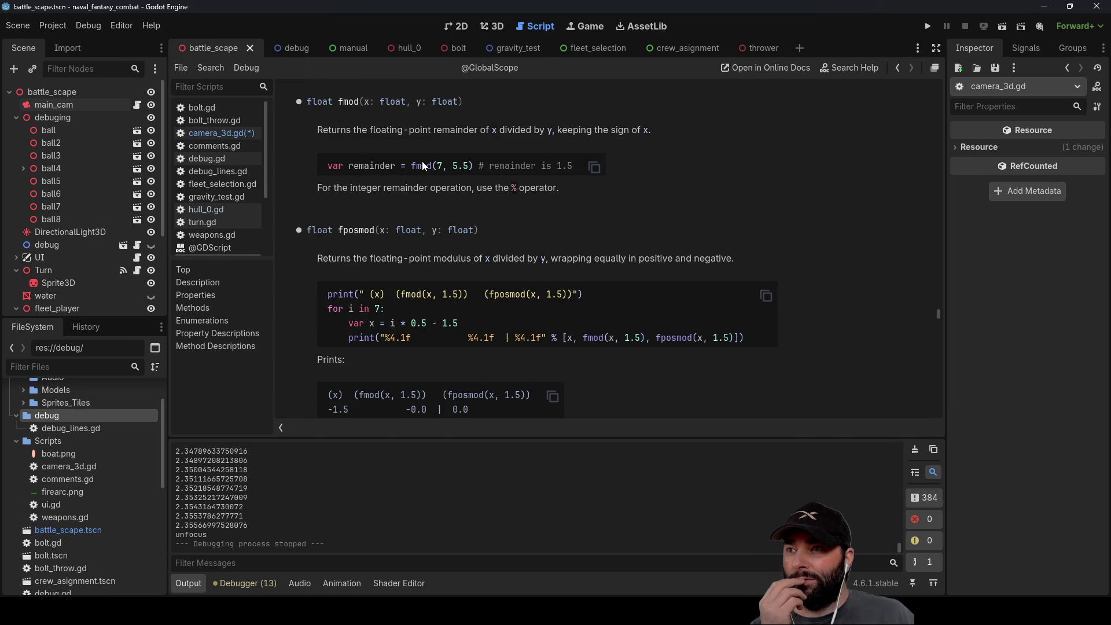
pyautogui.moveTo(410, 167); pyautogui.dragTo(473, 165)
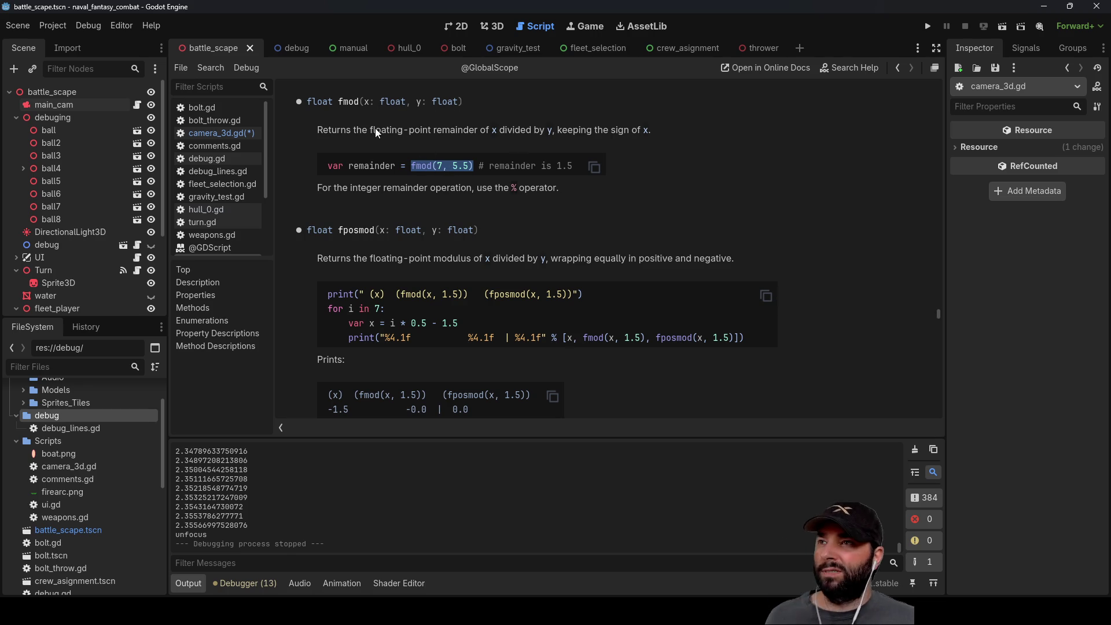
pyautogui.click(218, 133)
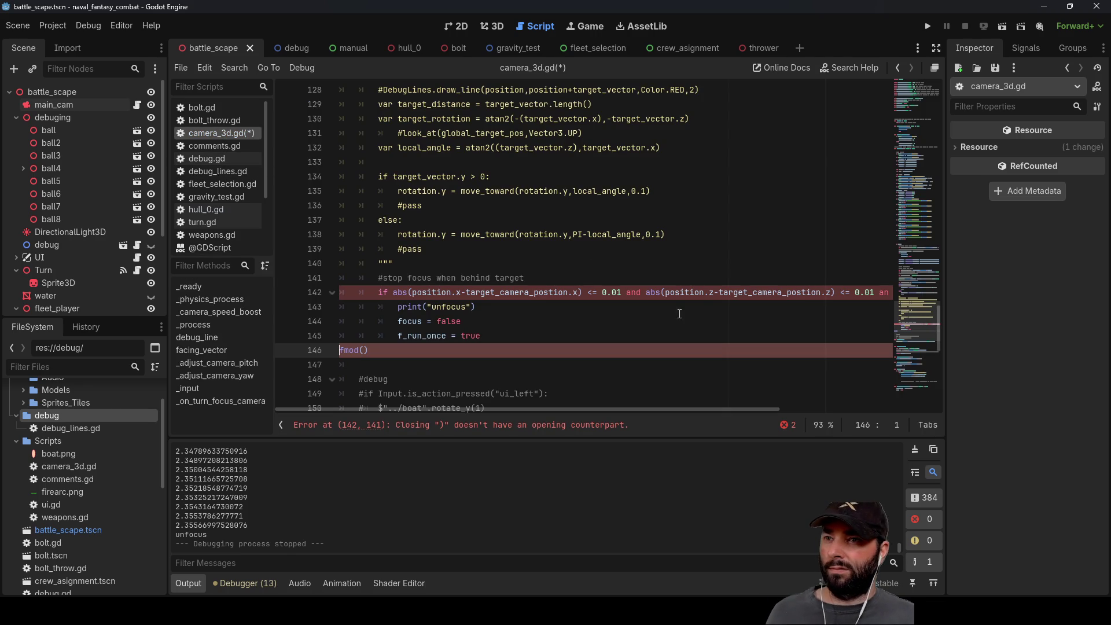
# Step: Rewrite line 142's check as fmod(angle_to_target,2*PI) < 0.1 and delete the extra ')'
pyautogui.moveTo(724, 409); pyautogui.dragTo(908, 411)
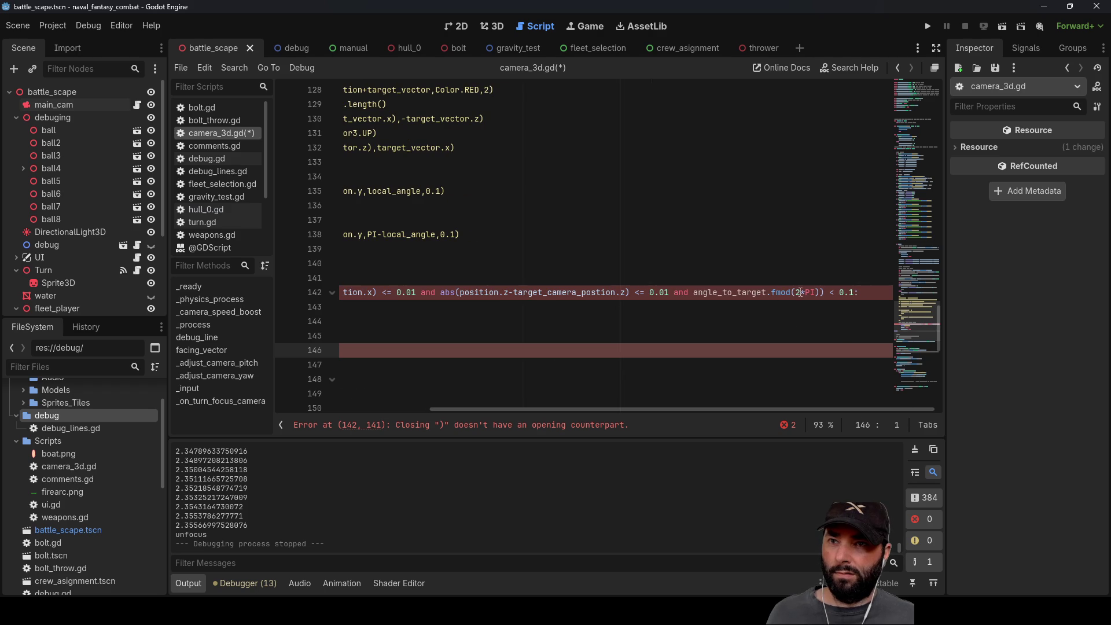
pyautogui.doubleClick(775, 292)
pyautogui.click(773, 292)
pyautogui.moveTo(773, 293); pyautogui.dragTo(795, 292)
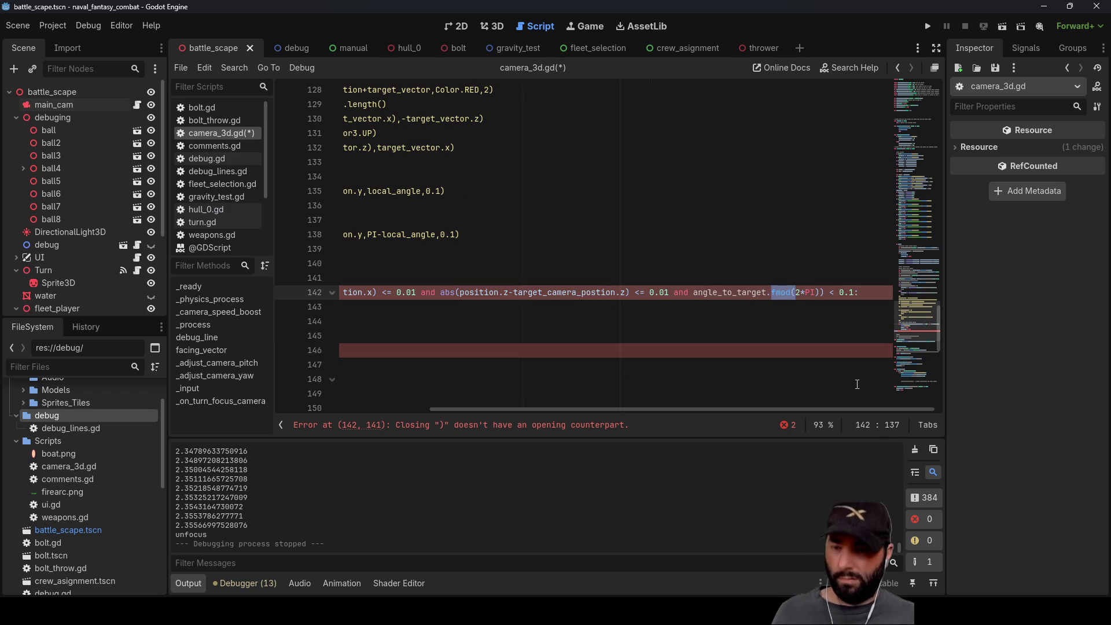
pyautogui.press('BackSpace')
pyautogui.press('Delete')
pyautogui.press('Left')
pyautogui.press('Left')
pyautogui.press('Left')
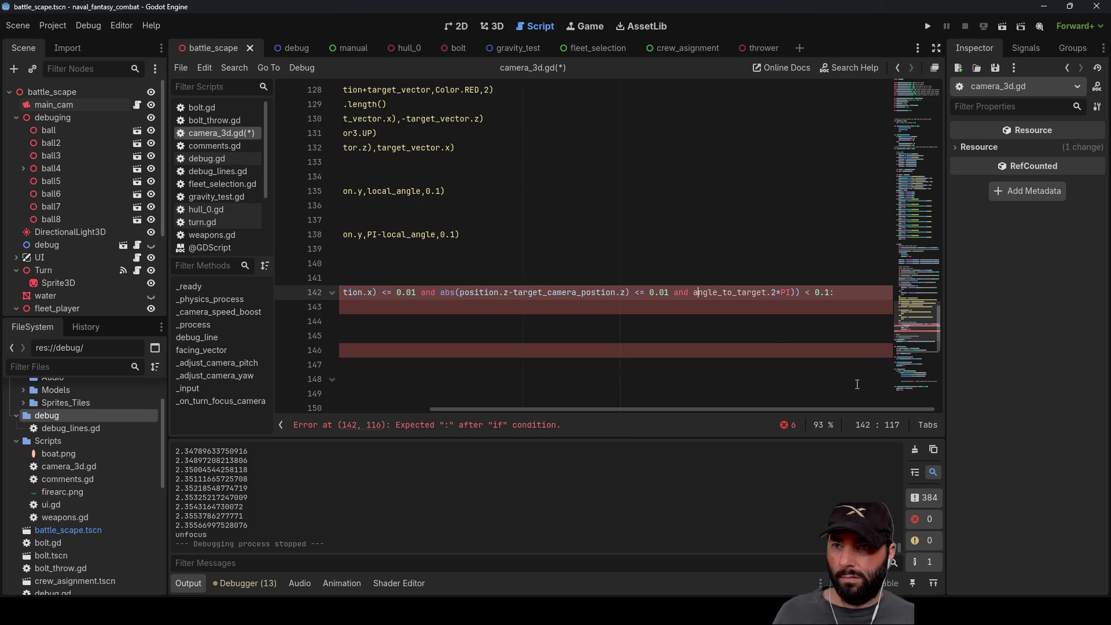
pyautogui.hotkey('ctrl', 'z')
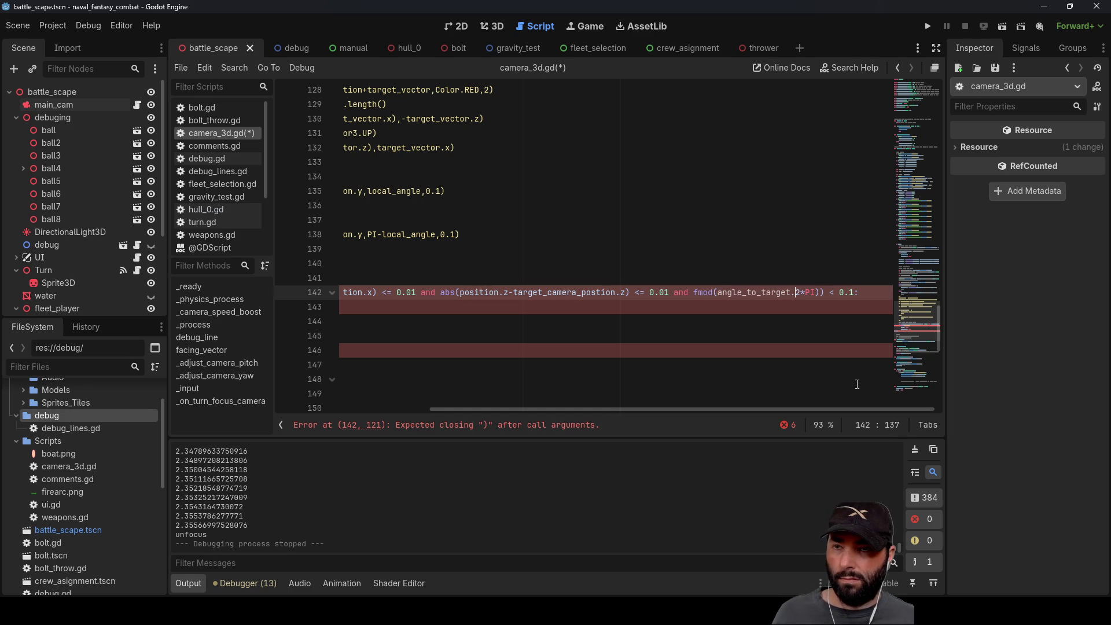
pyautogui.press('BackSpace')
pyautogui.write(',')
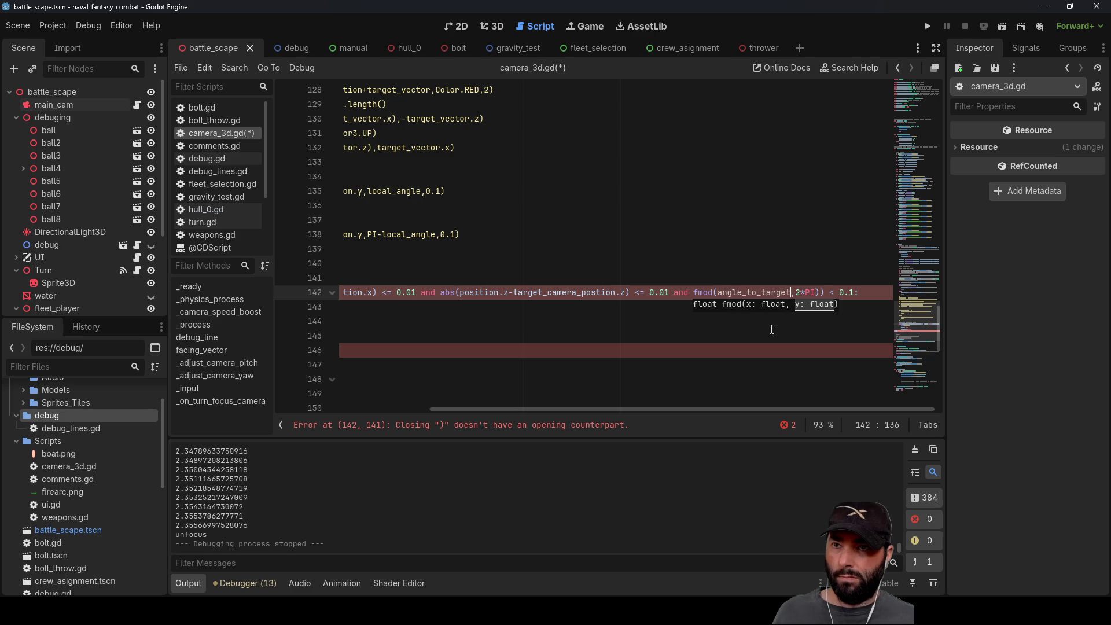
pyautogui.click(819, 292)
pyautogui.press('Delete')
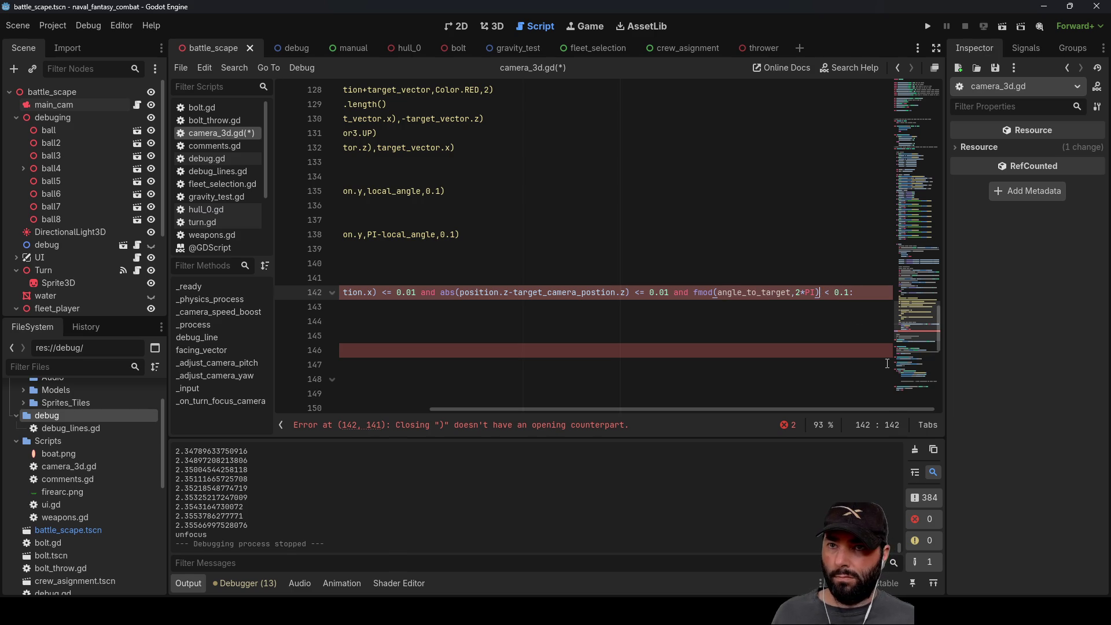
# Step: Delete the placeholder fmod() line on line 146
pyautogui.moveTo(759, 411); pyautogui.dragTo(538, 410)
pyautogui.tripleClick(388, 351)
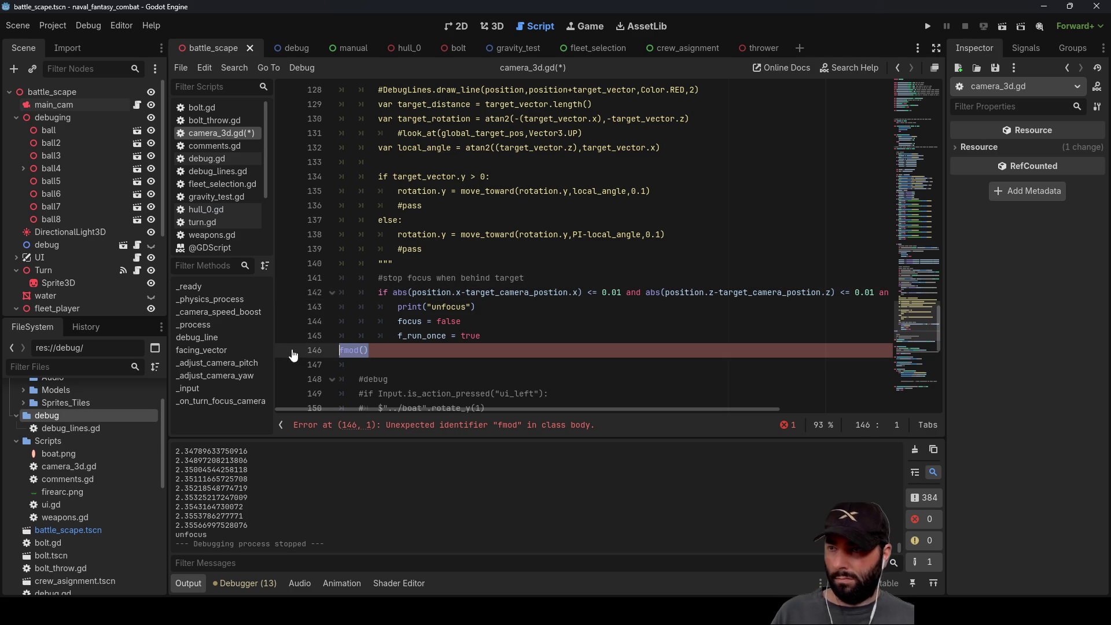
pyautogui.press('BackSpace')
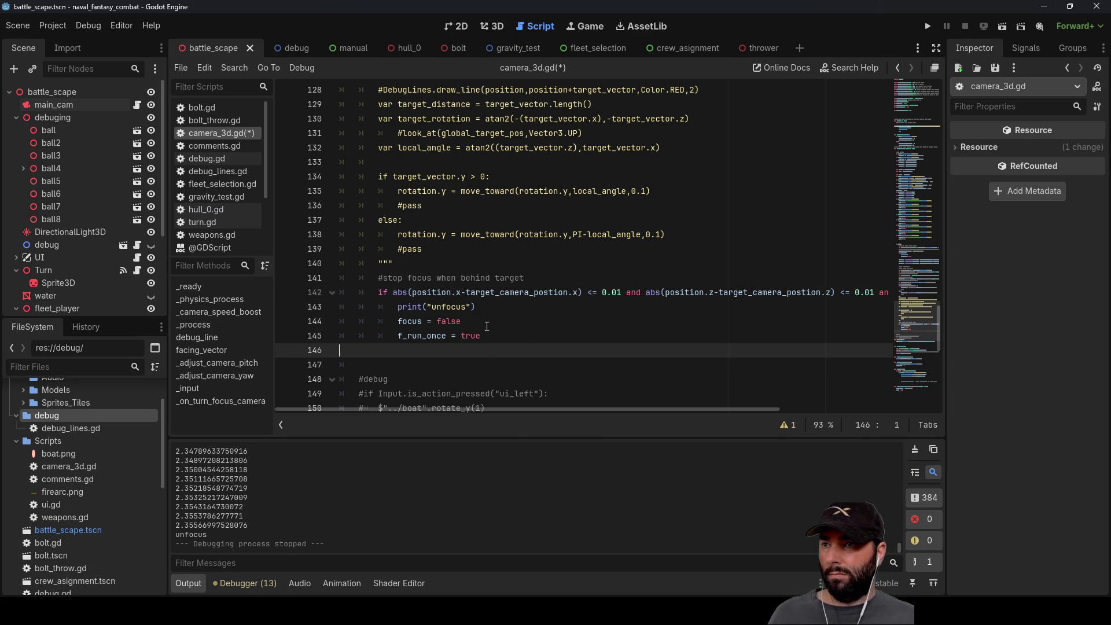
pyautogui.moveTo(599, 408); pyautogui.dragTo(773, 410)
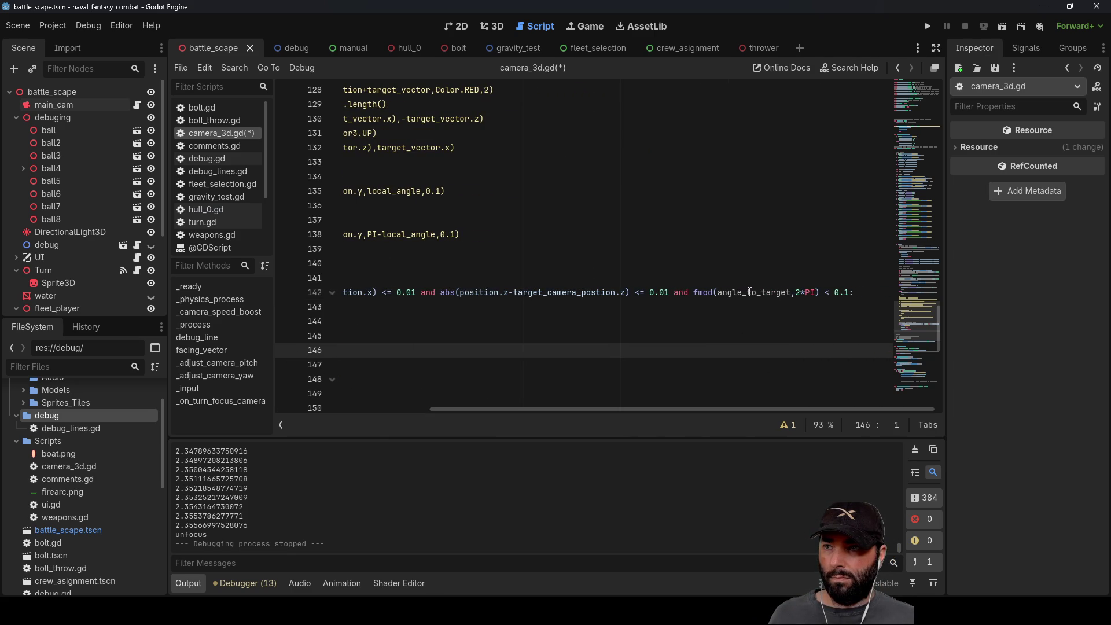
pyautogui.click(749, 292)
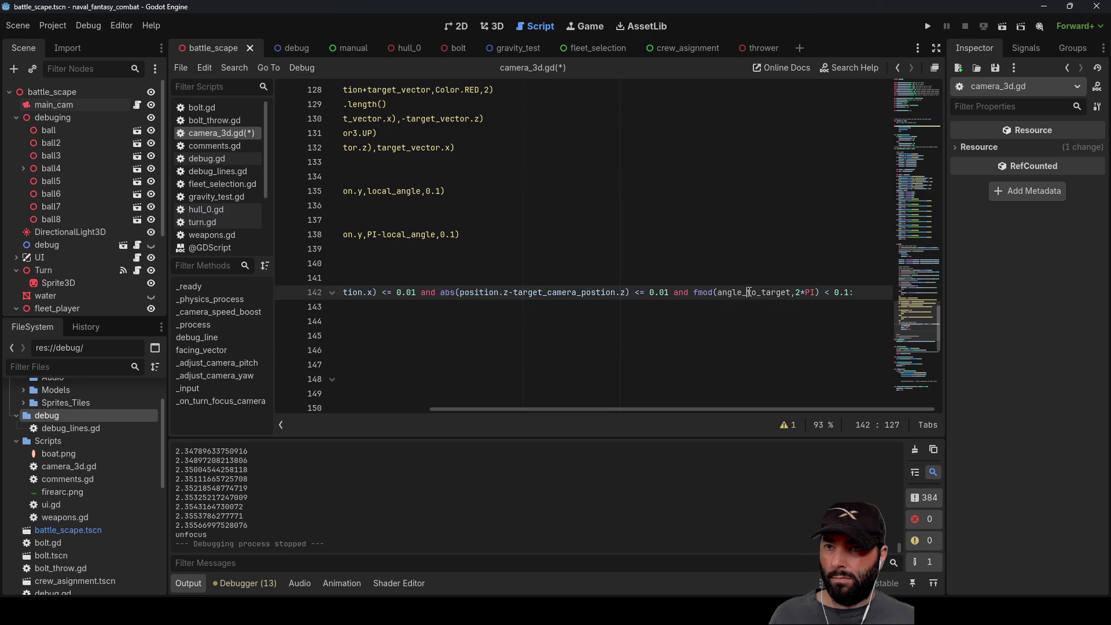
pyautogui.scroll(4, 537, 357)
pyautogui.moveTo(590, 408)
pyautogui.mouseDown()
pyautogui.moveTo(436, 408)
pyautogui.moveTo(523, 408)
pyautogui.moveTo(484, 408)
pyautogui.mouseUp()
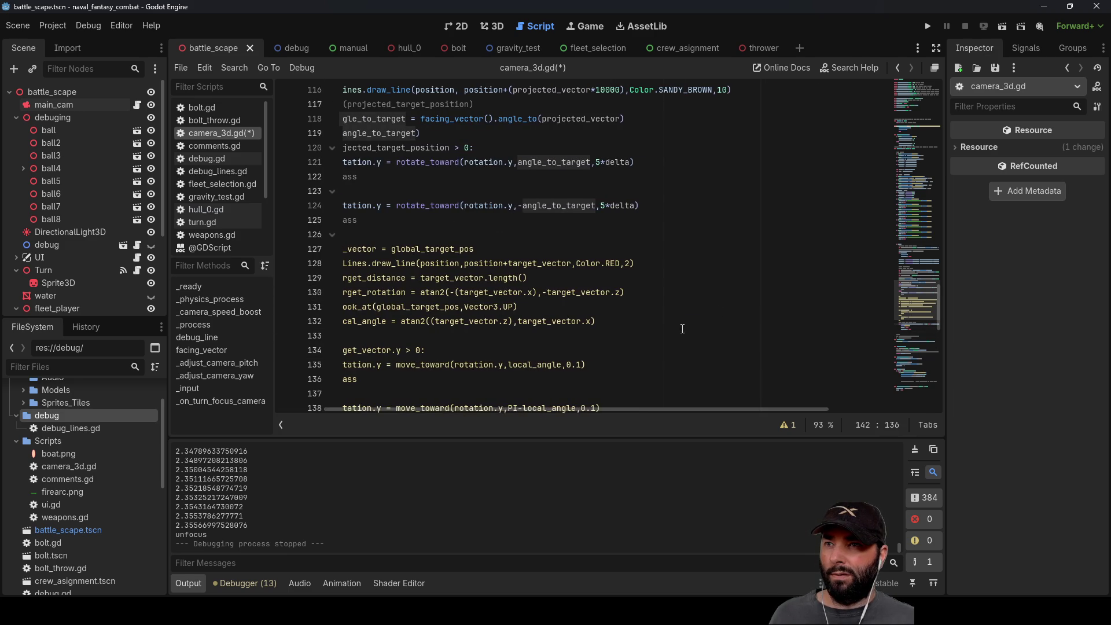
pyautogui.scroll(-3, 682, 328)
pyautogui.moveTo(703, 408); pyautogui.dragTo(835, 406)
pyautogui.click(788, 361)
pyautogui.moveTo(744, 408); pyautogui.dragTo(818, 407)
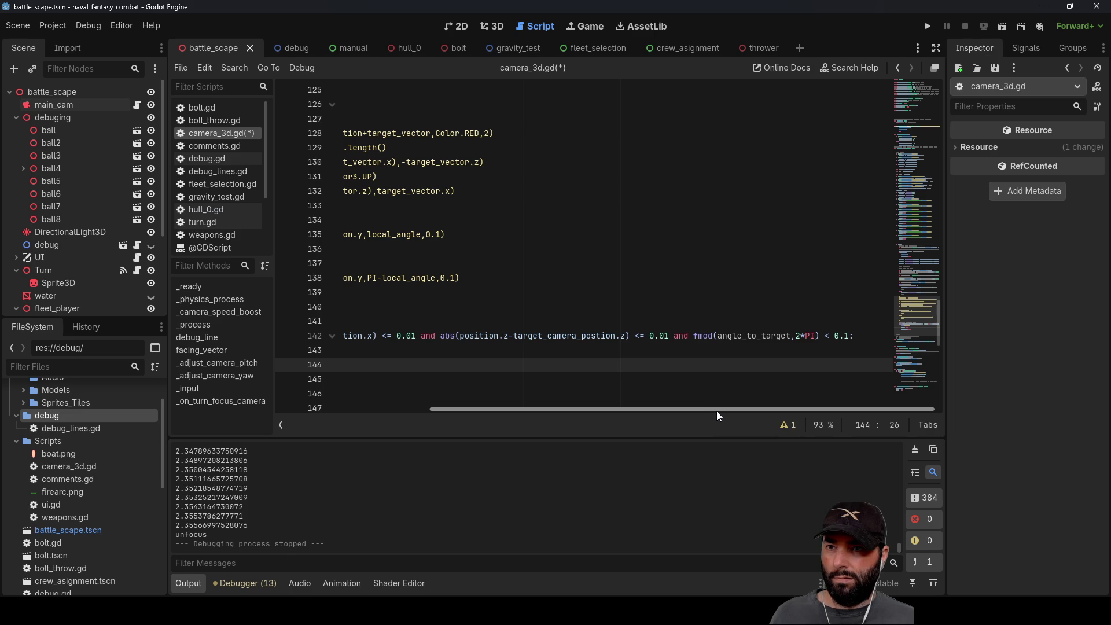
pyautogui.click(926, 26)
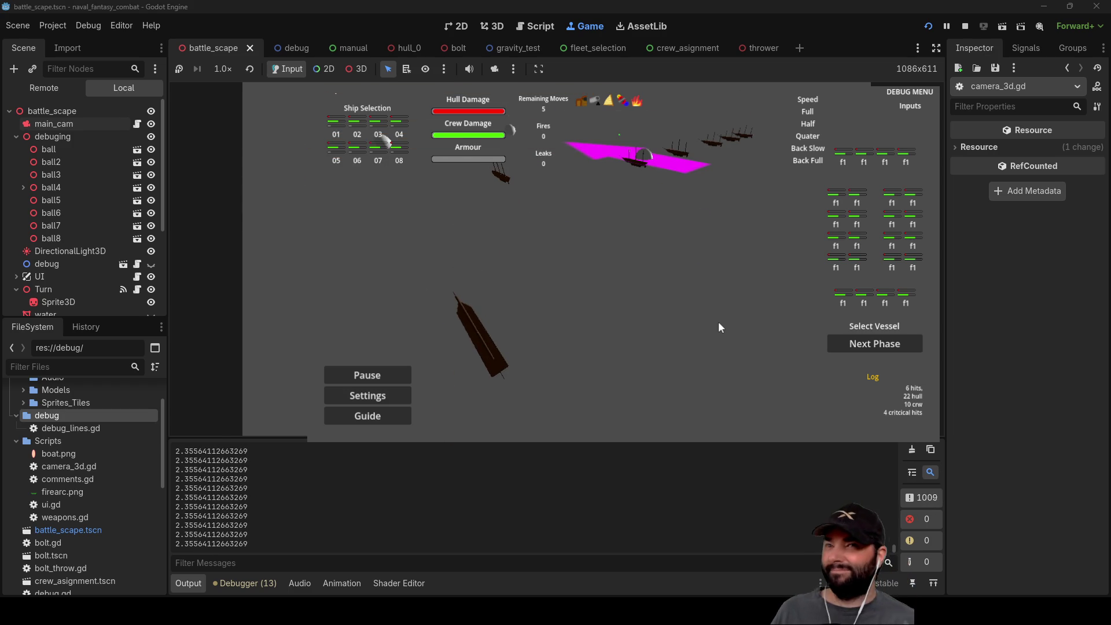
# Step: Stop the test run with F8 and review camera_3d.gd and its log
pyautogui.press('F8')
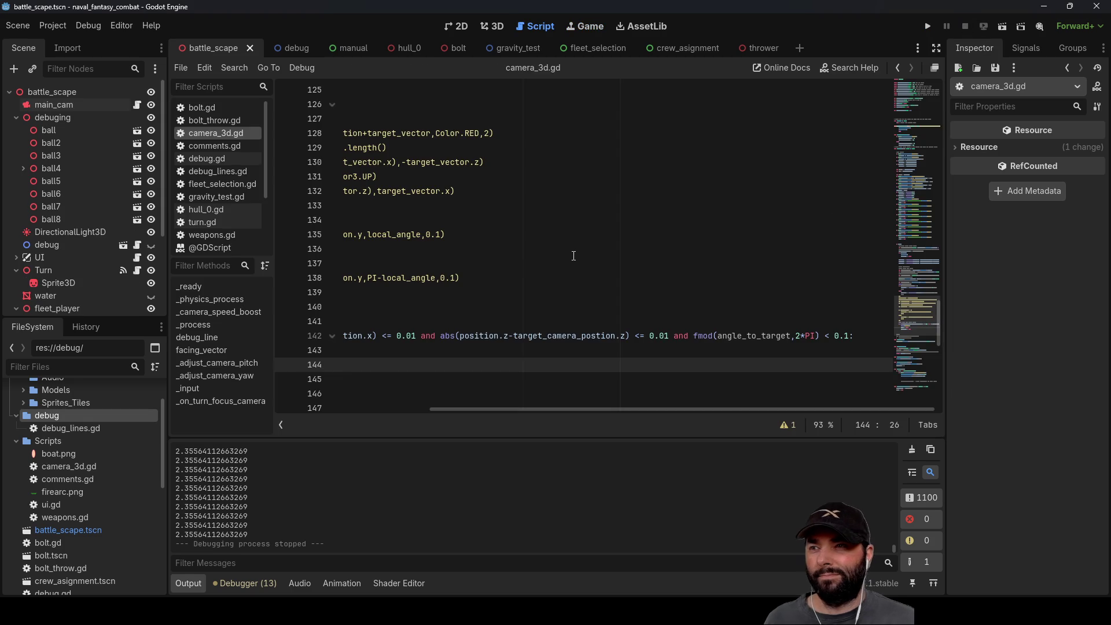
pyautogui.moveTo(533, 408); pyautogui.dragTo(379, 409)
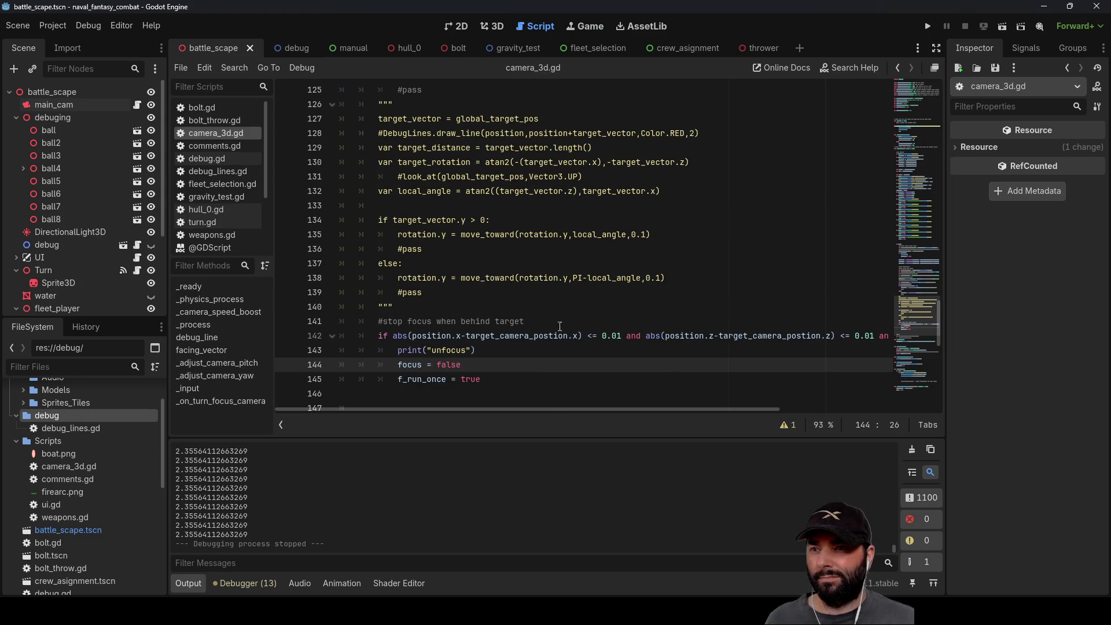
pyautogui.scroll(-5, 620, 313)
pyautogui.scroll(10, 561, 281)
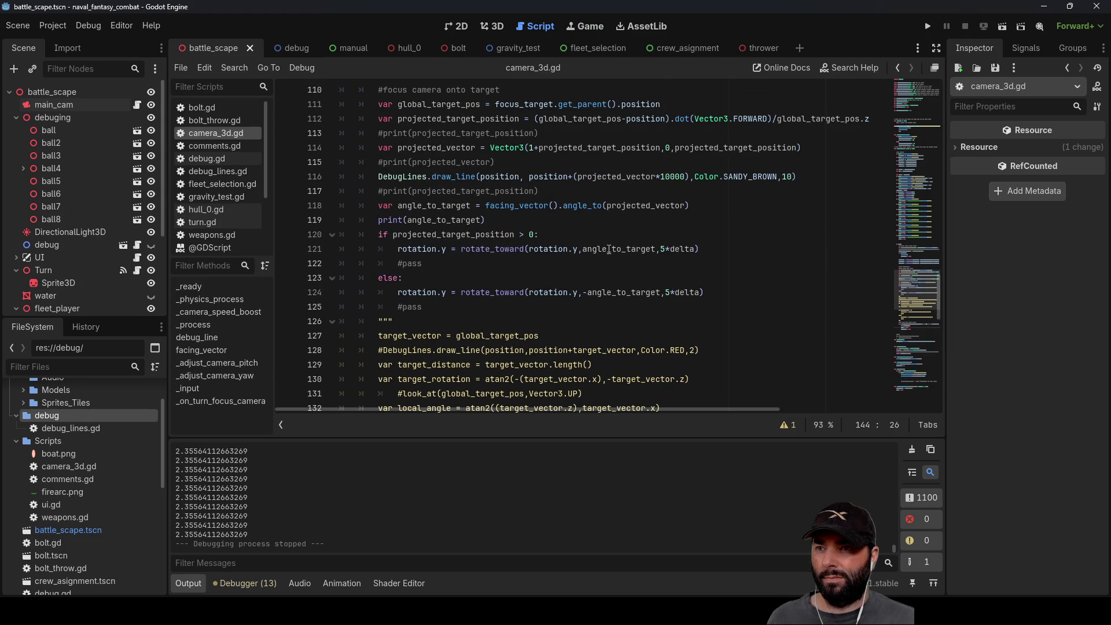
pyautogui.doubleClick(609, 249)
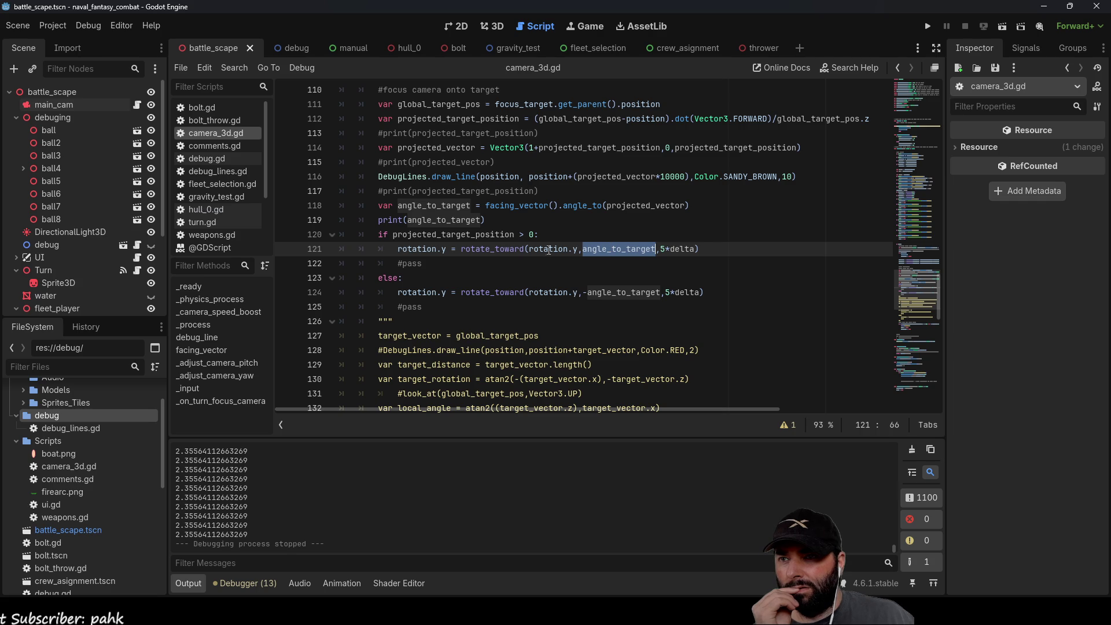
pyautogui.click(581, 249)
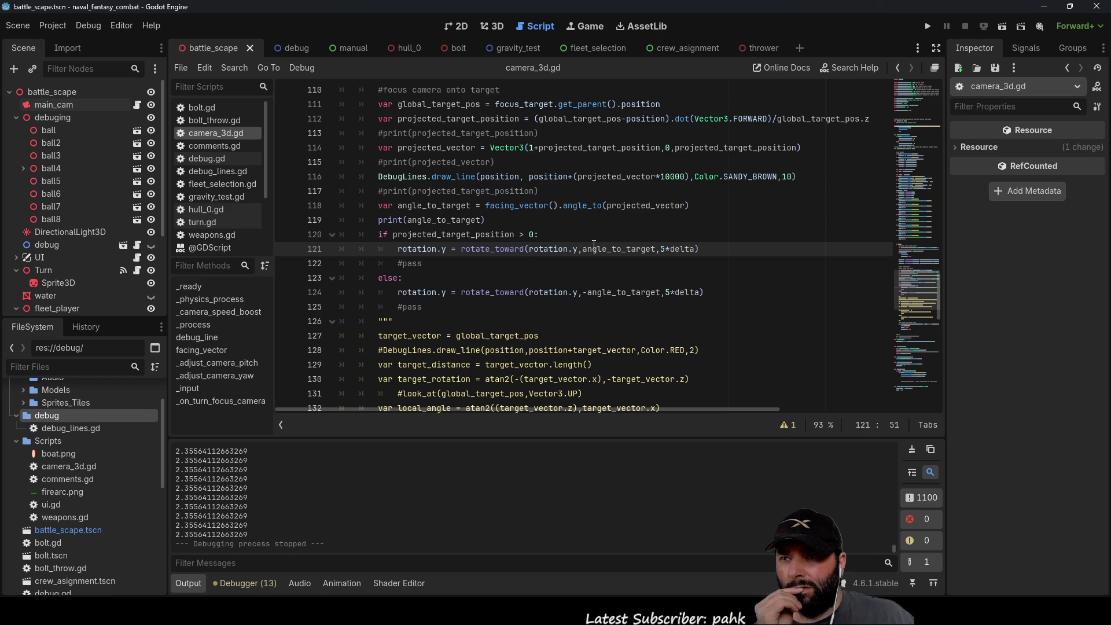
pyautogui.doubleClick(608, 249)
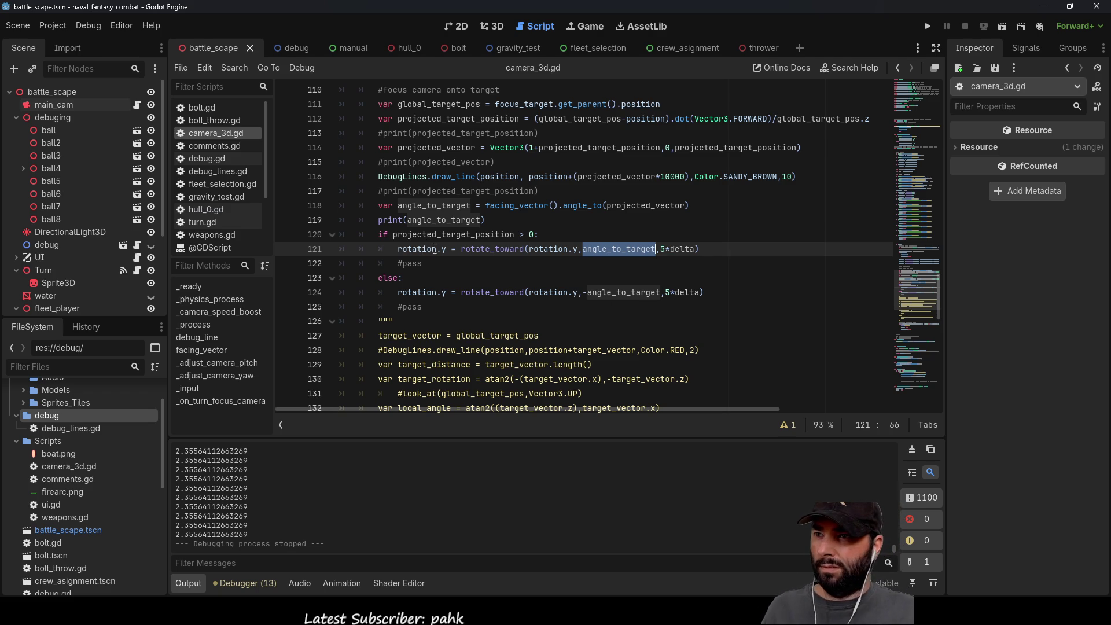
pyautogui.moveTo(449, 249); pyautogui.dragTo(398, 249)
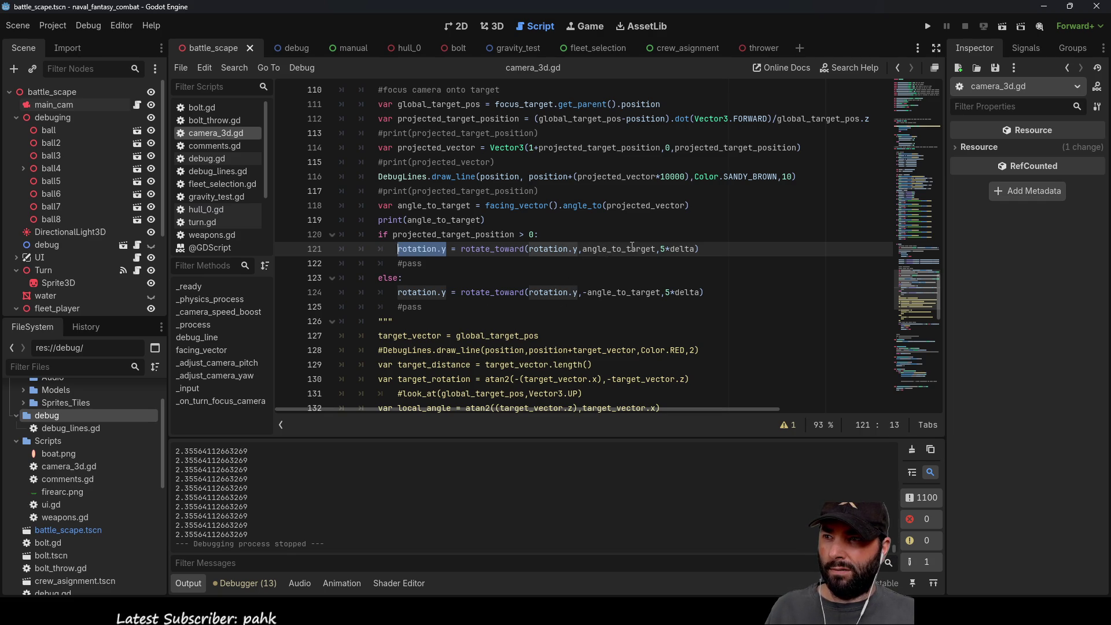
pyautogui.doubleClick(621, 248)
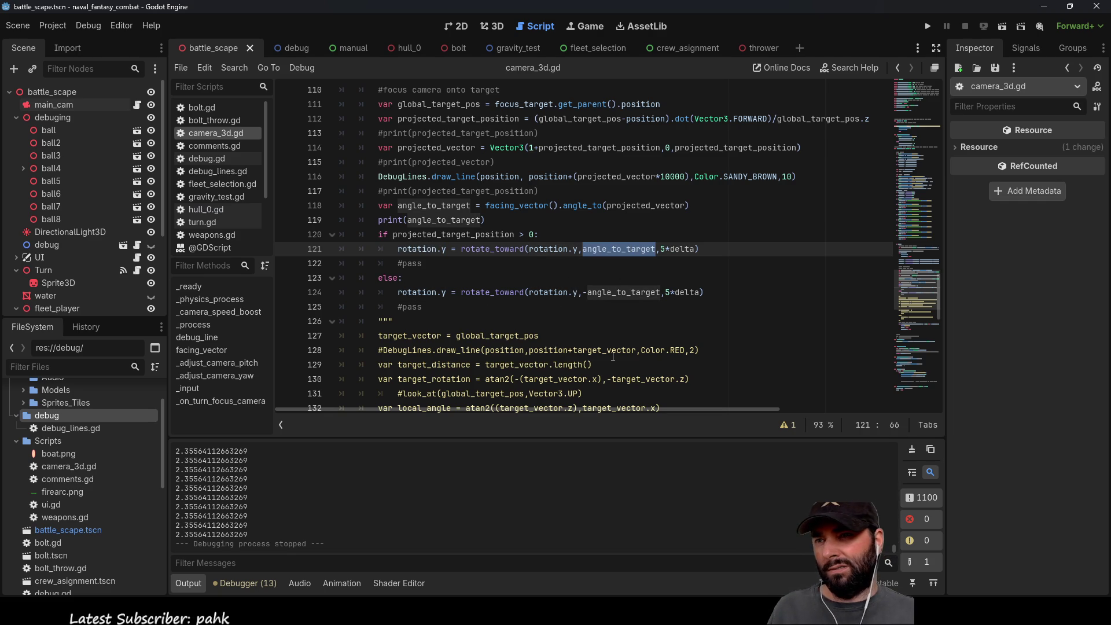